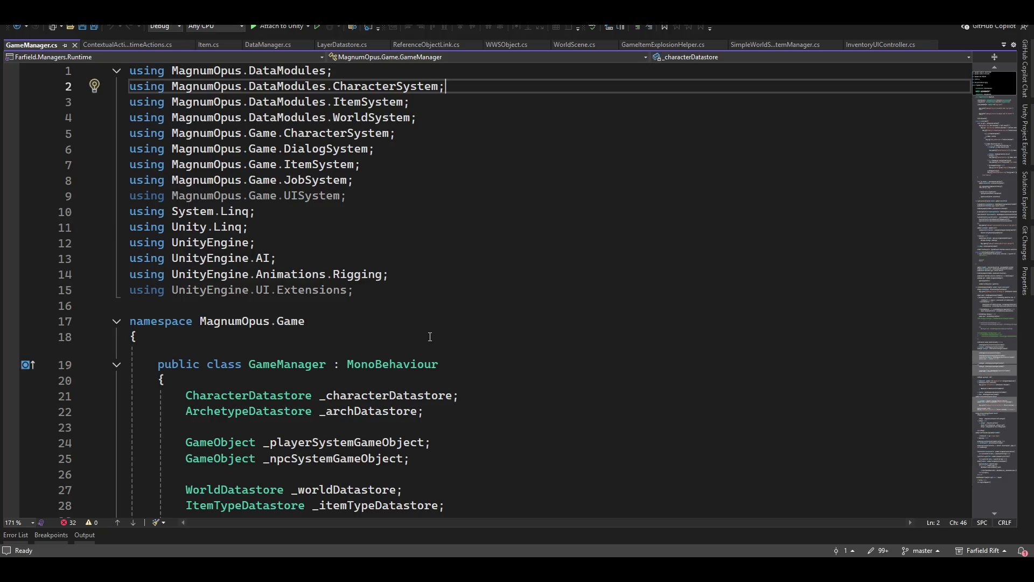
# Scroll GameManager.cs to the InitializeWorld method, then switch back to the Unity Editor.
pyautogui.scroll(-19, 460, 331)
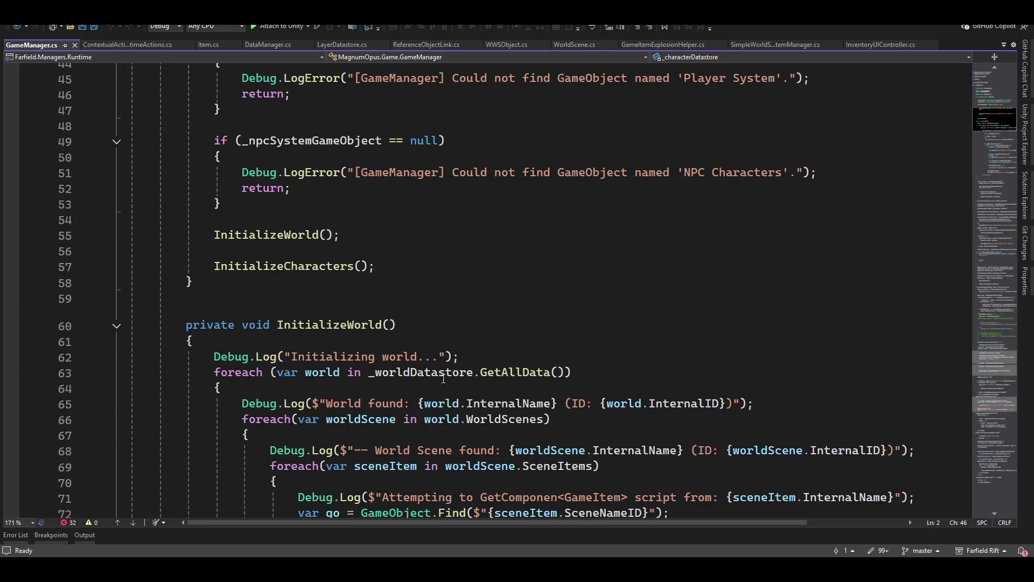
pyautogui.scroll(-5, 438, 387)
pyautogui.scroll(5, 452, 217)
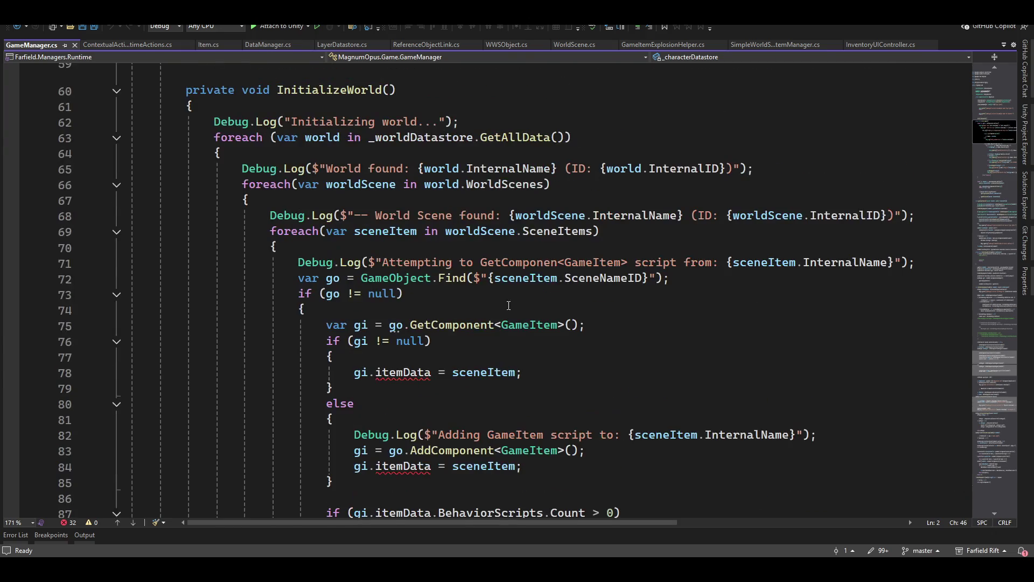
pyautogui.moveTo(420, 380)
pyautogui.hotkey('alt', 'Tab')
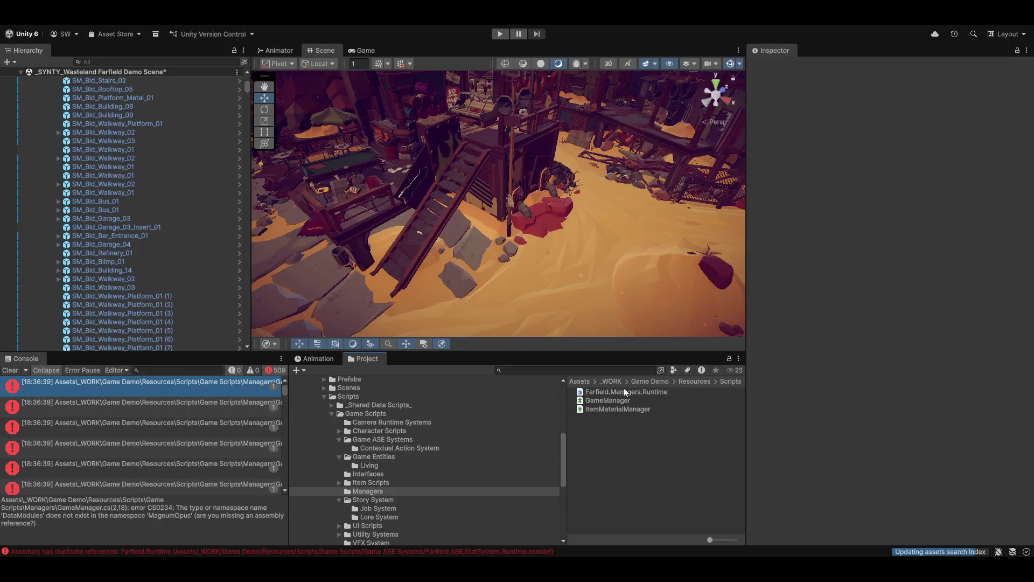
# Inspect Farfield.Managers.Runtime's assembly references, pinging MagnumOpus.Item.SharedData and Farfield.ItemSystem.Runtime.
pyautogui.click(611, 391)
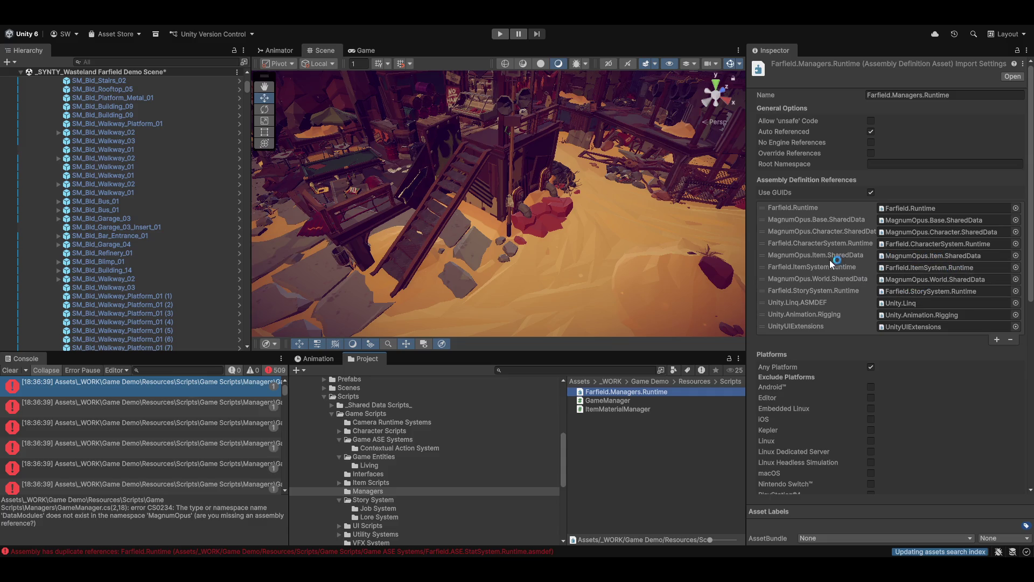
pyautogui.click(762, 266)
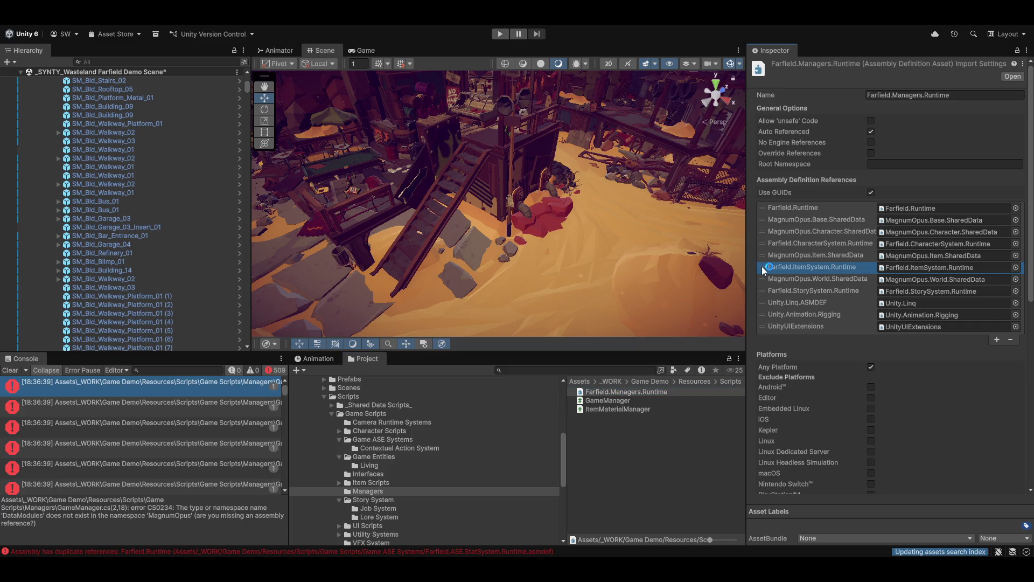
pyautogui.click(926, 254)
pyautogui.click(920, 264)
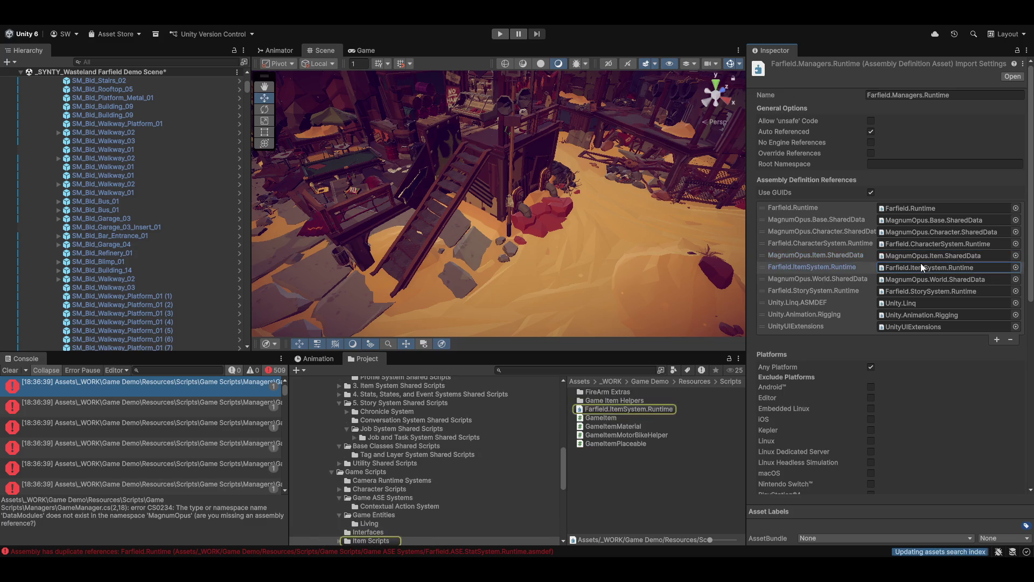
# Compare the first two Console errors and open GameManager.cs at the DataModules error.
pyautogui.click(182, 385)
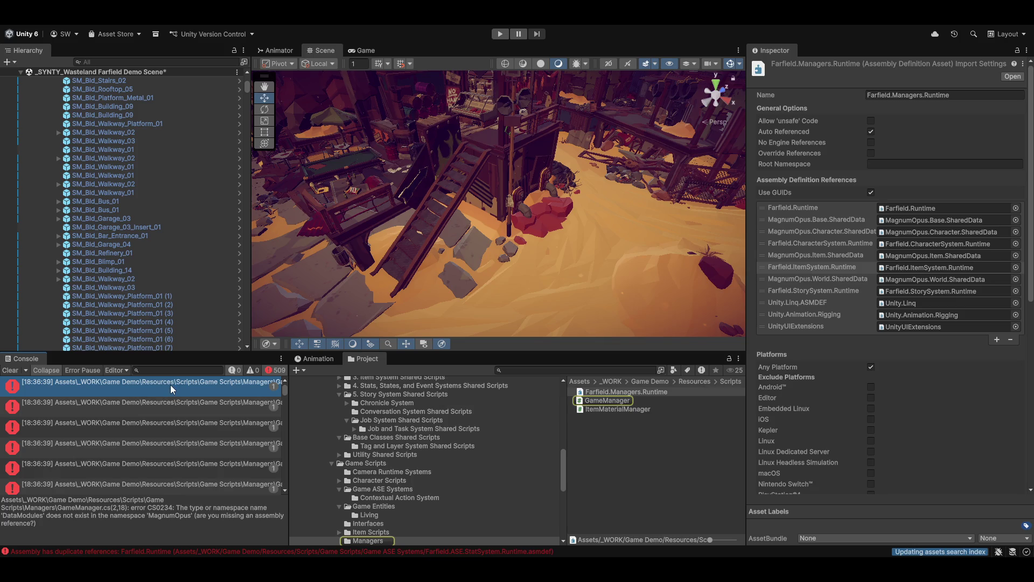
pyautogui.click(177, 402)
pyautogui.click(172, 384)
pyautogui.doubleClick(170, 385)
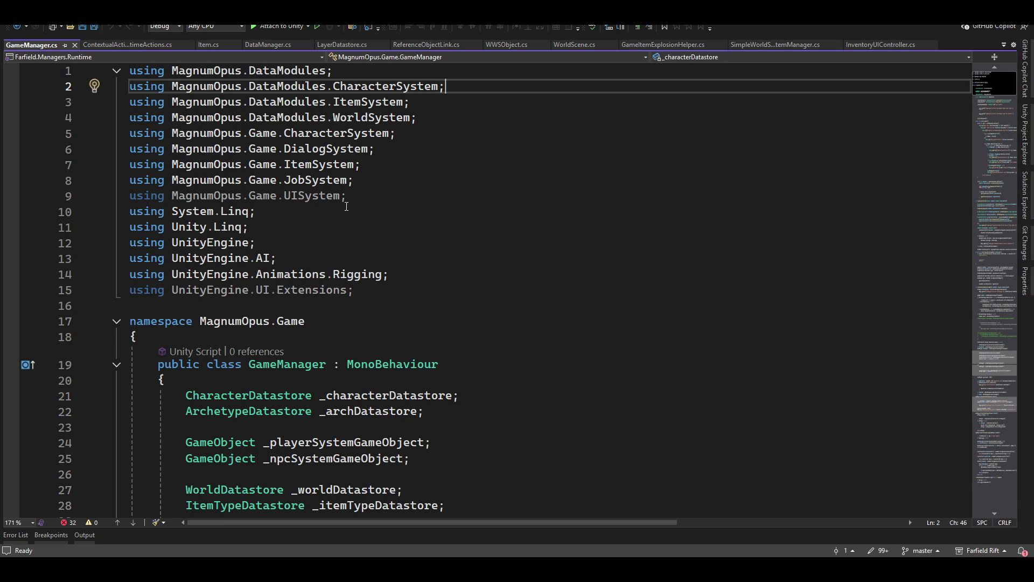
# Review GameManager's Start and InitializeWorld code, reading GameItem's Quick Info, then return to Unity.
pyautogui.scroll(-18, 377, 194)
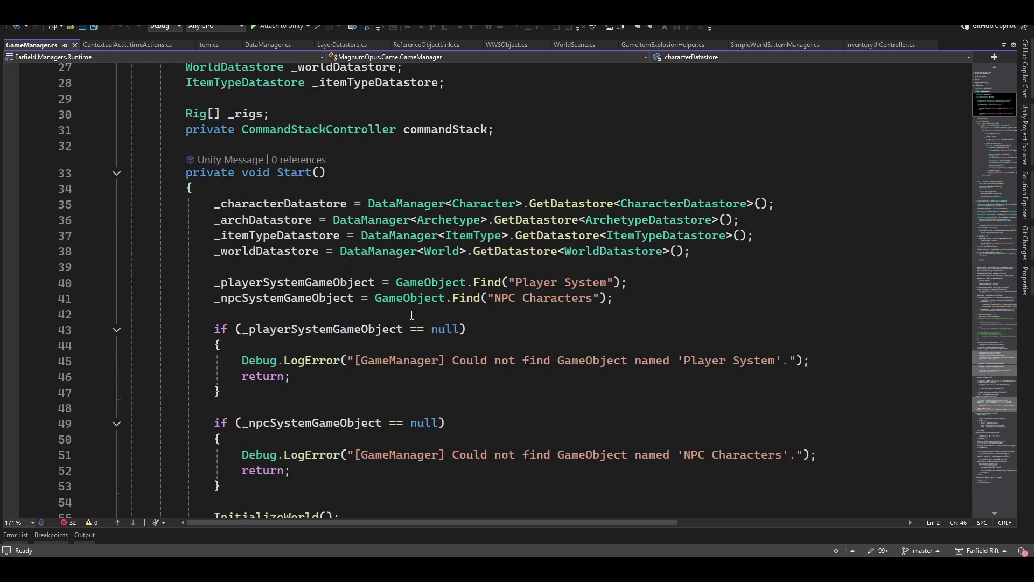
pyautogui.scroll(-6, 422, 323)
pyautogui.scroll(4, 477, 325)
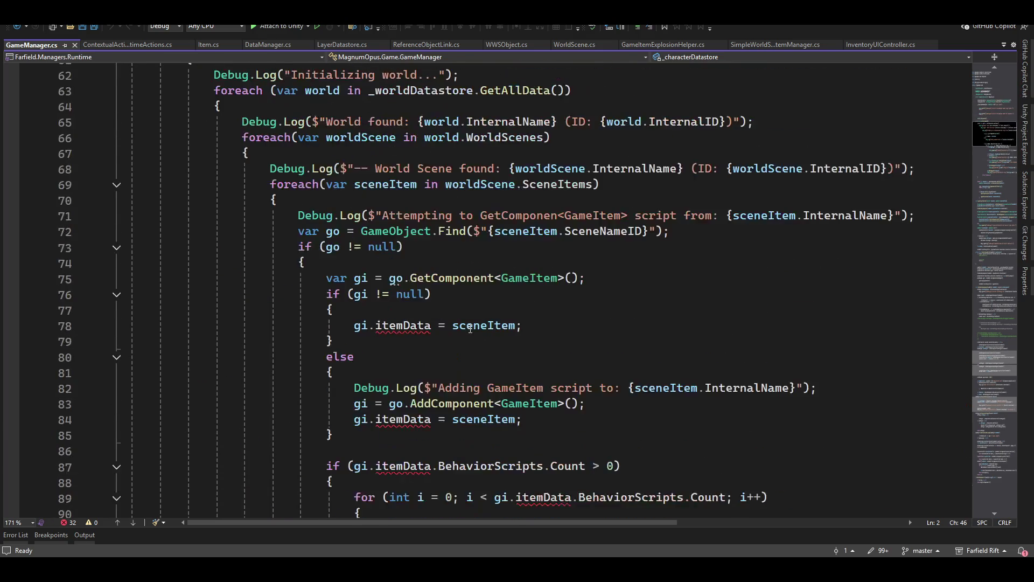
pyautogui.moveTo(525, 275)
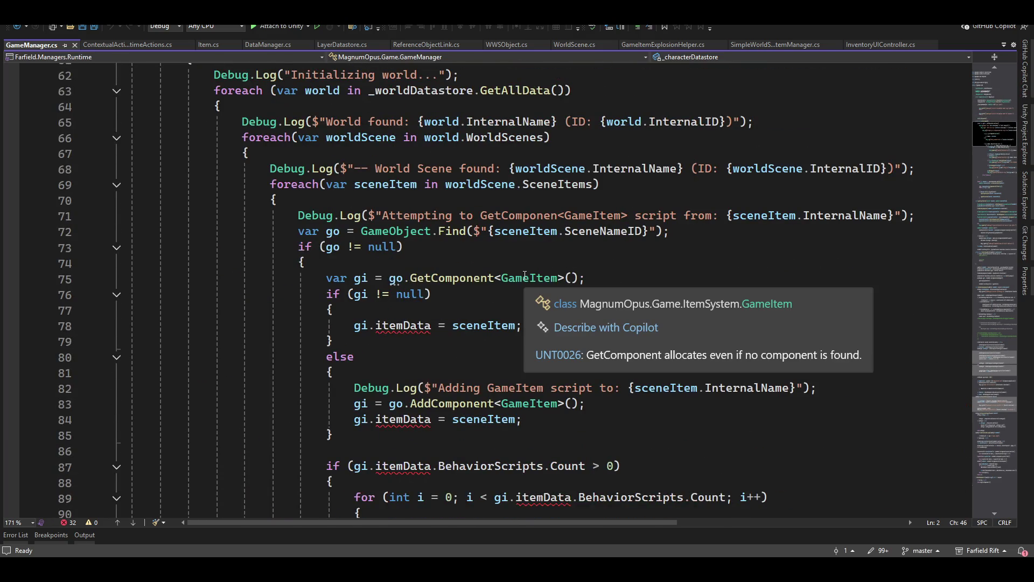
pyautogui.scroll(1, 525, 275)
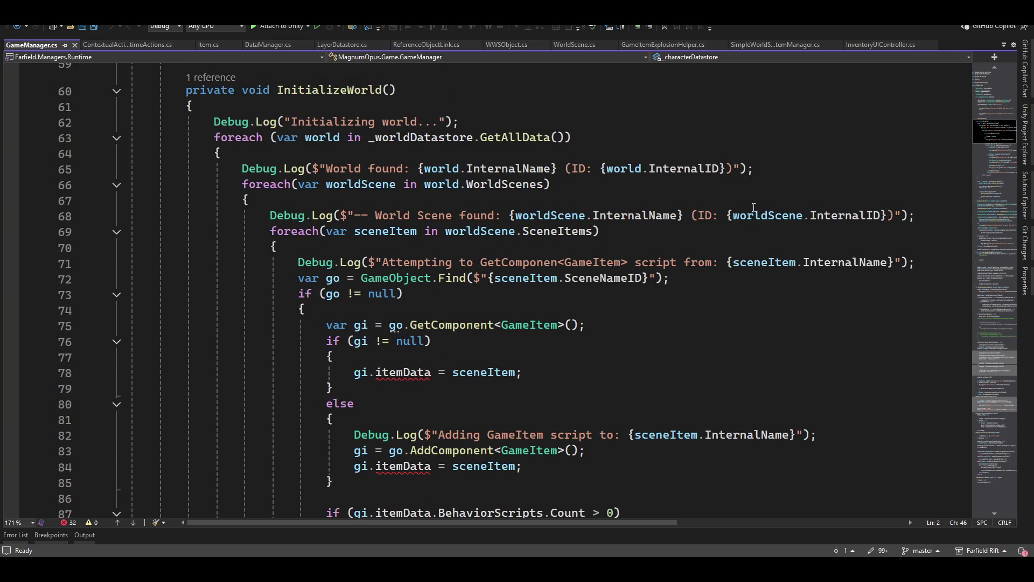
pyautogui.hotkey('alt', 'Tab')
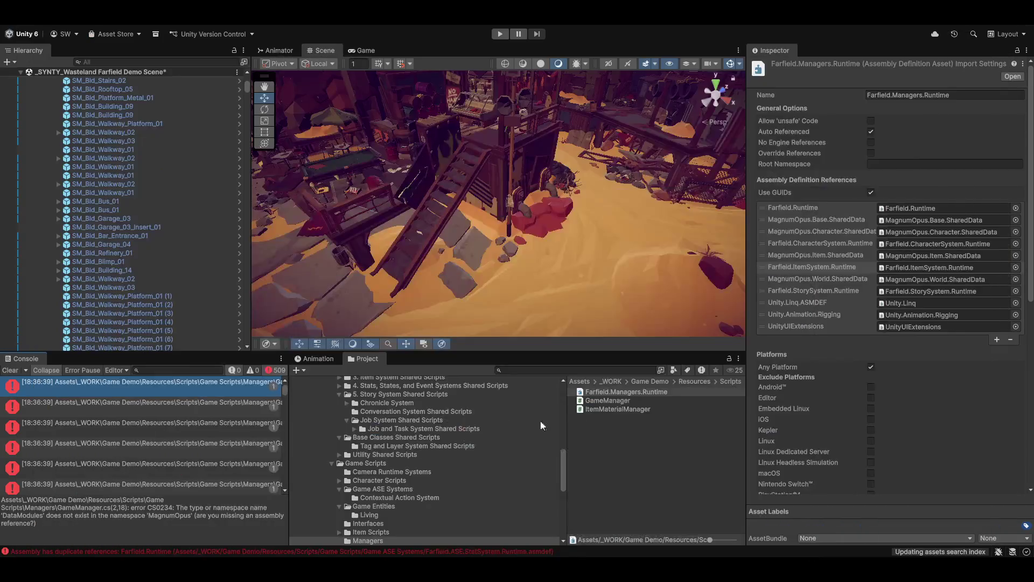
# Show the Farfield.ItemSystem.Runtime assembly settings from the Item Scripts folder.
pyautogui.scroll(3, 398, 454)
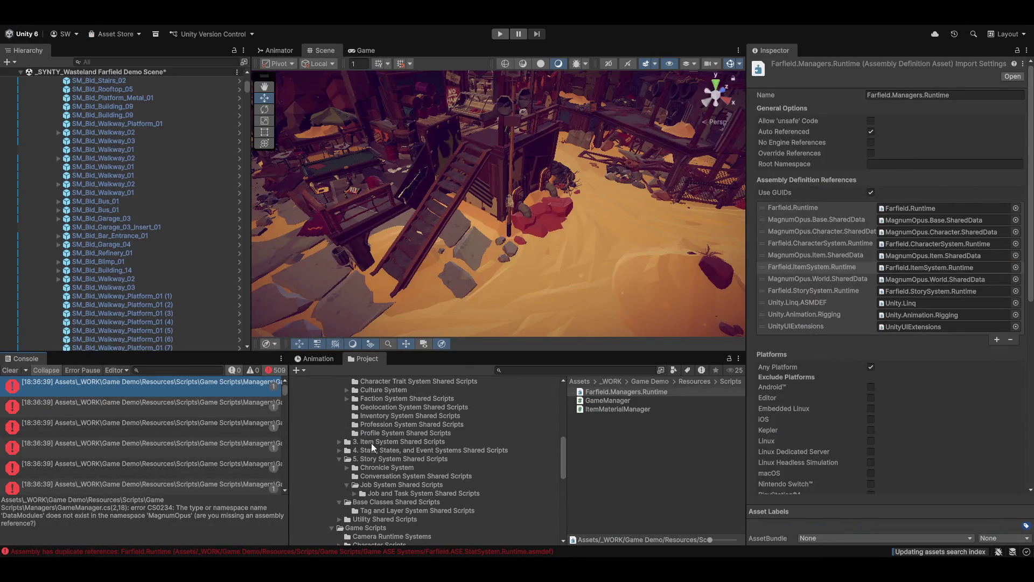
pyautogui.scroll(3, 402, 428)
pyautogui.click(330, 451)
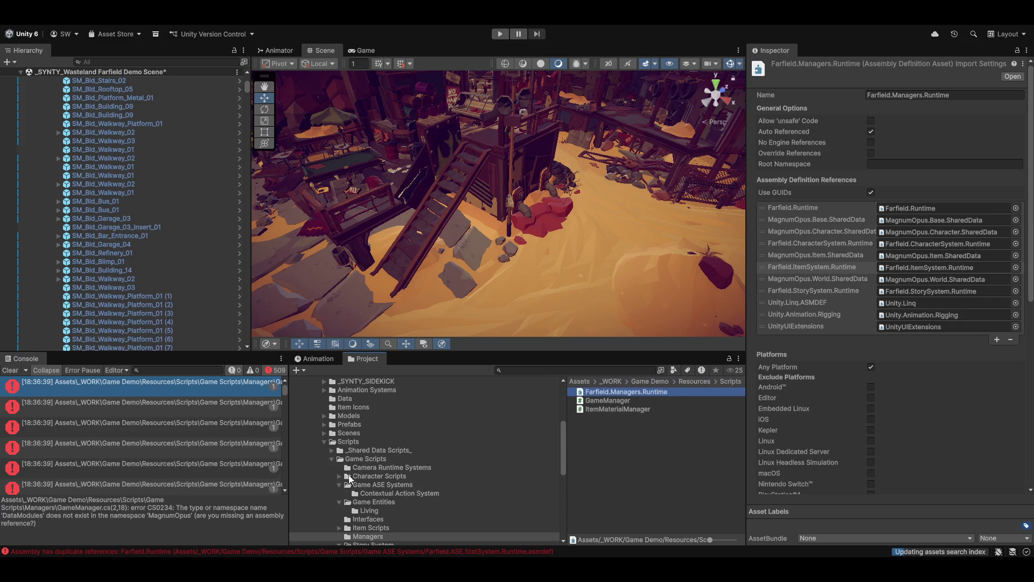
pyautogui.scroll(-3, 354, 487)
pyautogui.click(358, 464)
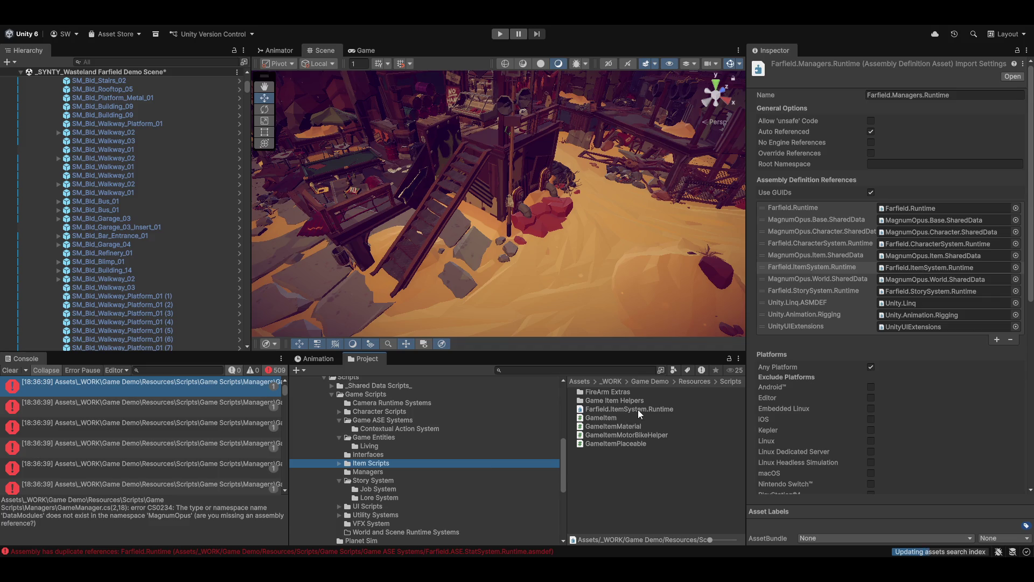
pyautogui.click(637, 410)
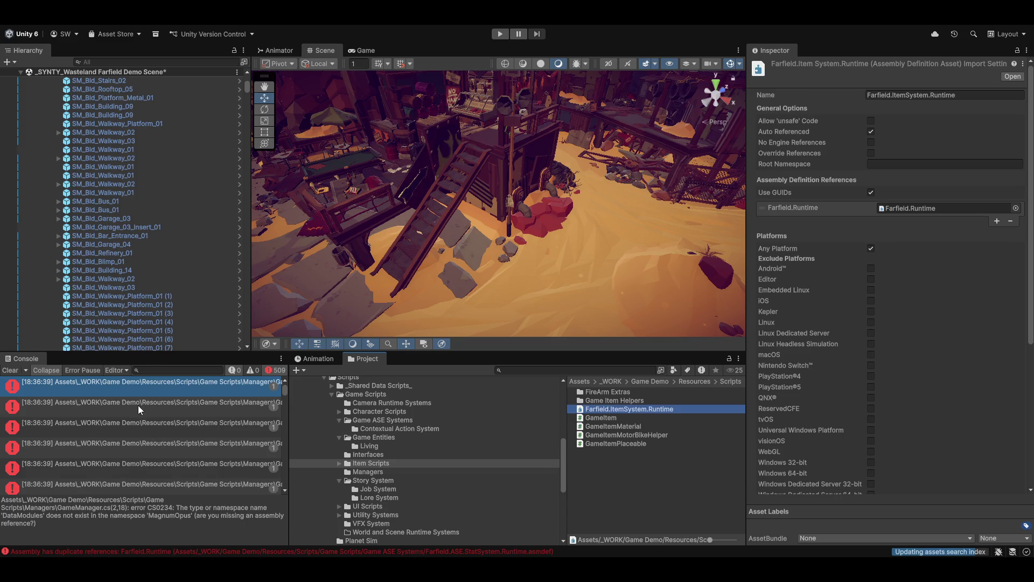
# Read the GameManager CS0246 errors and the GameItemCannonHelper InputSystem namespace error.
pyautogui.click(134, 436)
pyautogui.scroll(-1, 113, 480)
pyautogui.click(143, 467)
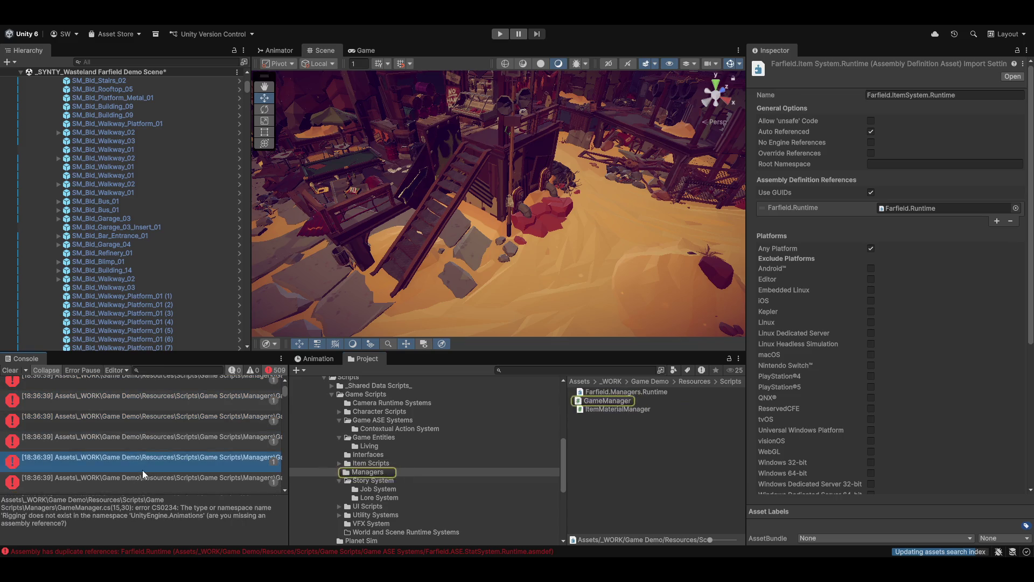
pyautogui.scroll(1, 143, 469)
pyautogui.click(131, 466)
pyautogui.click(133, 446)
pyautogui.scroll(-3, 144, 477)
pyautogui.scroll(-1, 144, 477)
pyautogui.click(138, 460)
pyautogui.scroll(-2, 127, 459)
pyautogui.click(127, 456)
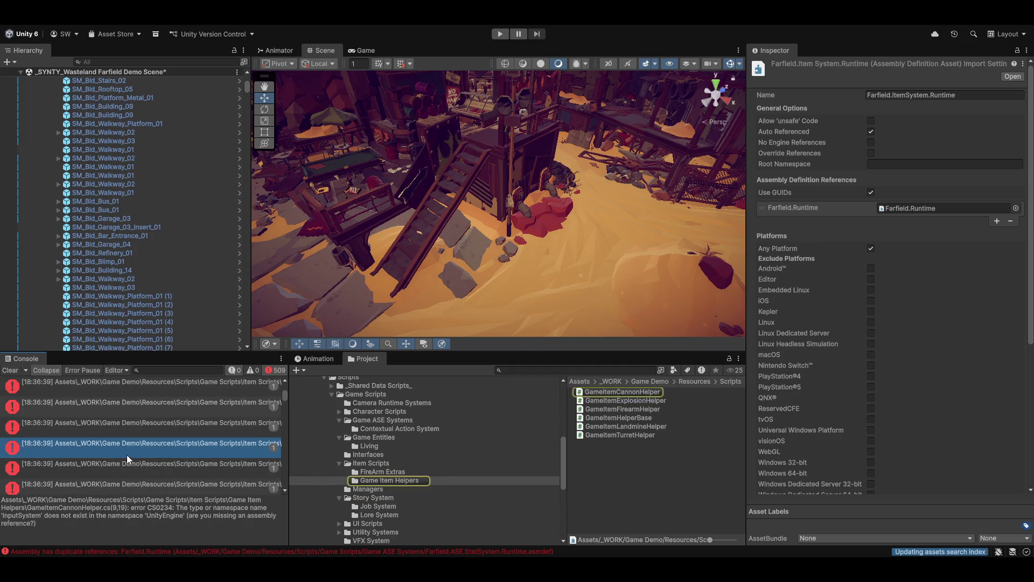
# Check the remaining item script errors and open ParabolicAmmo.cs at its Interfaces namespace error.
pyautogui.click(109, 426)
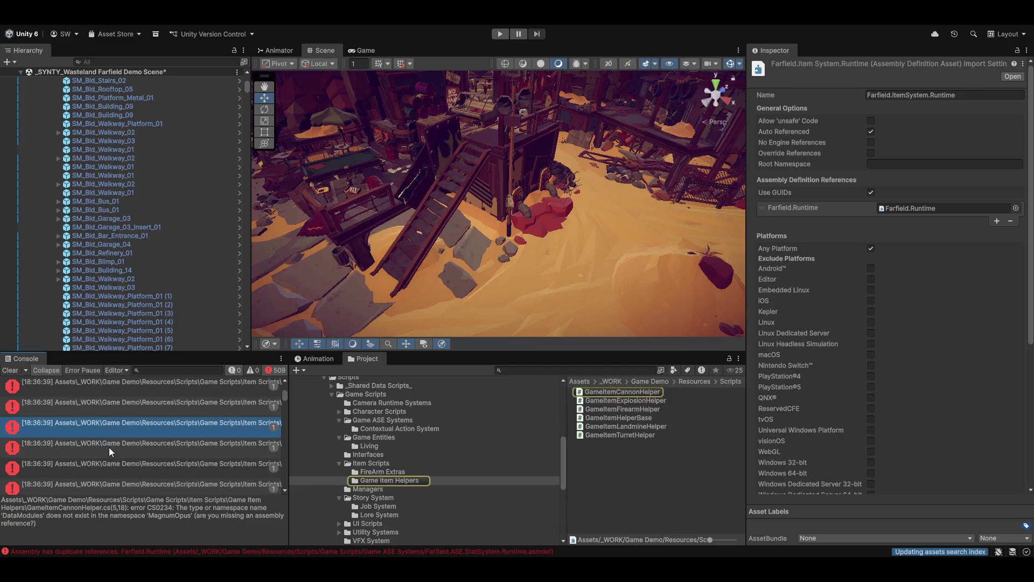
pyautogui.click(109, 447)
pyautogui.click(108, 428)
pyautogui.click(101, 408)
pyautogui.click(105, 383)
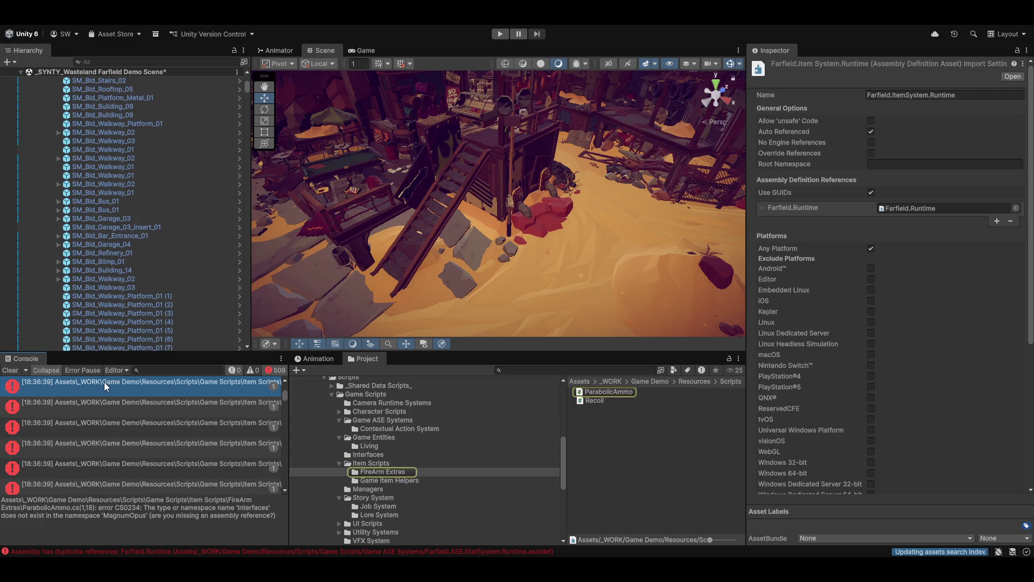
pyautogui.scroll(1, 105, 386)
pyautogui.click(118, 395)
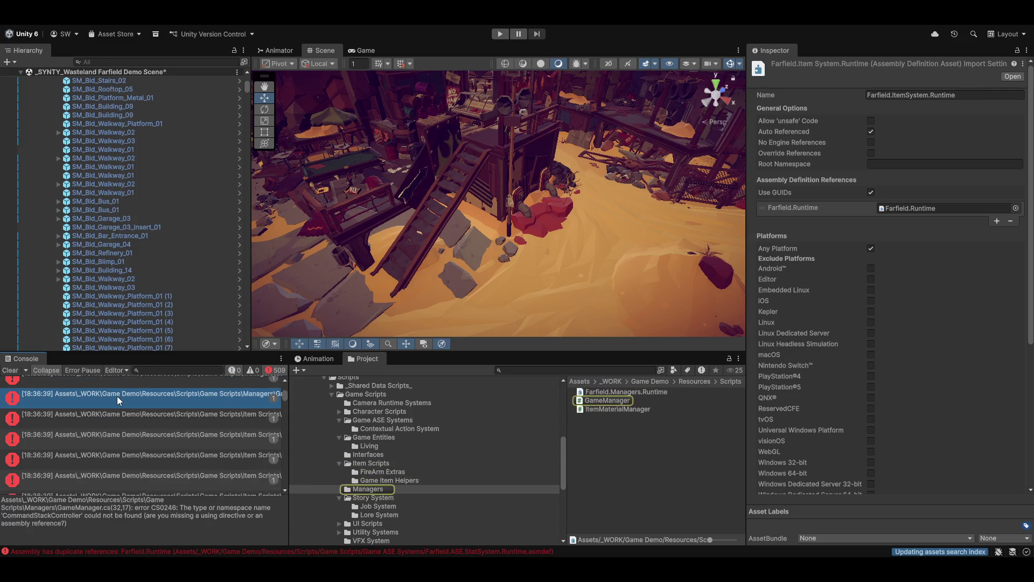
pyautogui.doubleClick(112, 416)
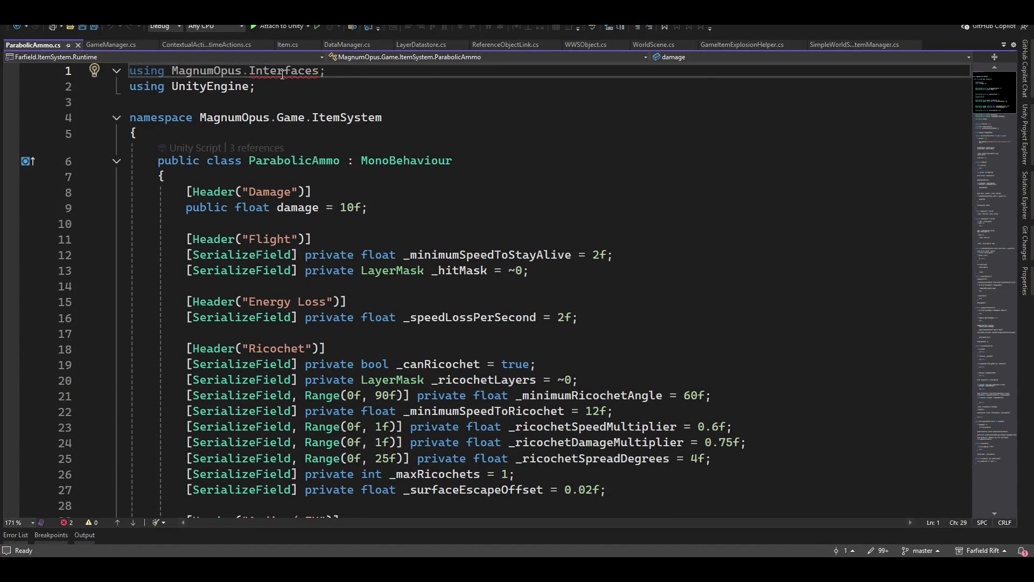
# Read the CS0234 missing Interfaces namespace error on ParabolicAmmo.cs line 1, then return to Unity.
pyautogui.moveTo(283, 74)
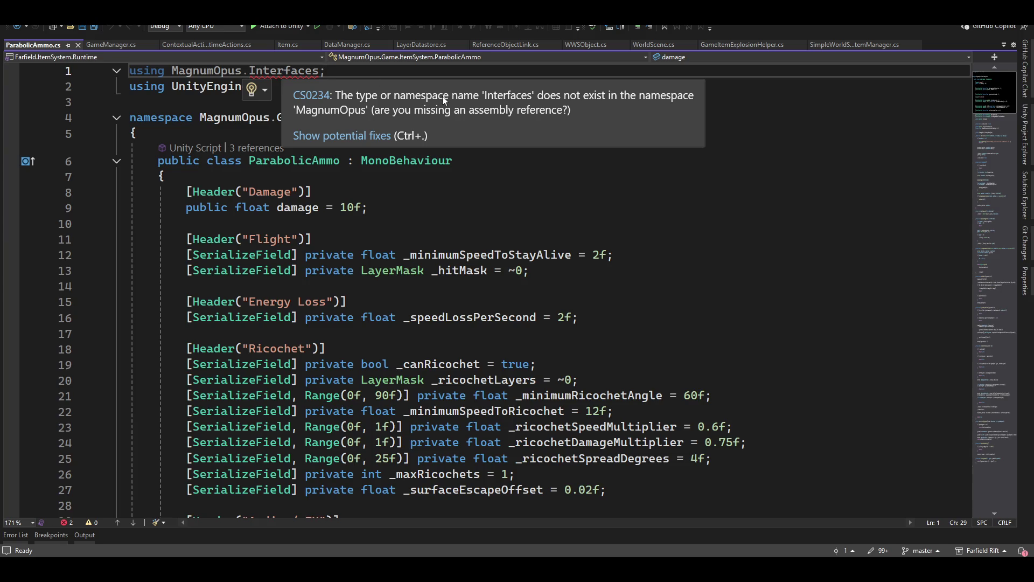
pyautogui.hotkey('alt', 'Tab')
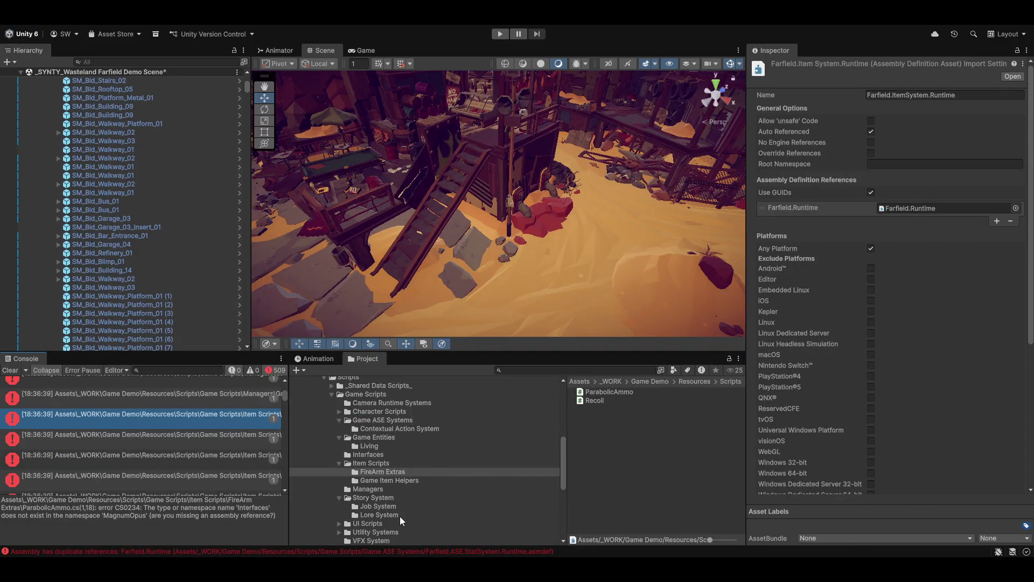
pyautogui.scroll(-3, 400, 517)
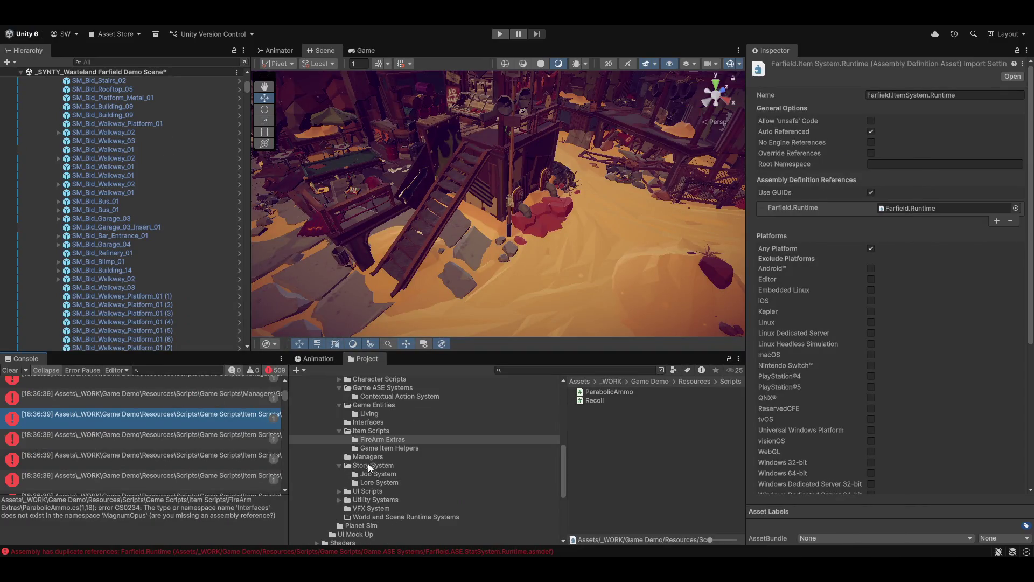
# Show Farfield.Interfaces.Runtime's assembly settings from the Interfaces scripts folder.
pyautogui.click(367, 423)
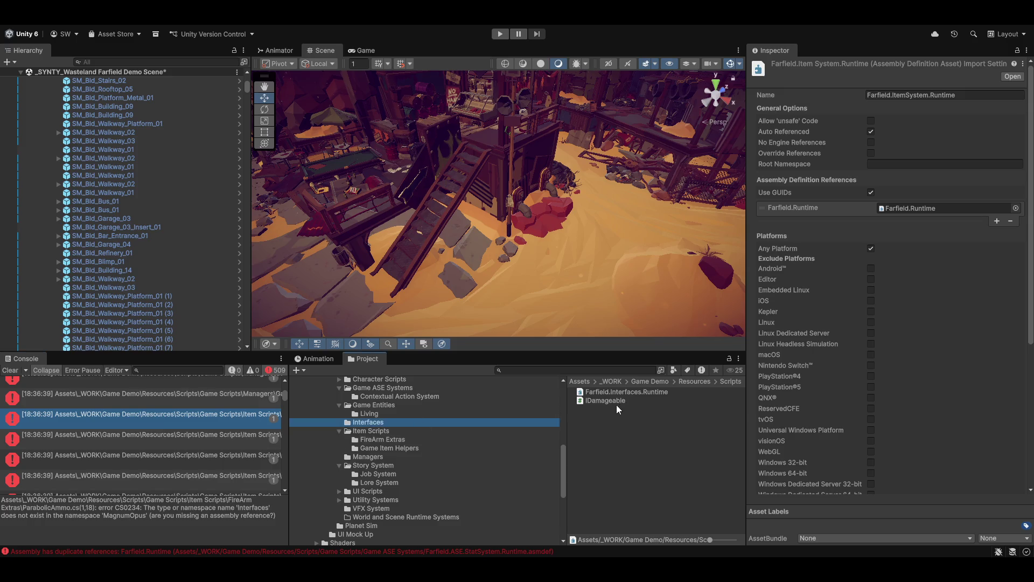
pyautogui.click(600, 394)
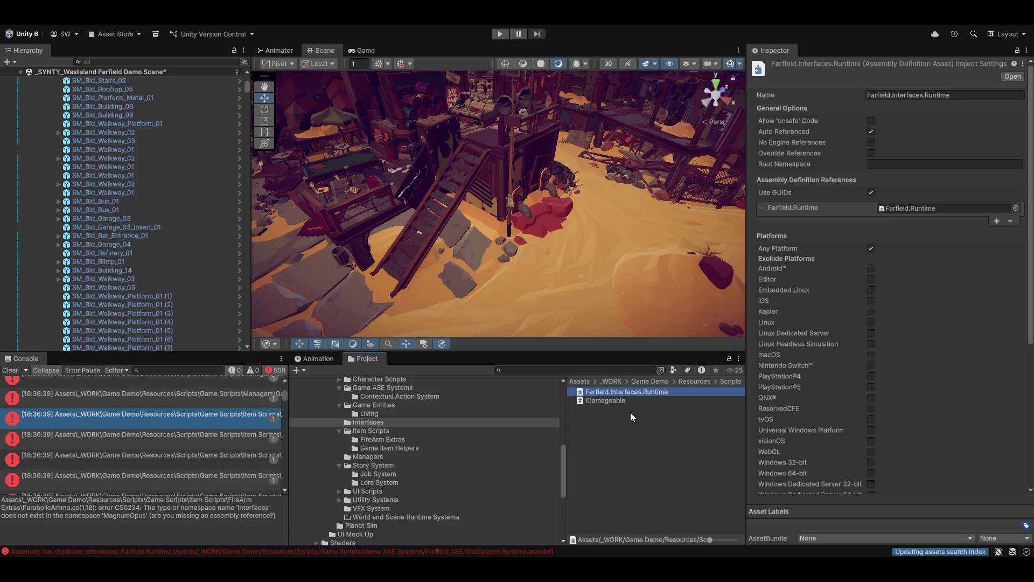
# Change IDamageable's namespace to MagnumOpus.Game.Interfaces, save it, and return to Unity.
pyautogui.doubleClick(596, 403)
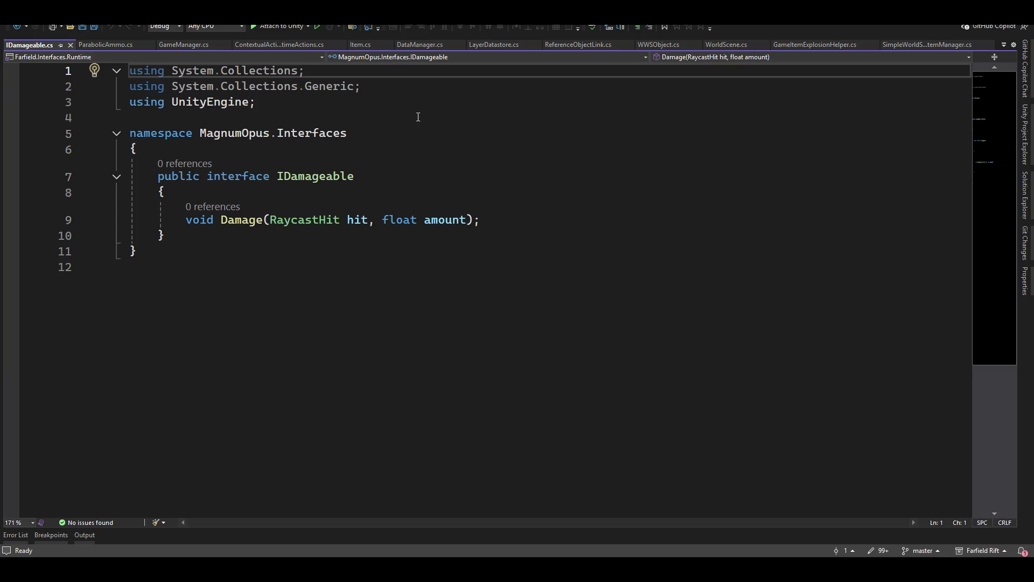
pyautogui.click(328, 131)
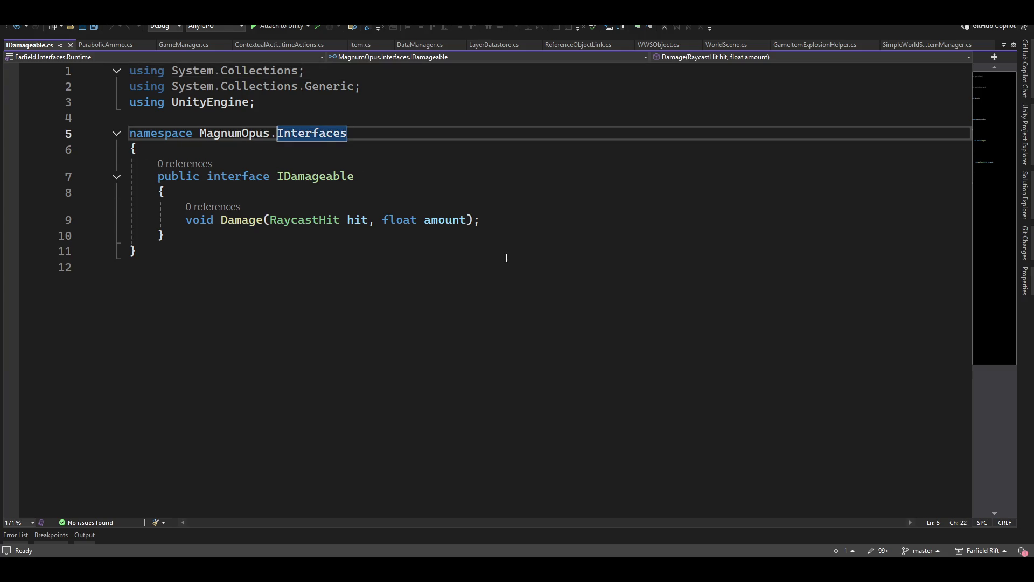
pyautogui.hotkey('ctrl', 'Left')
pyautogui.hotkey('ctrl', 'Left')
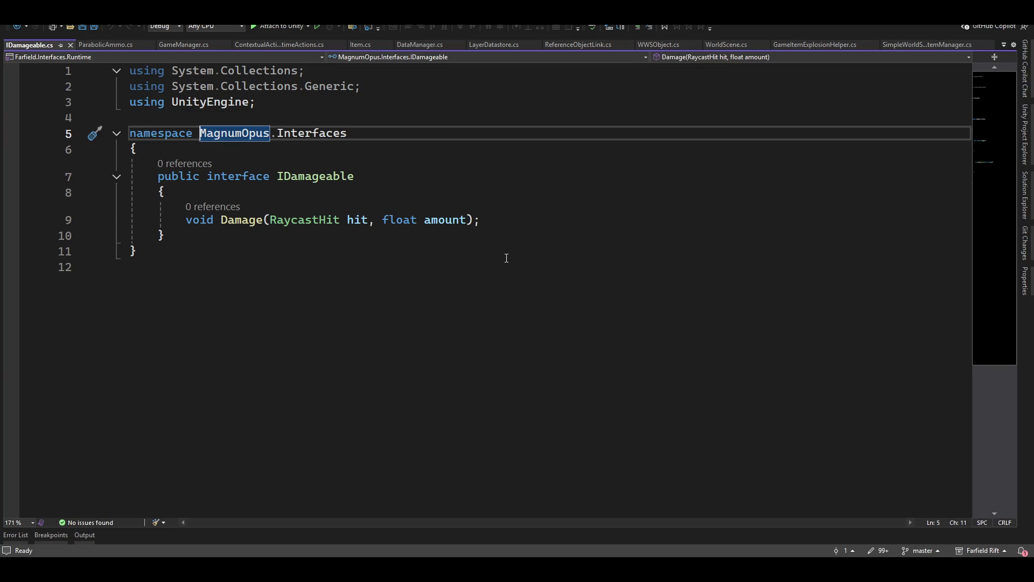
pyautogui.press('Right')
pyautogui.press('Right')
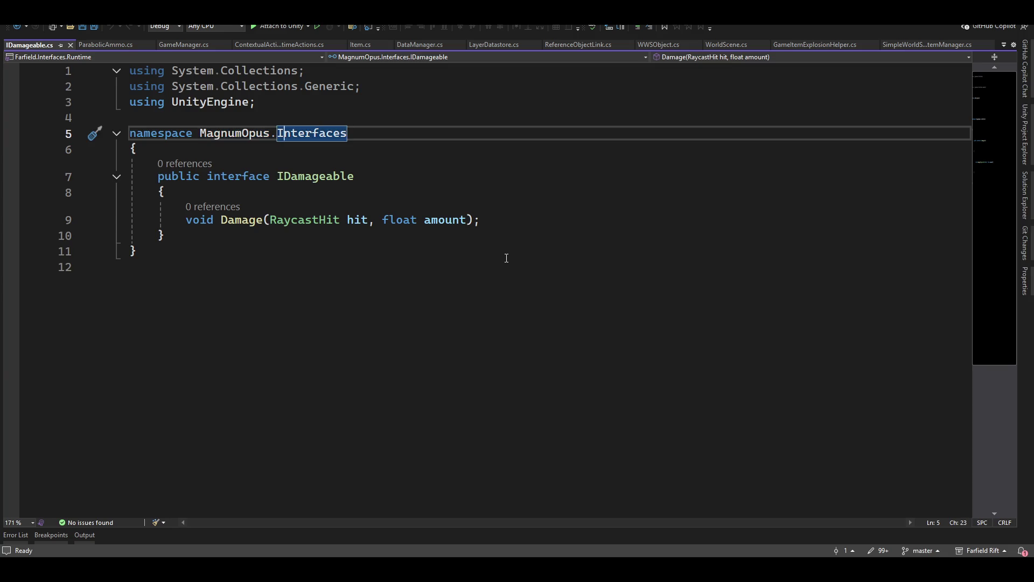
pyautogui.write('Game.')
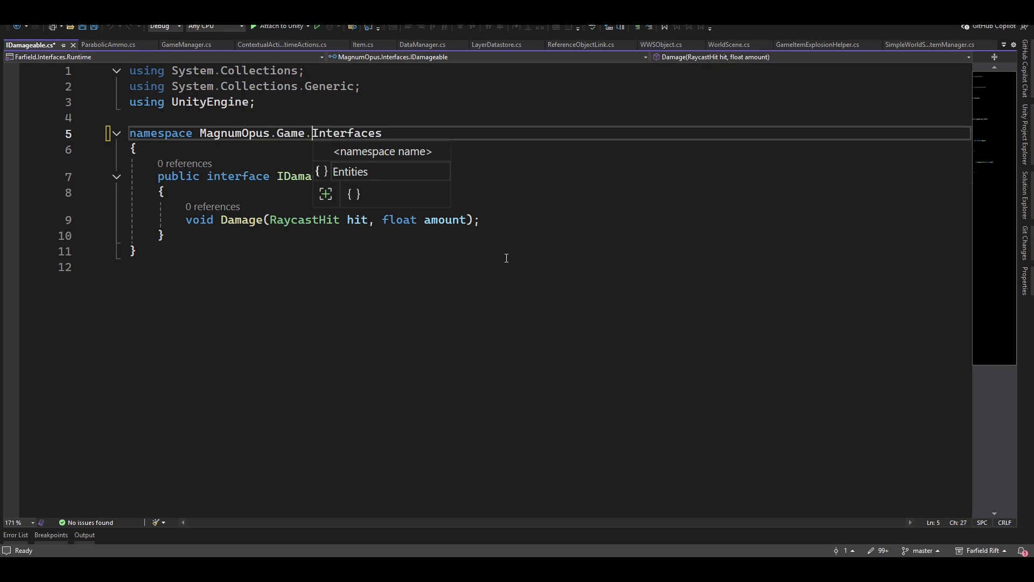
pyautogui.click(380, 286)
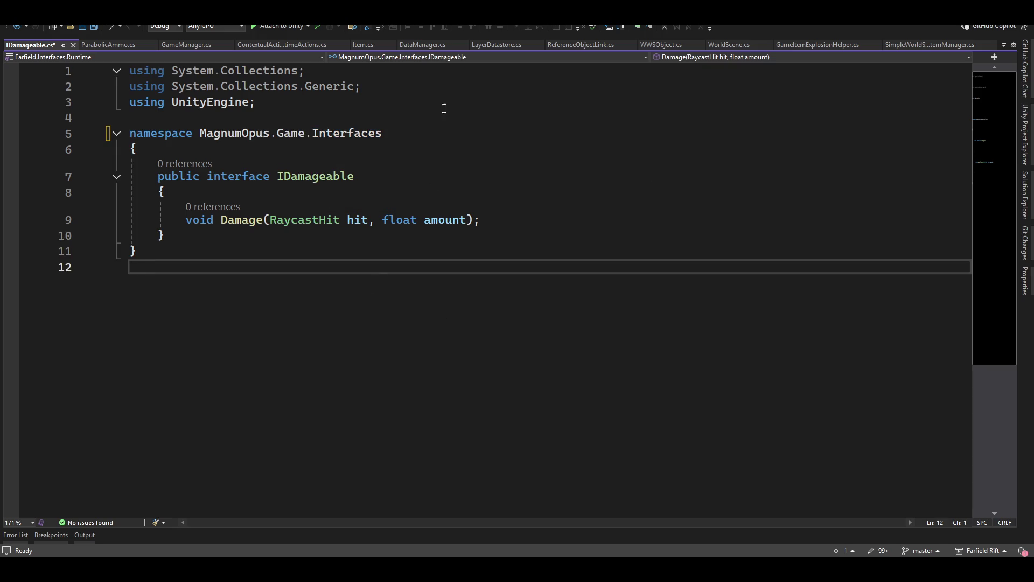
pyautogui.hotkey('ctrl', 's')
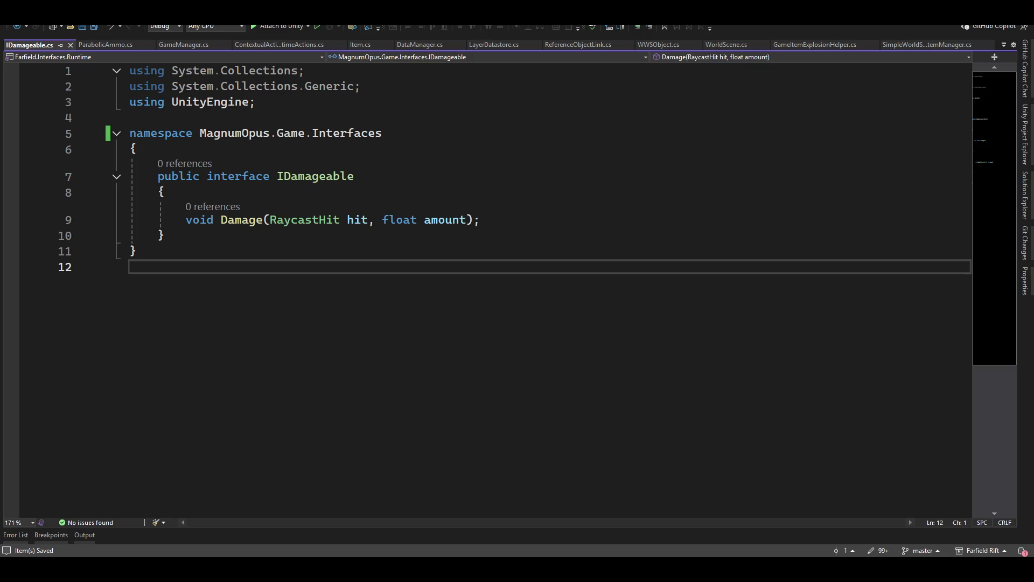
pyautogui.hotkey('alt', 'Tab')
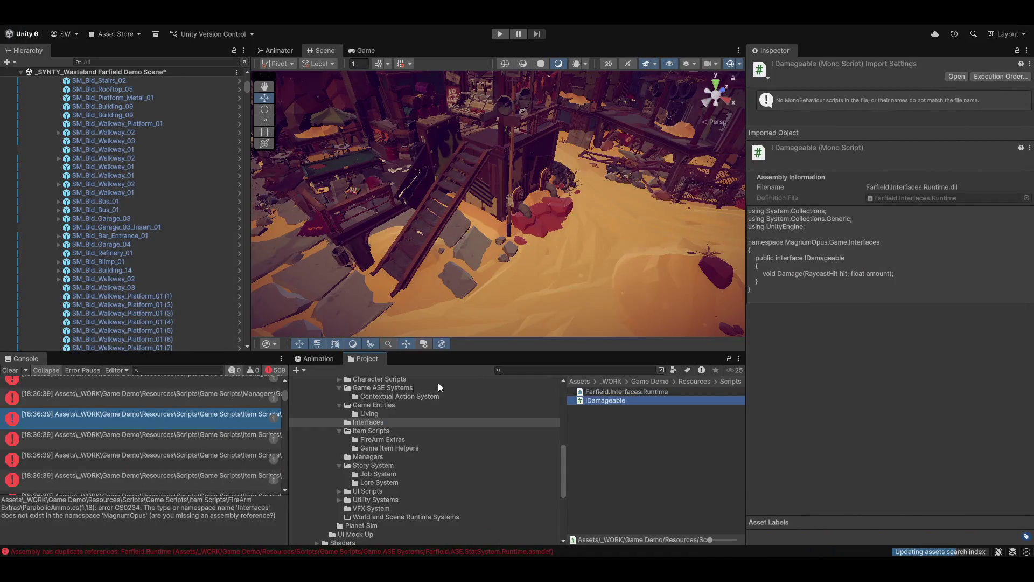
# Ping the erroring script, then add a reference slot to Farfield.ItemSystem.Runtime's assembly settings.
pyautogui.click(81, 418)
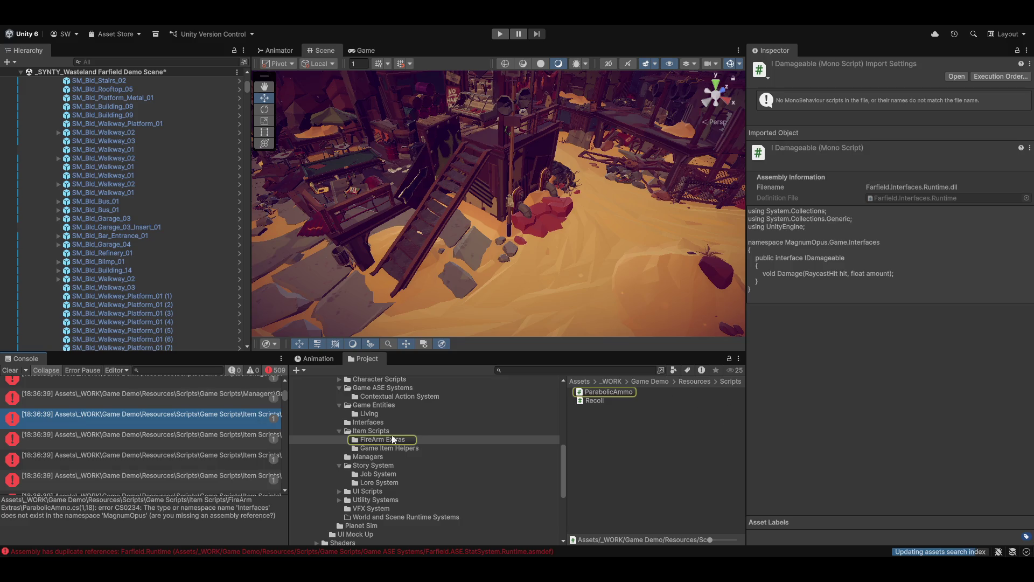
pyautogui.click(376, 432)
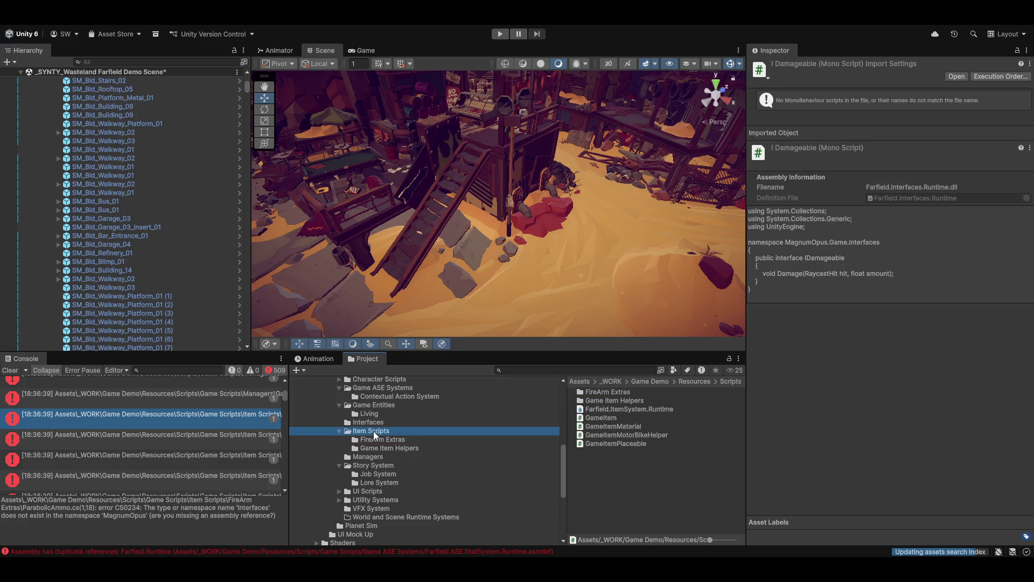
pyautogui.click(604, 411)
pyautogui.click(997, 221)
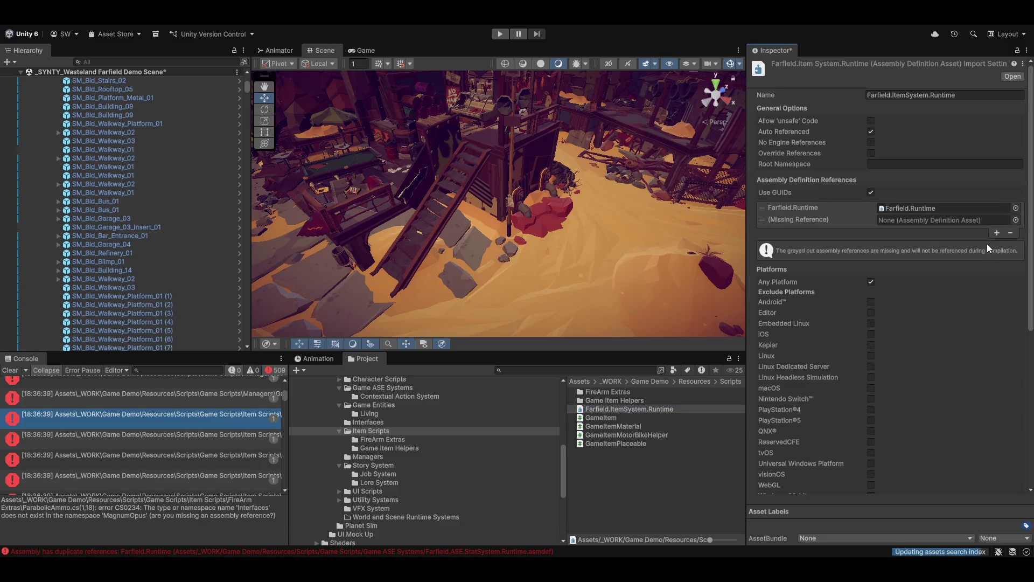
# Add Farfield.Interfaces.Runtime to Farfield.ItemSystem.Runtime's references and apply the change.
pyautogui.click(1016, 220)
pyautogui.write('Interf')
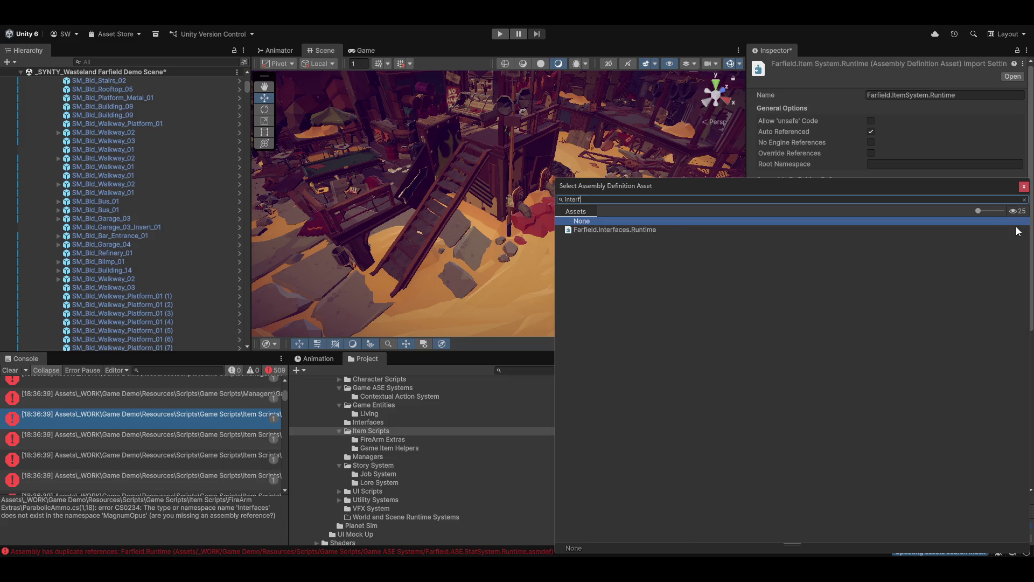
pyautogui.doubleClick(594, 230)
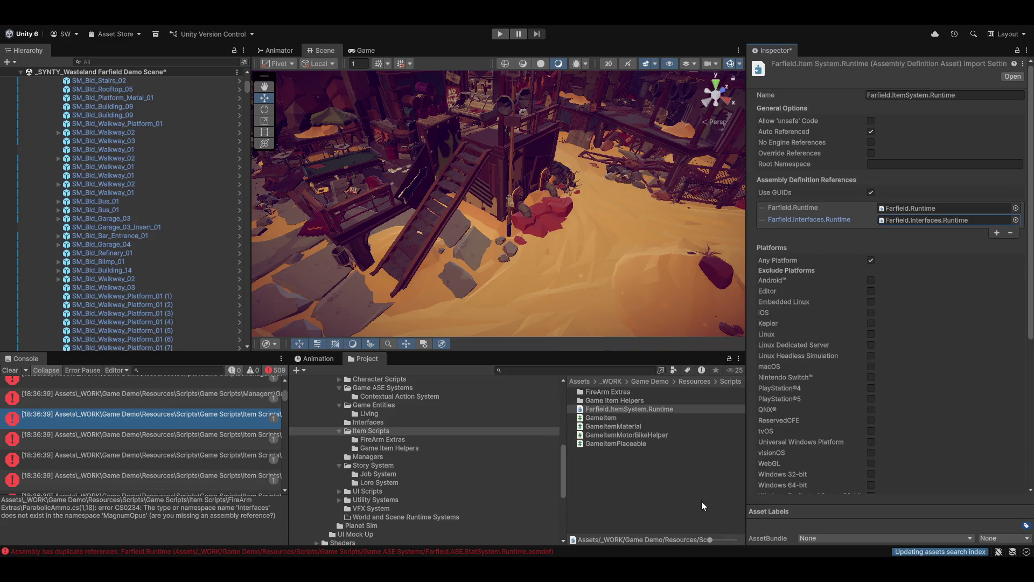
pyautogui.click(668, 482)
pyautogui.click(506, 308)
pyautogui.hotkey('alt', 'Tab')
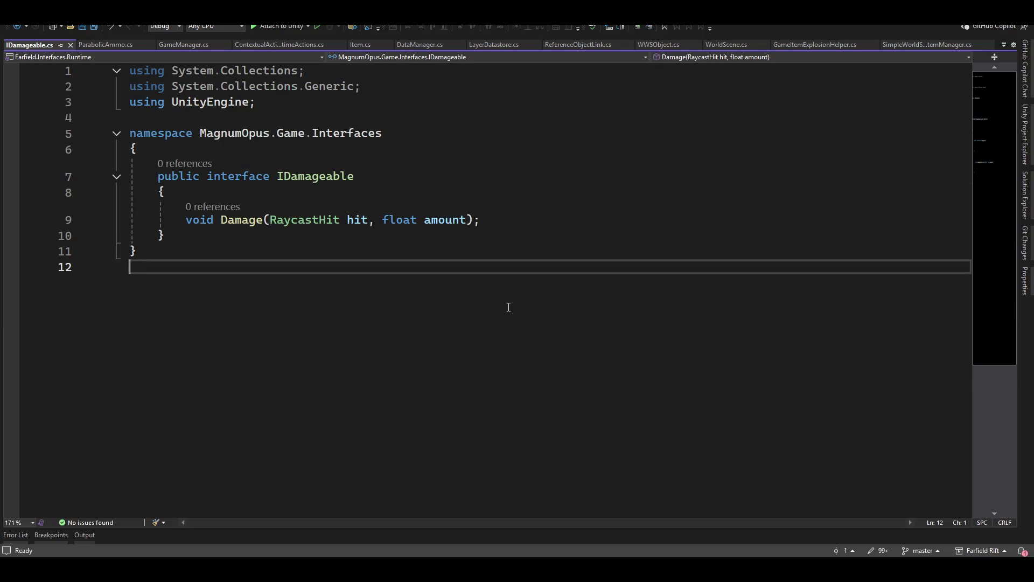
# Open GameItemCannonHelper.cs from its console error and check the unresolved IContextualActionHandler name.
pyautogui.hotkey('alt', 'Tab')
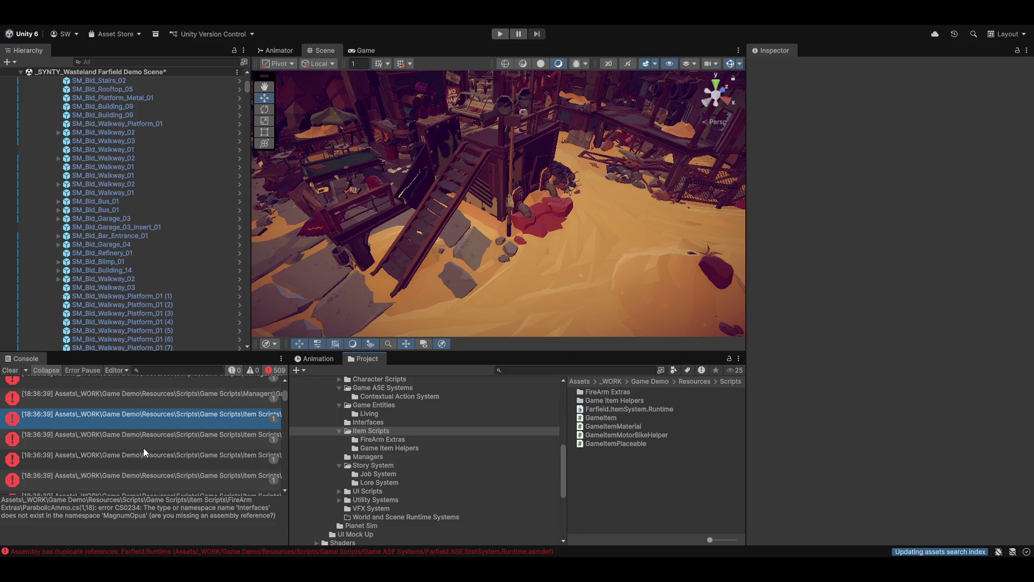
pyautogui.click(144, 444)
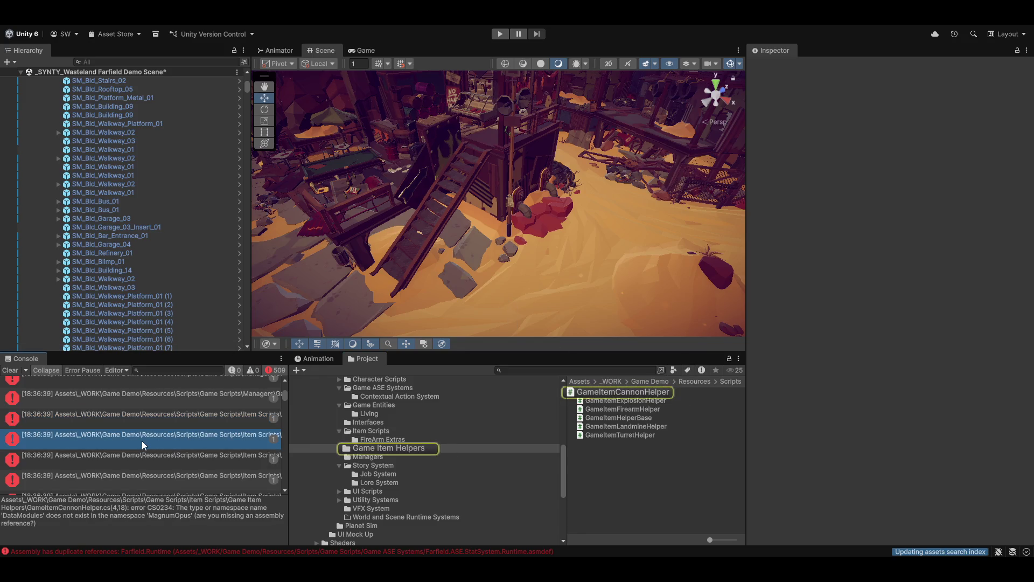
pyautogui.doubleClick(142, 440)
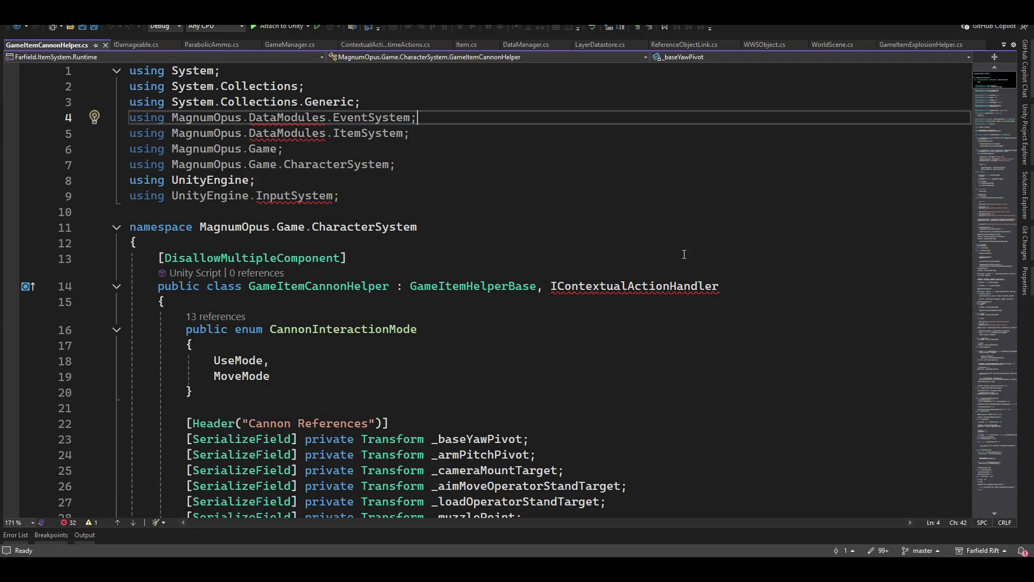
pyautogui.moveTo(603, 285)
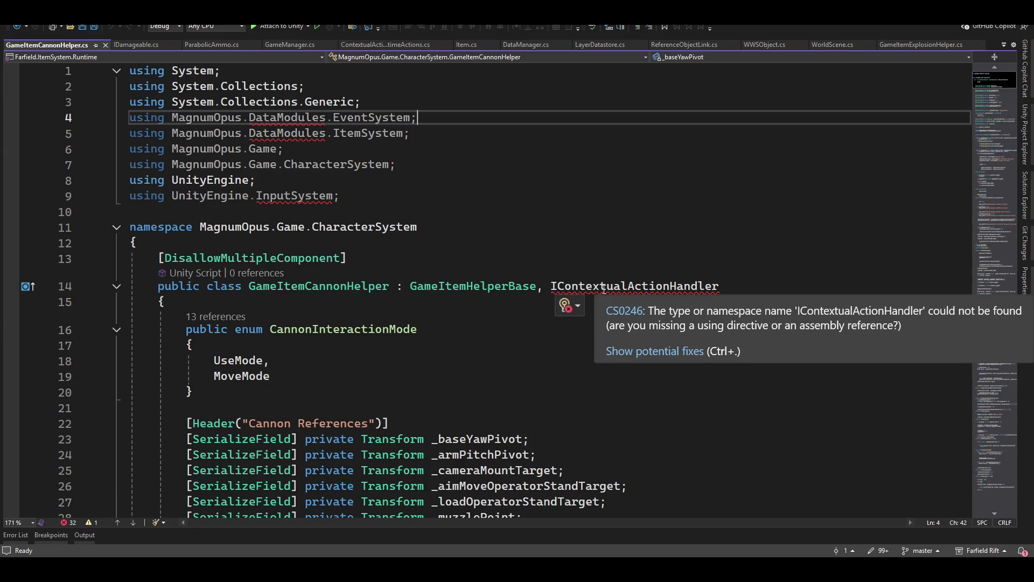
pyautogui.click(601, 286)
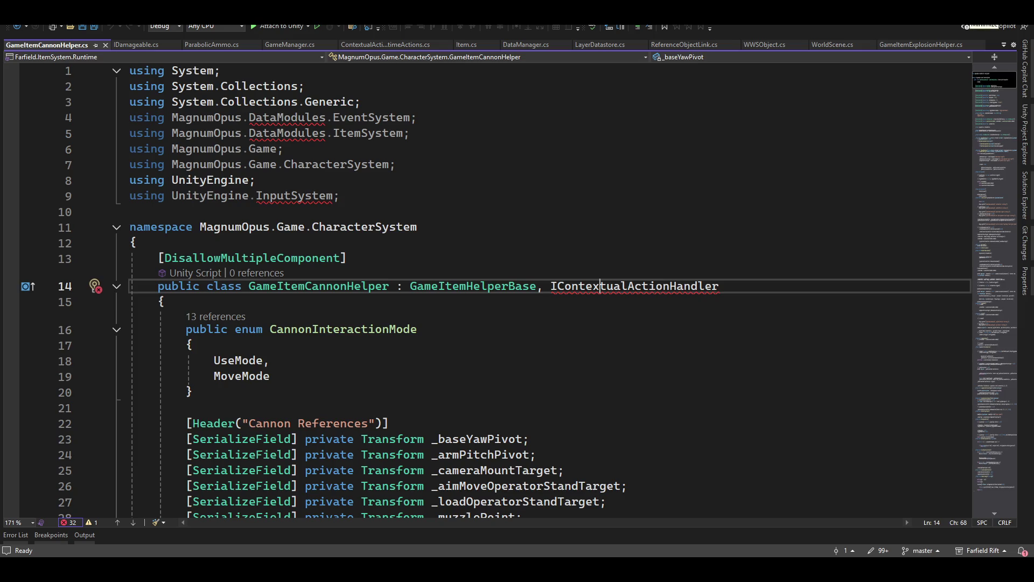
pyautogui.hotkey('alt', 'Tab')
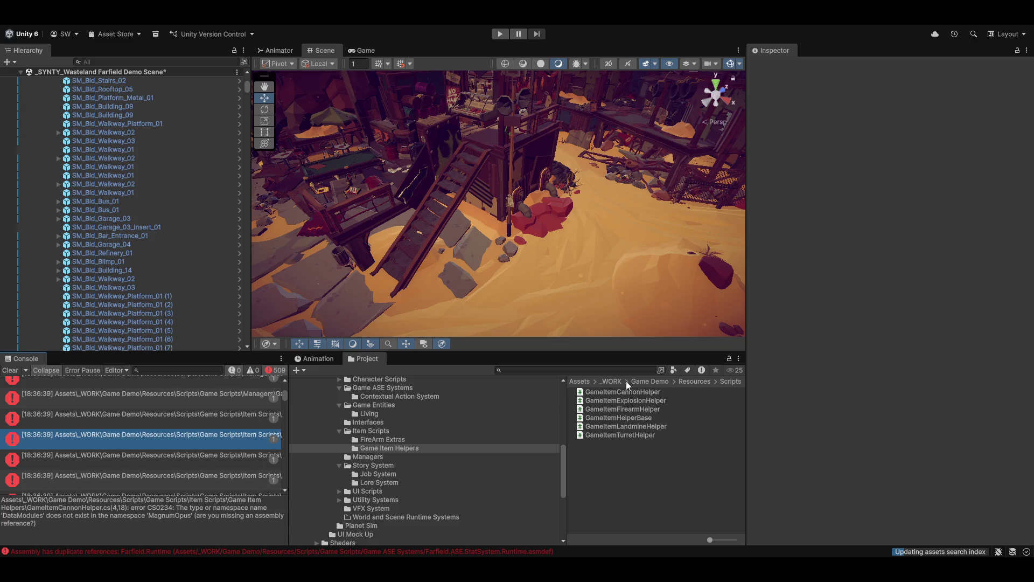
pyautogui.click(372, 431)
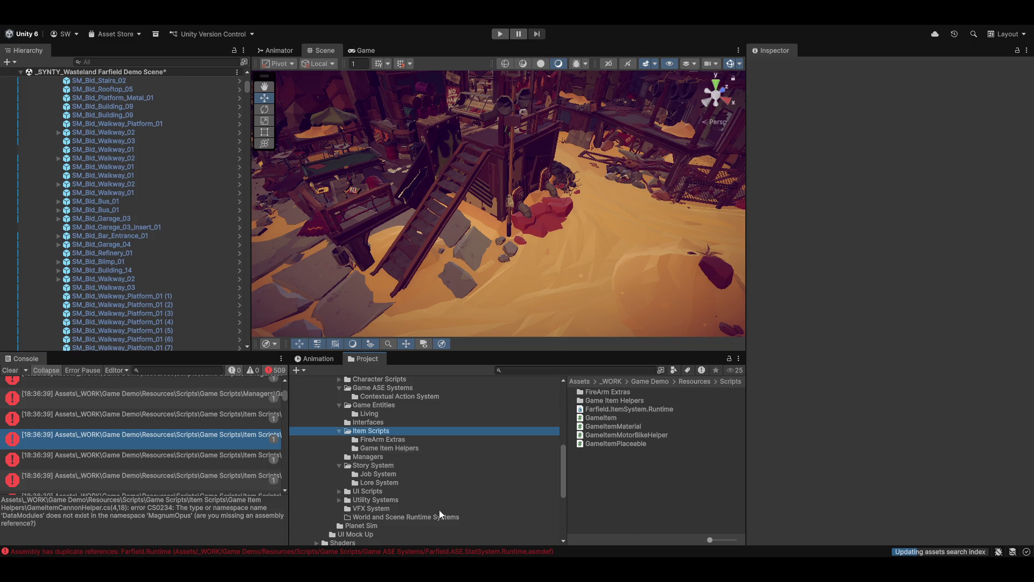
# Add MagnumOpus.Item.SharedData as a new reference of the Farfield.ItemSystem.Runtime assembly.
pyautogui.click(632, 409)
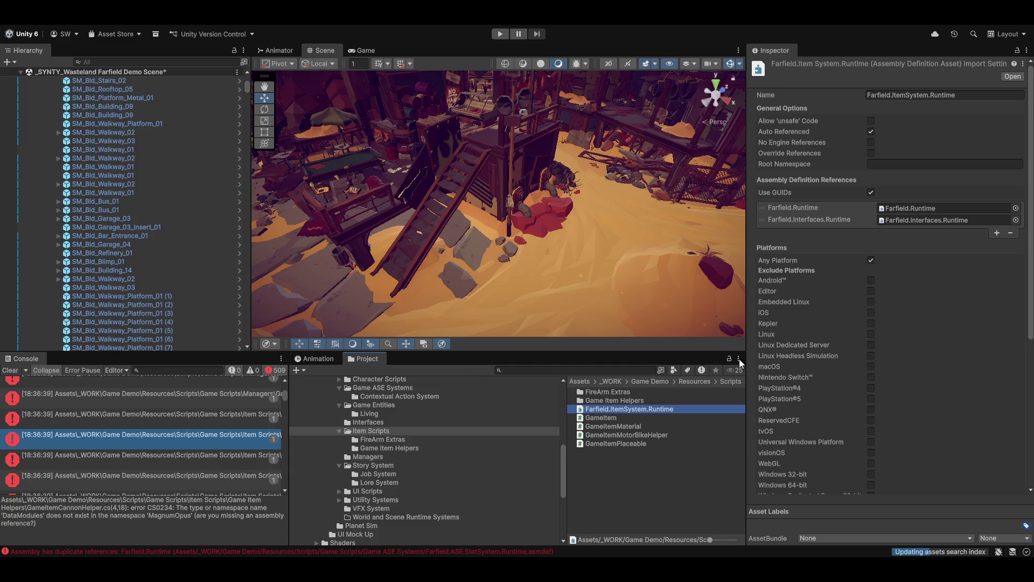
pyautogui.click(997, 233)
pyautogui.click(1016, 232)
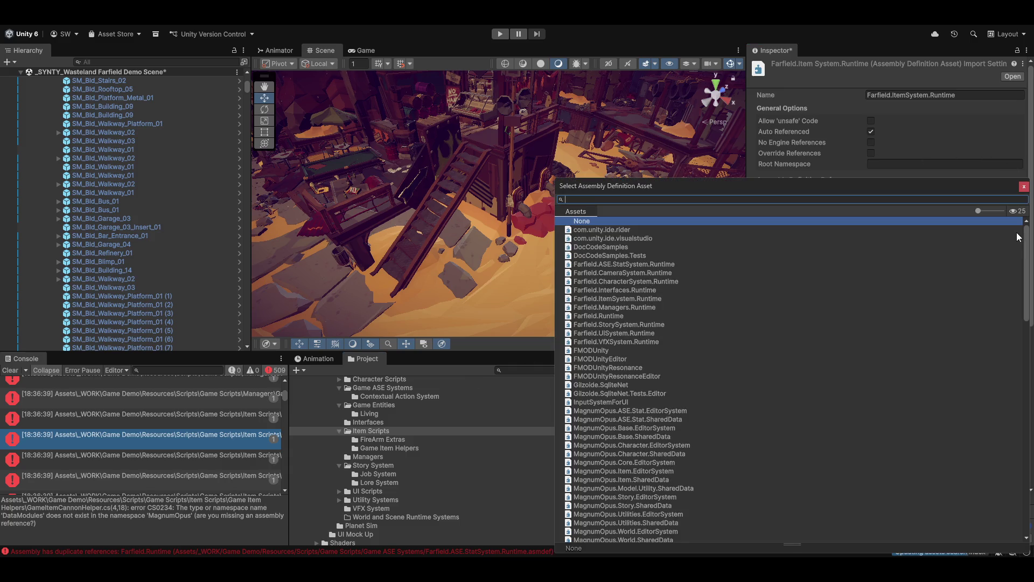
pyautogui.write('item')
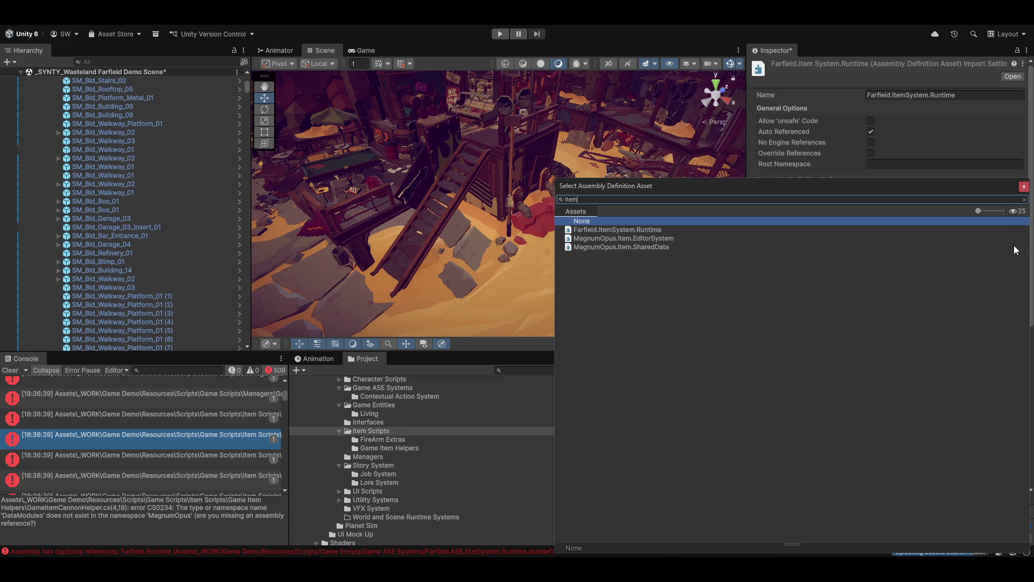
pyautogui.doubleClick(616, 248)
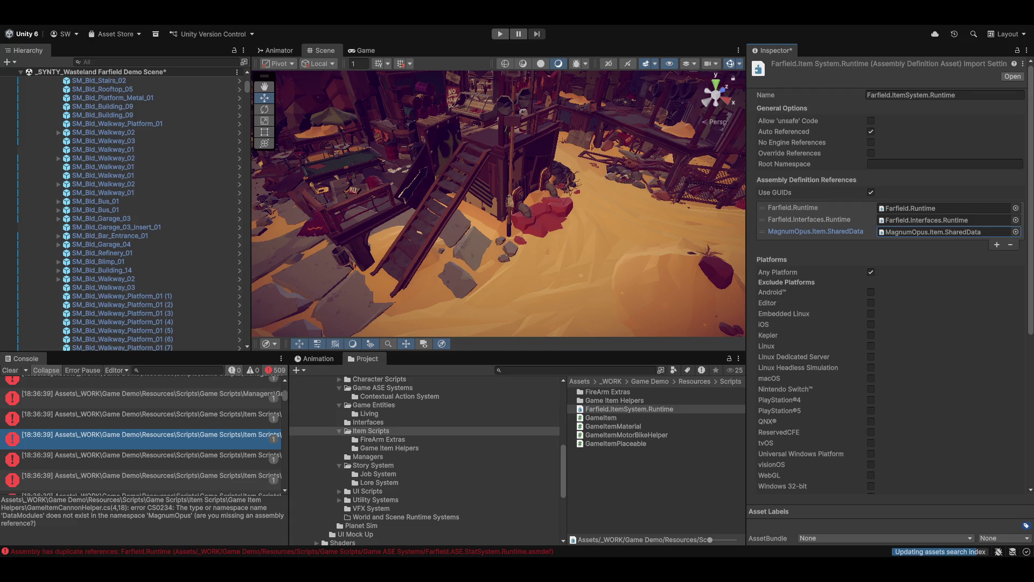
# Add a MagnumOpus.Base.SharedData reference as well, then apply and save the changes.
pyautogui.click(997, 245)
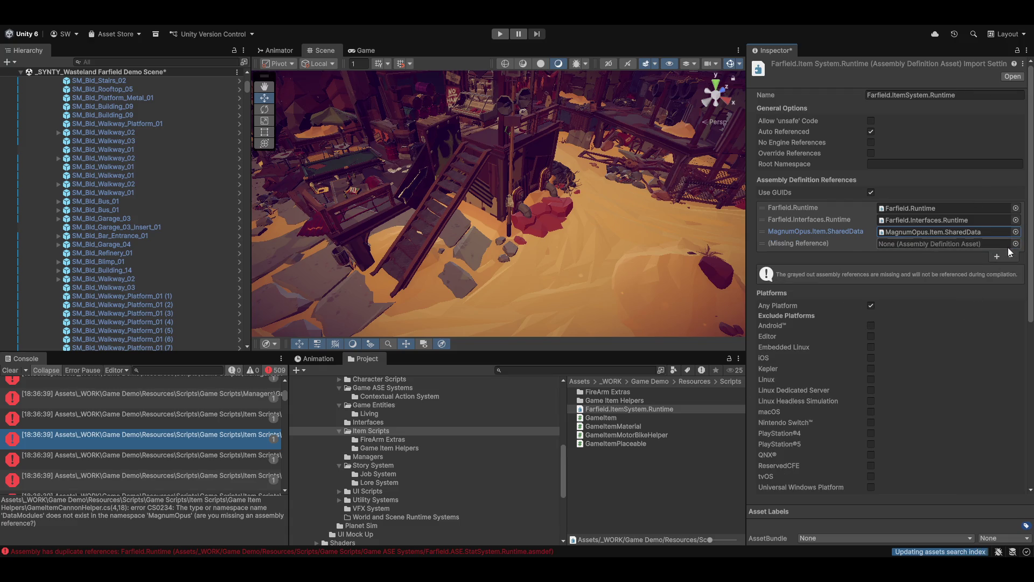
pyautogui.click(1016, 244)
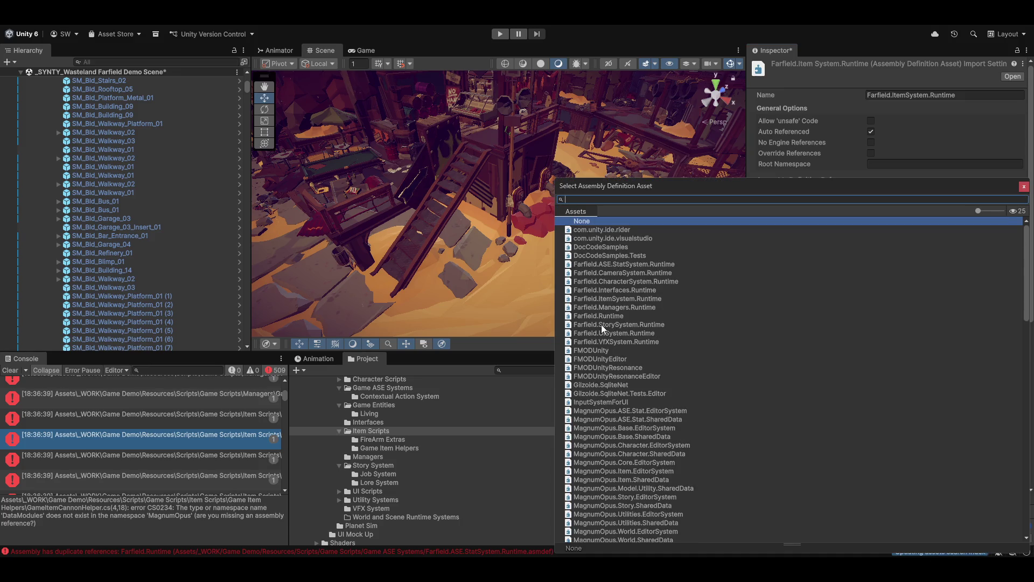
pyautogui.write('base')
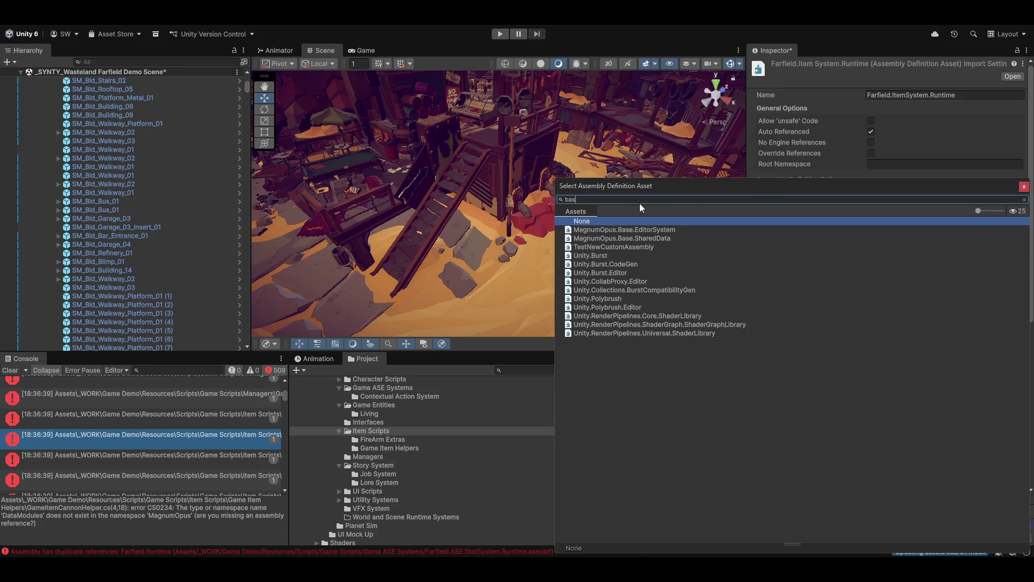
pyautogui.doubleClick(622, 238)
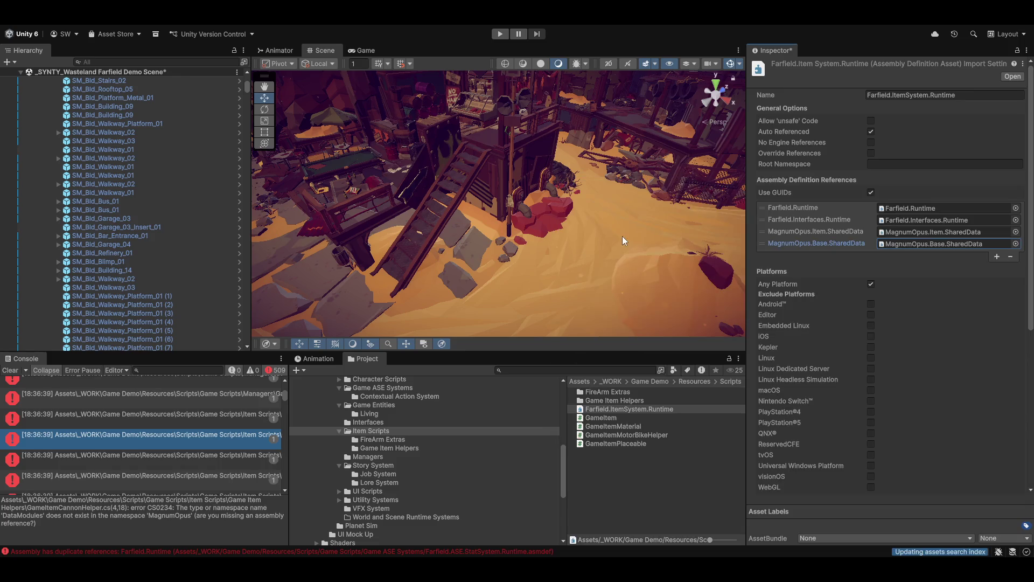
pyautogui.click(603, 493)
pyautogui.click(507, 310)
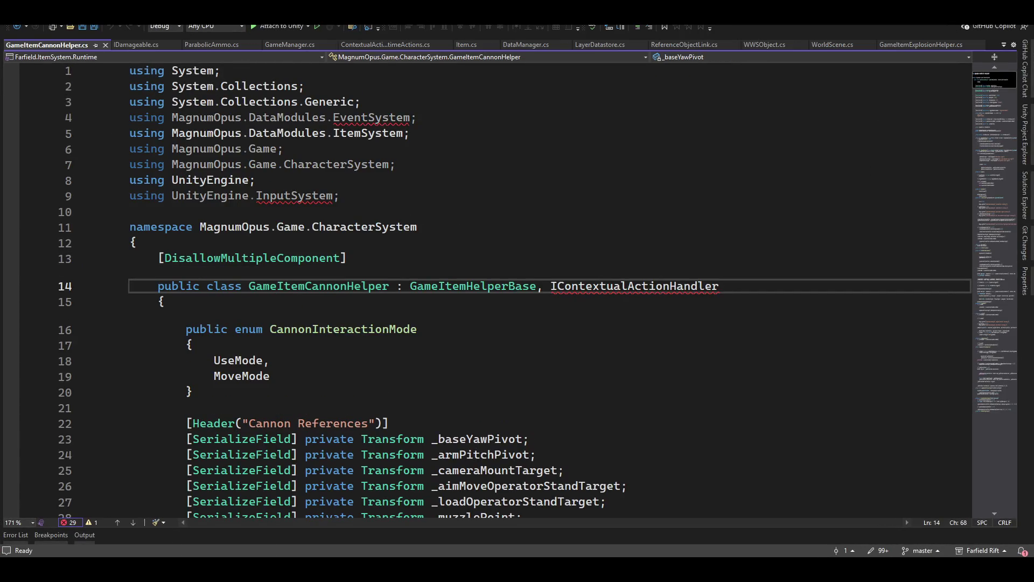
# Back in Unity, clear the Console, ping GameManager from the first error, and select Farfield.Managers.Runtime.
pyautogui.hotkey('alt', 'Tab')
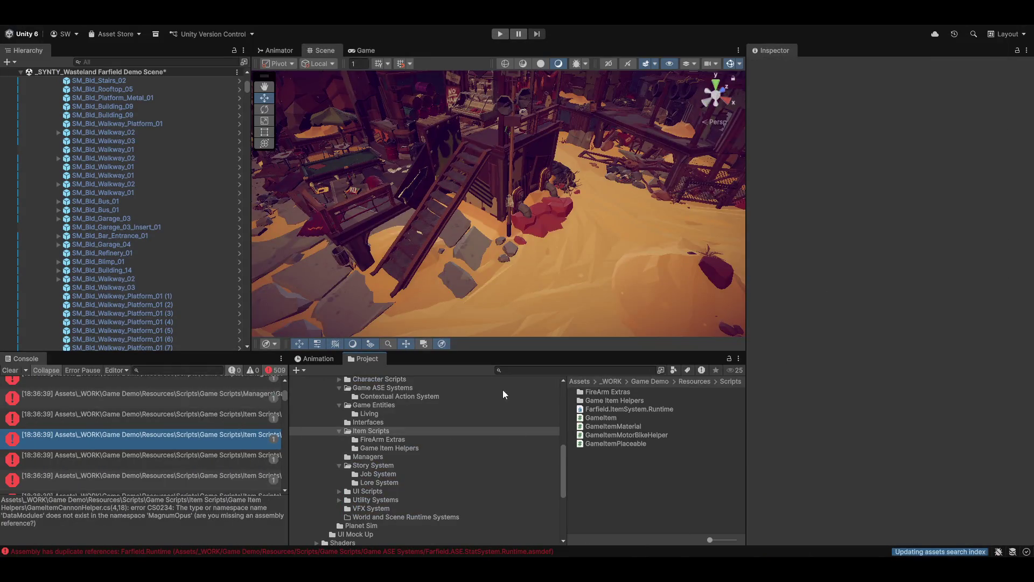
pyautogui.click(9, 371)
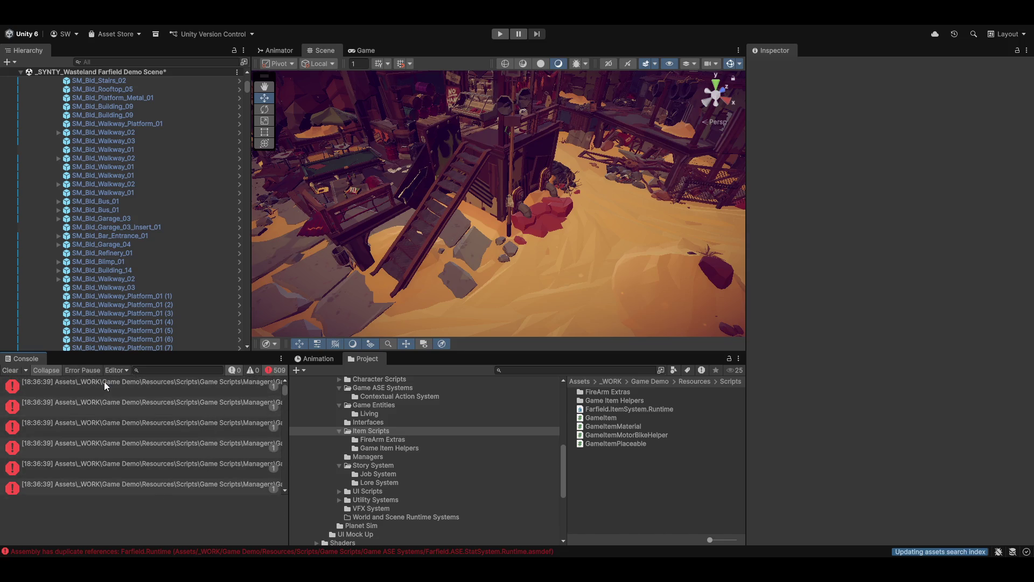
pyautogui.click(177, 393)
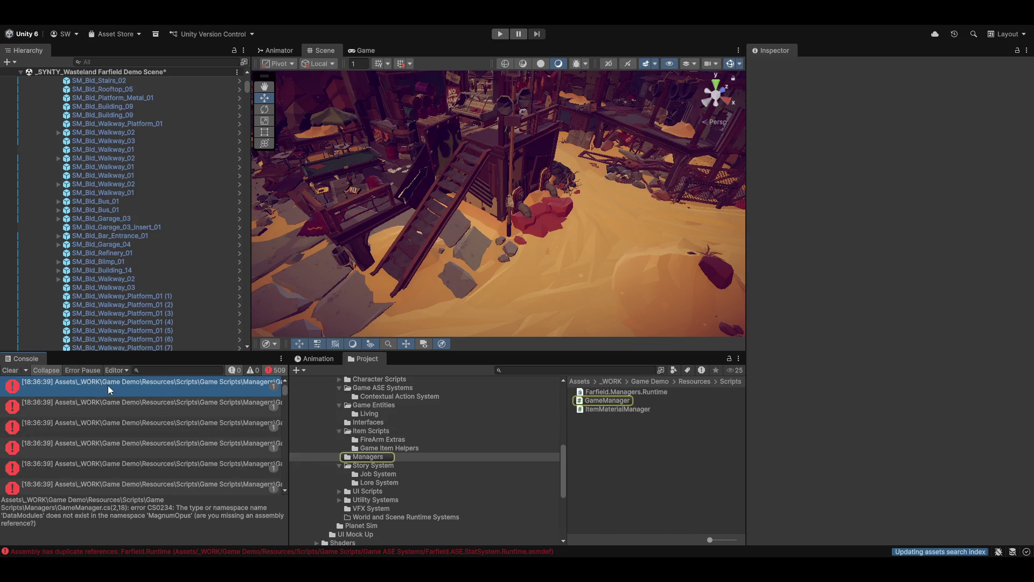
pyautogui.click(154, 384)
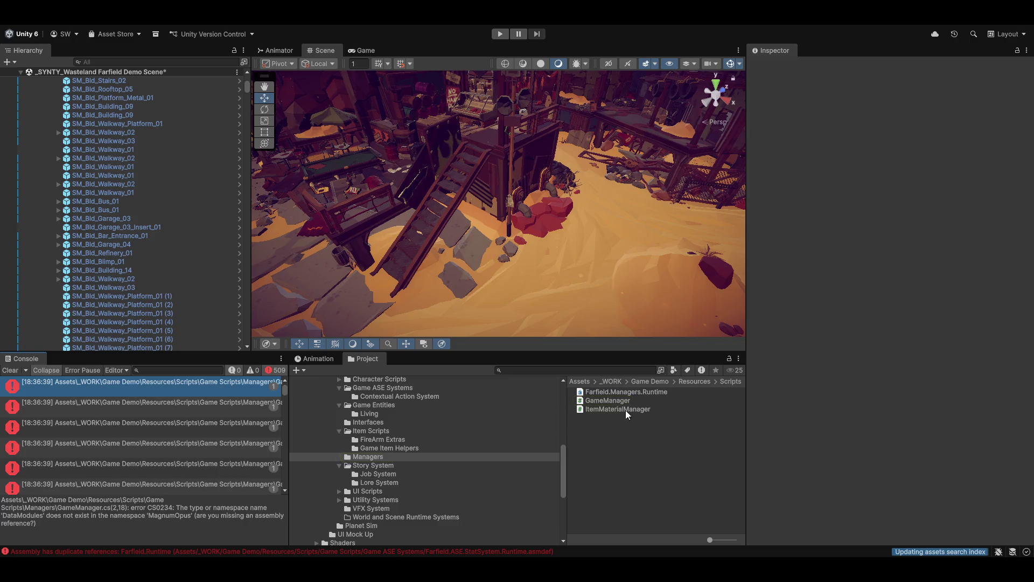
pyautogui.click(611, 392)
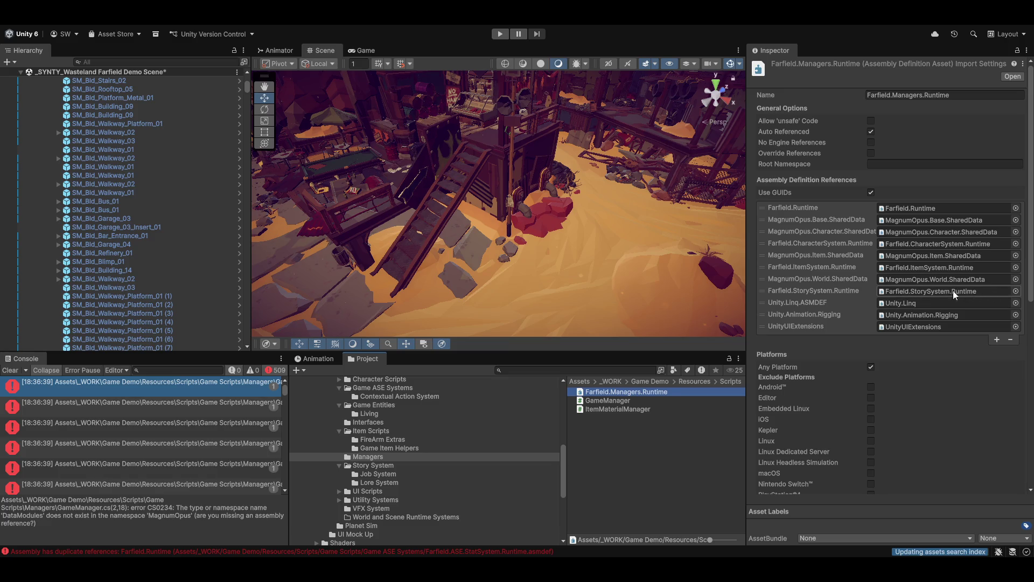
# Ping each assembly Farfield.Managers.Runtime references, from MagnumOpus.Item.SharedData up to Farfield.Runtime.
pyautogui.click(913, 292)
pyautogui.click(920, 257)
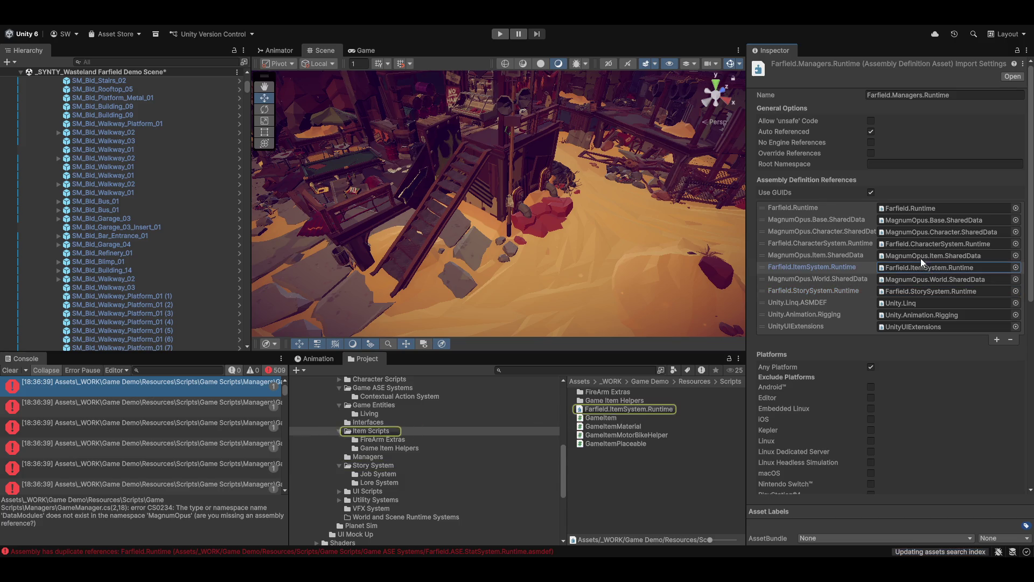
pyautogui.click(923, 230)
pyautogui.click(923, 220)
pyautogui.click(921, 210)
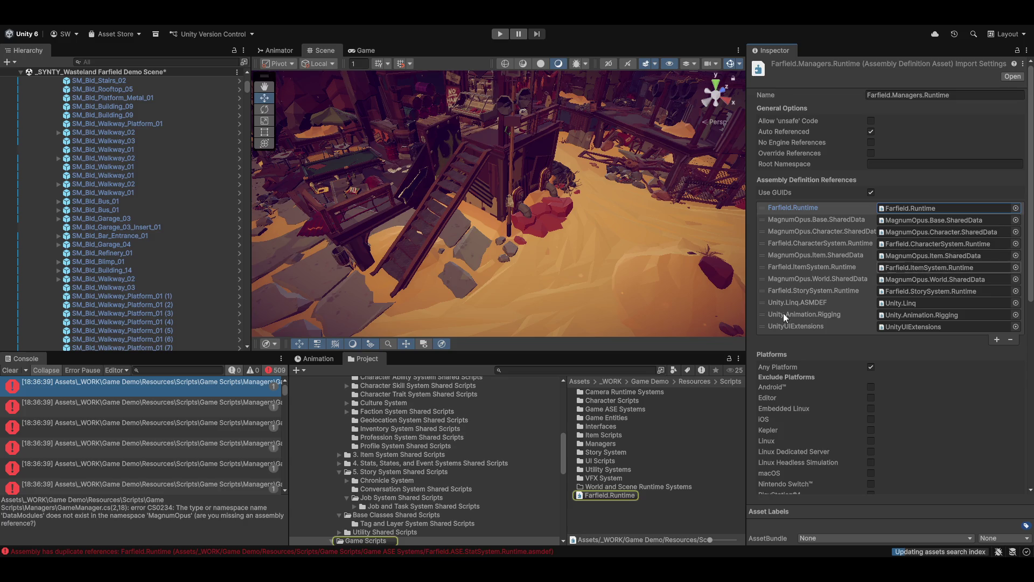
# Revisit the GameManager error and the second Console error.
pyautogui.click(76, 380)
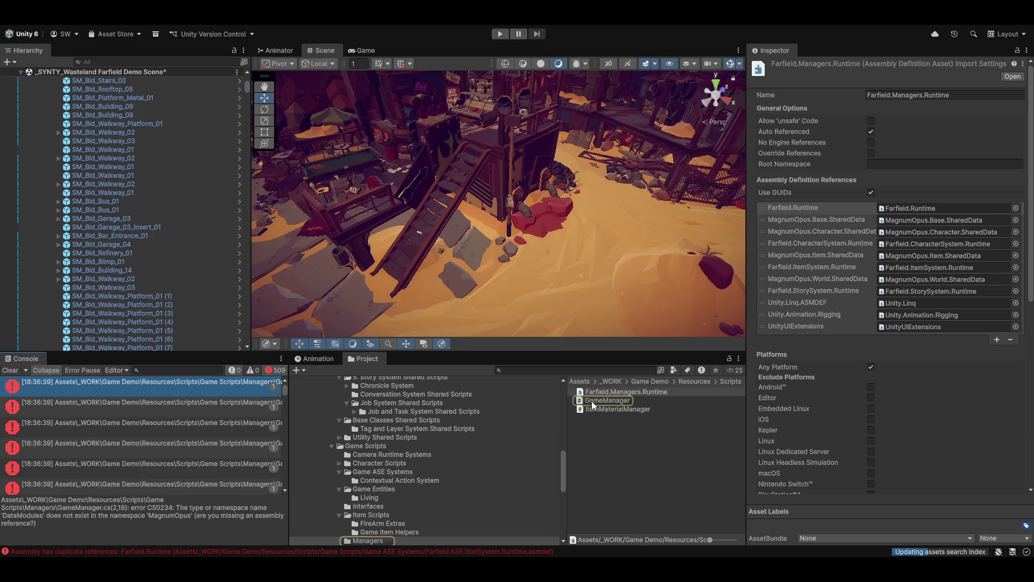
pyautogui.click(141, 405)
pyautogui.click(153, 377)
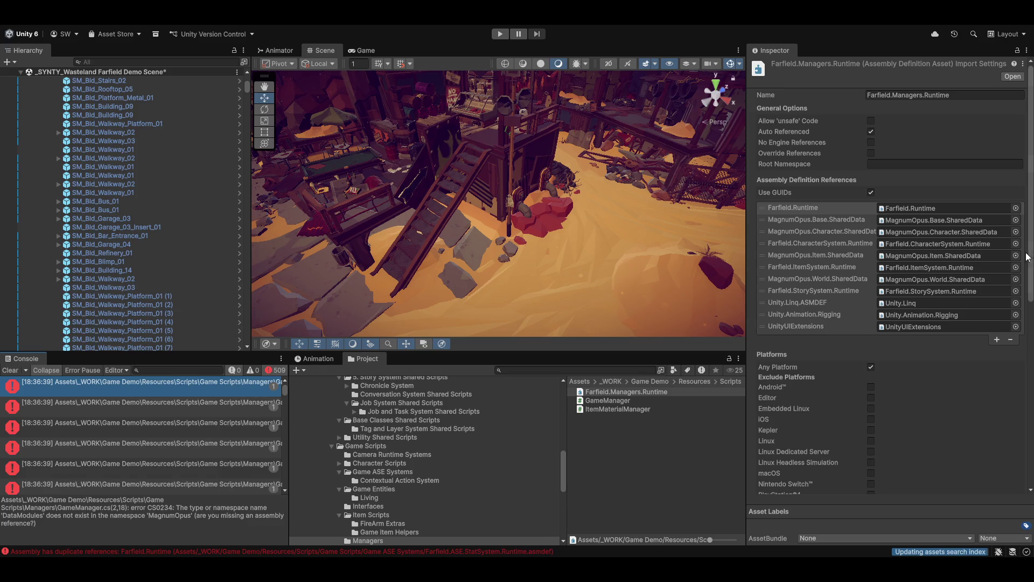
# Browse the Project folder tree, collapsing the 2. Character System Shared Scripts folder.
pyautogui.scroll(-3, 377, 485)
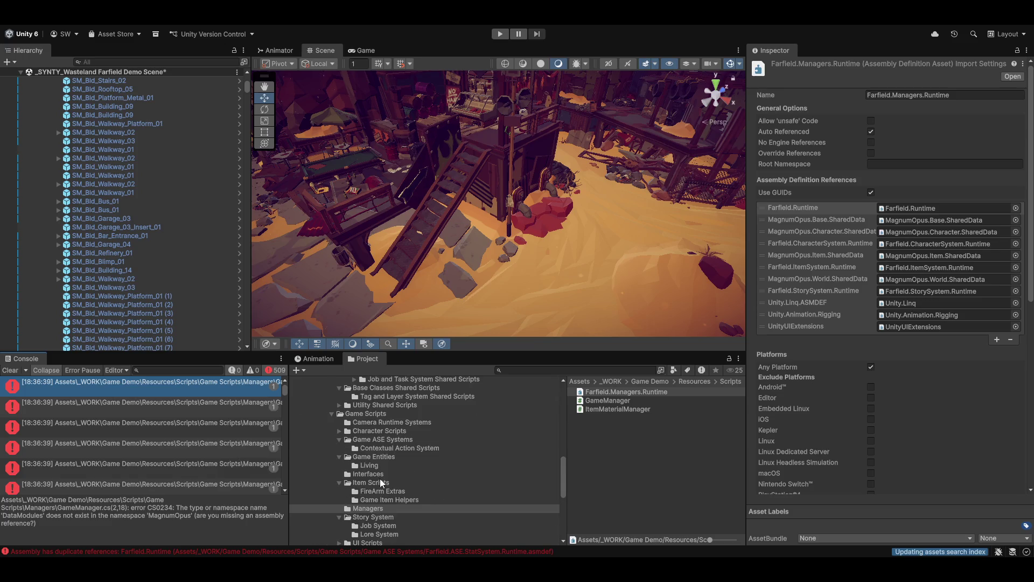
pyautogui.scroll(5, 388, 484)
pyautogui.scroll(-8, 380, 491)
pyautogui.scroll(-3, 378, 506)
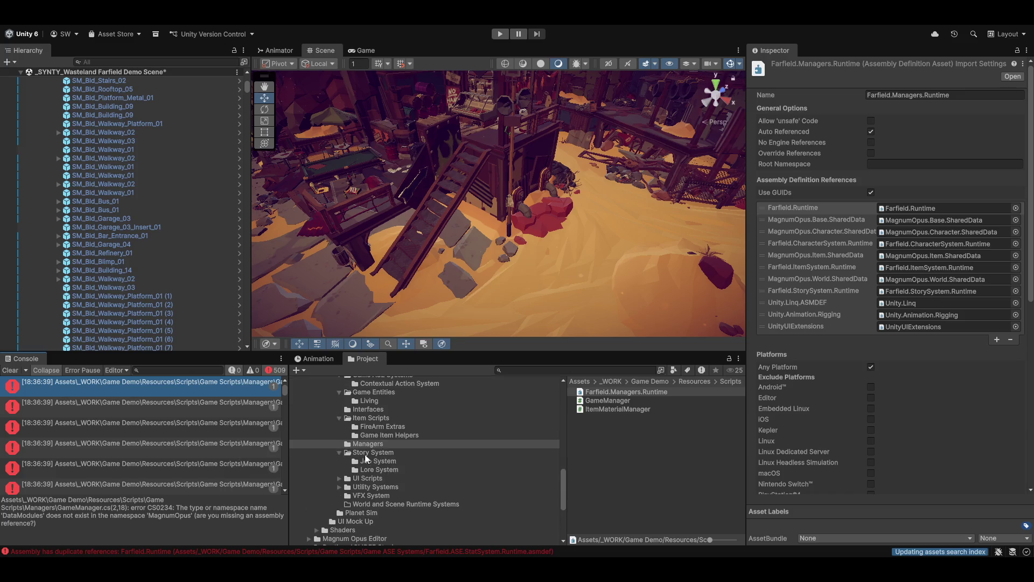
pyautogui.scroll(6, 385, 444)
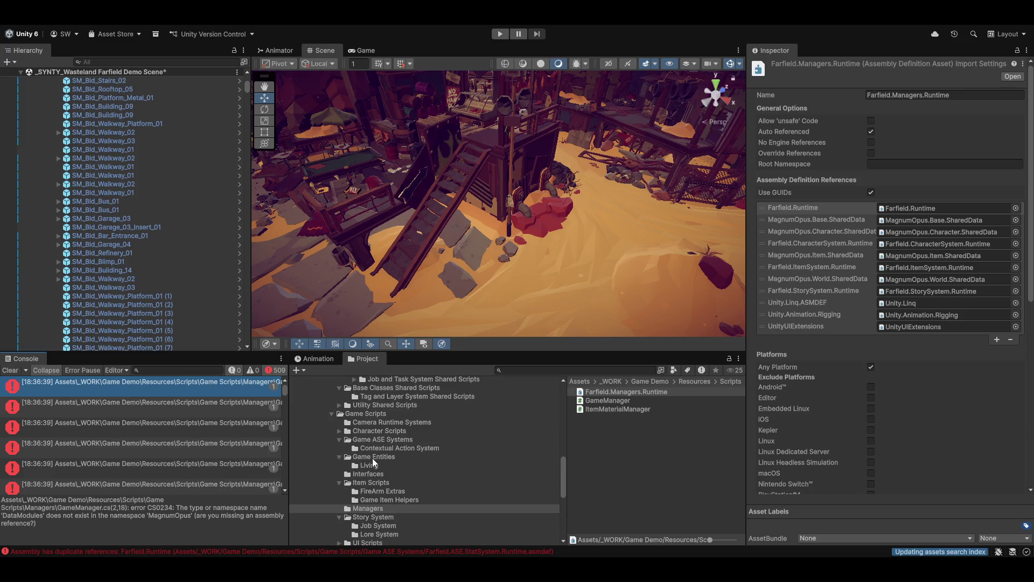
pyautogui.scroll(-6, 380, 452)
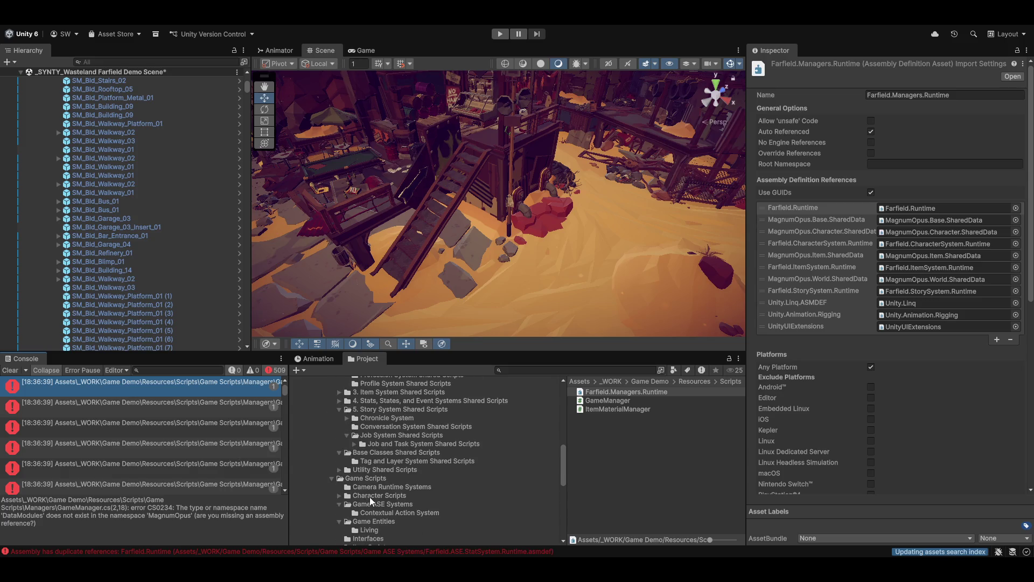
pyautogui.scroll(12, 380, 480)
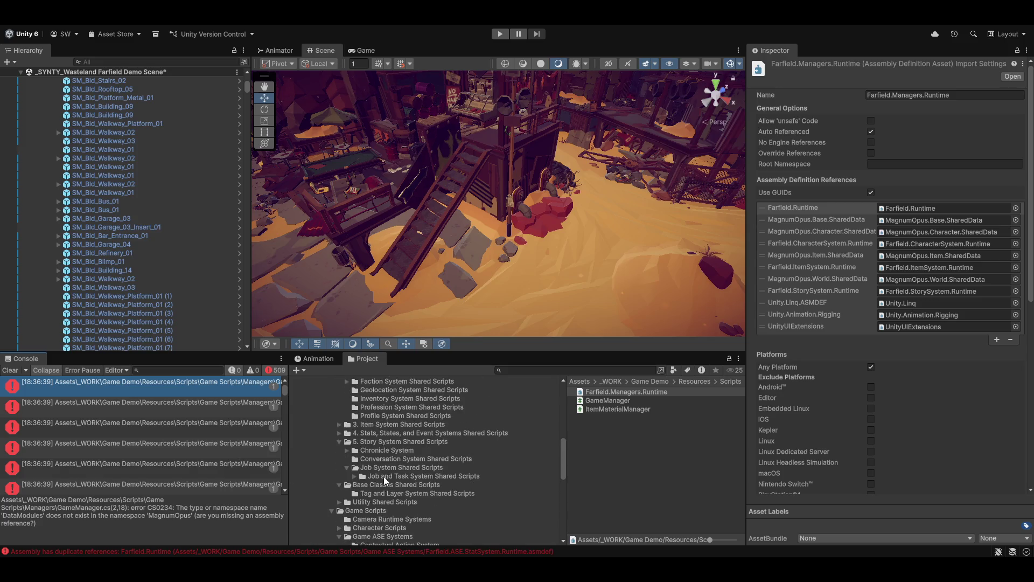
pyautogui.scroll(6, 377, 458)
pyautogui.click(337, 483)
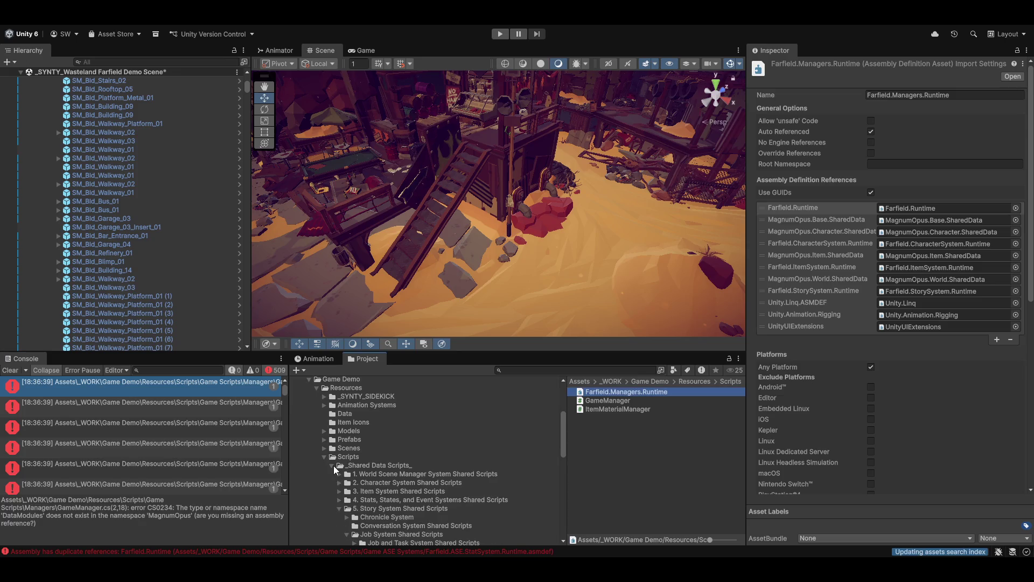
pyautogui.scroll(-6, 355, 501)
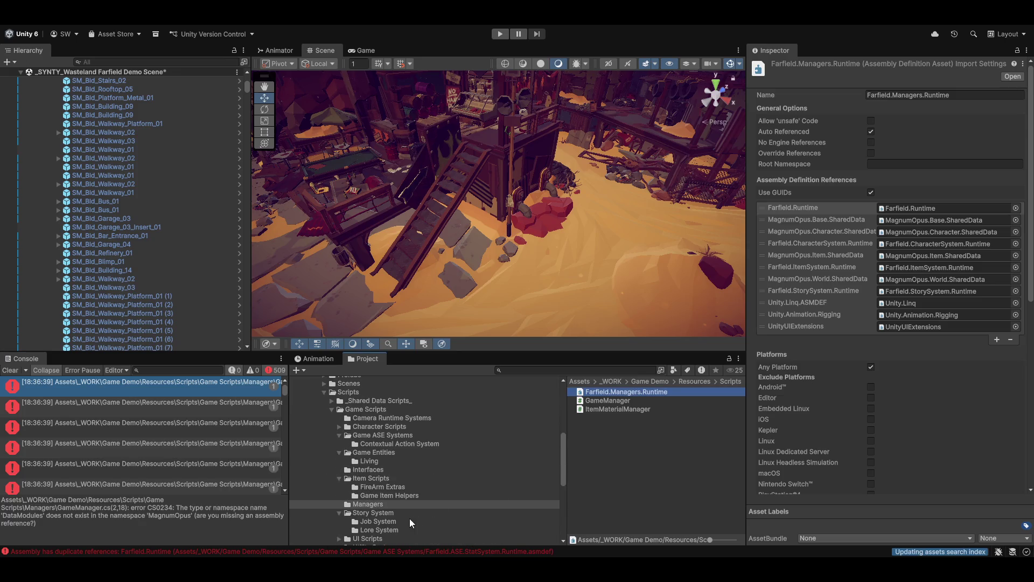
pyautogui.scroll(-3, 410, 520)
pyautogui.scroll(-3, 399, 506)
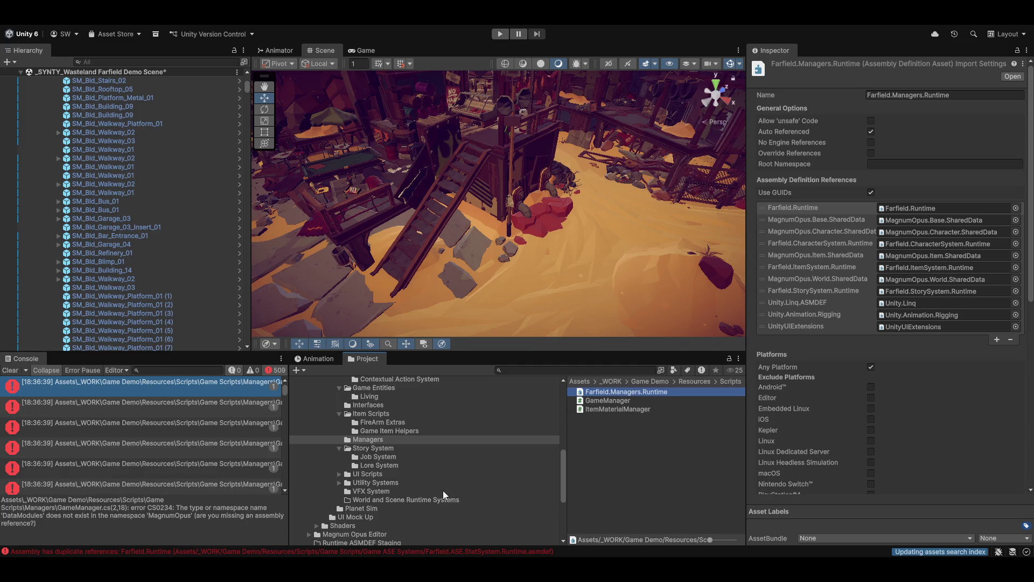
pyautogui.scroll(6, 439, 465)
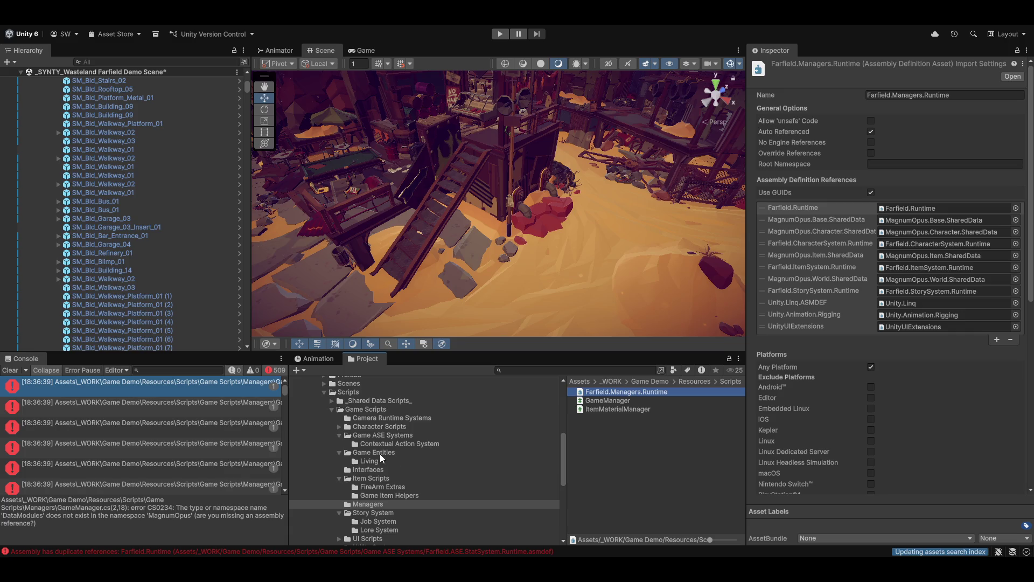
pyautogui.scroll(-3, 413, 509)
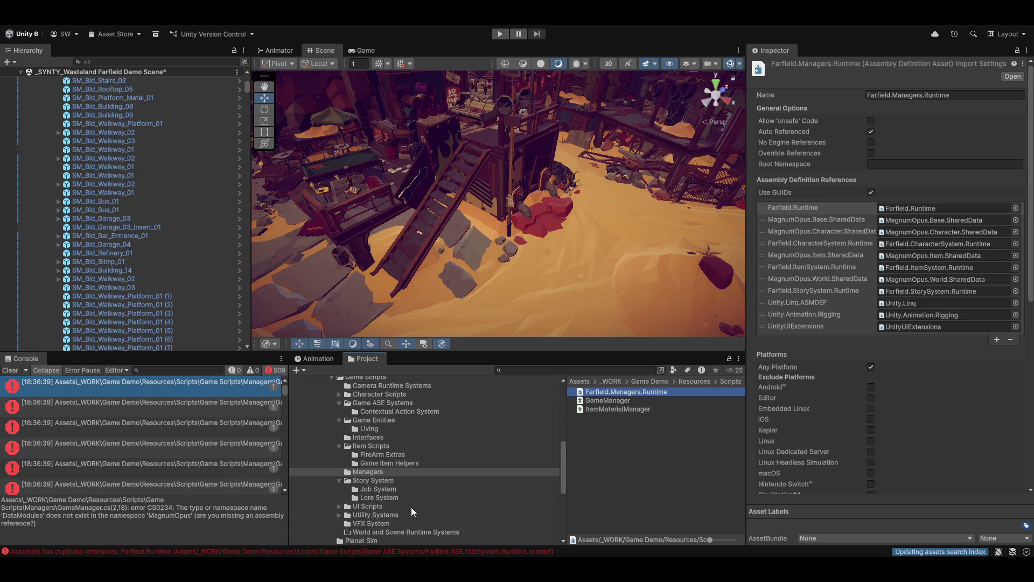
pyautogui.scroll(-6, 411, 509)
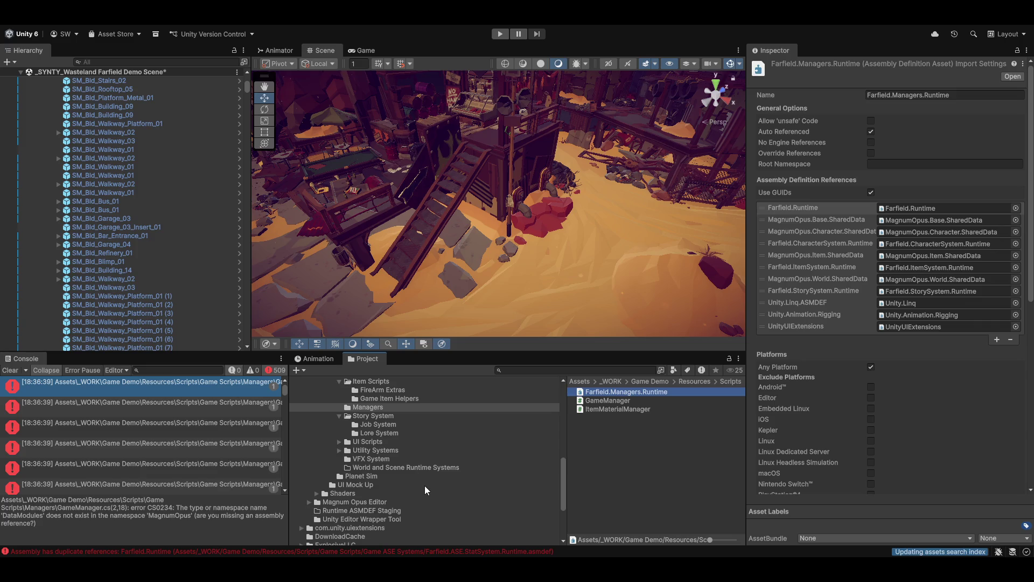
pyautogui.scroll(6, 427, 489)
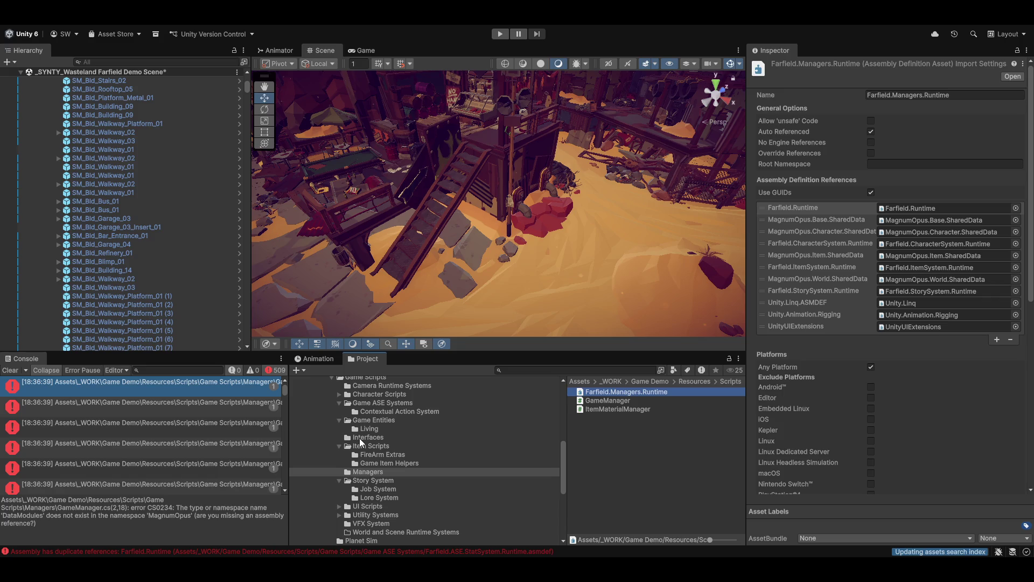
# Show Game Entities, expand Character Scripts, and view the Game ASE Systems folder contents.
pyautogui.click(379, 421)
pyautogui.scroll(3, 409, 487)
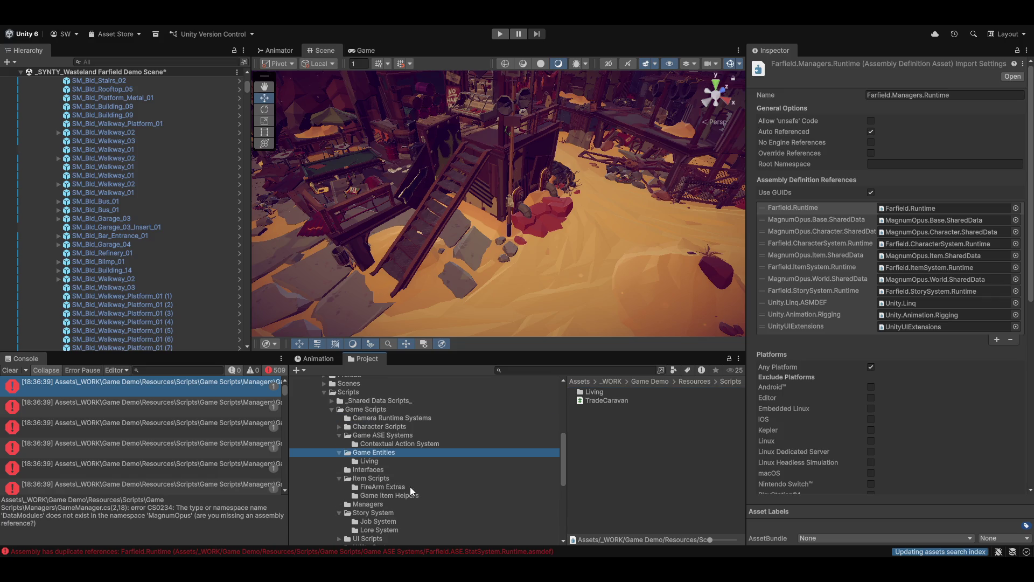
pyautogui.click(340, 427)
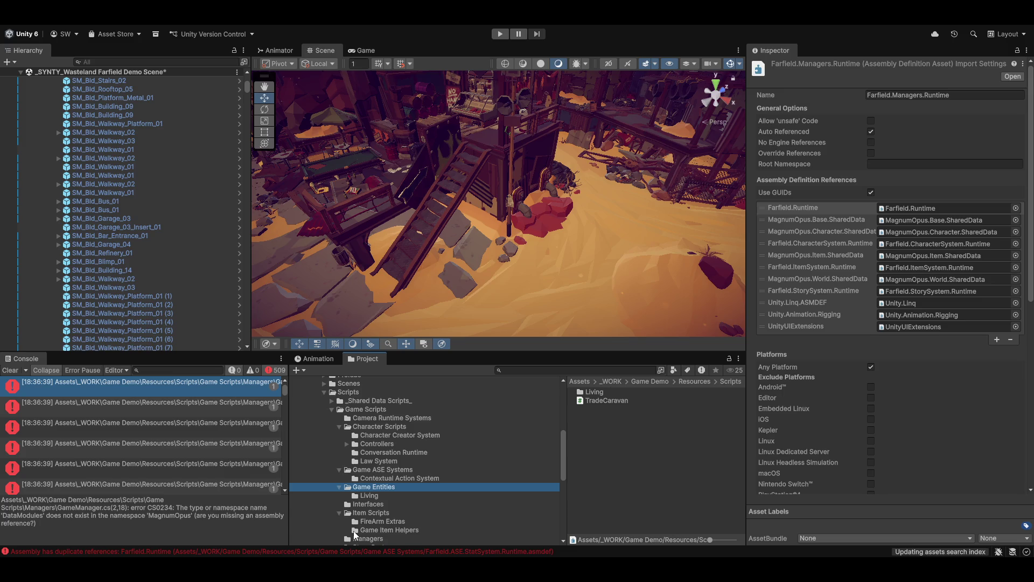
pyautogui.click(383, 470)
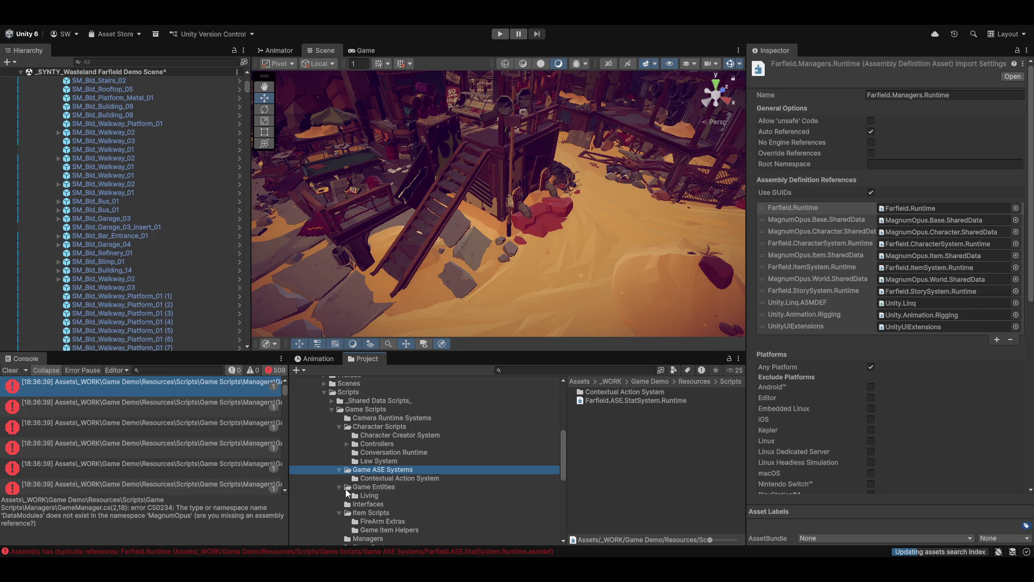
pyautogui.press('Down')
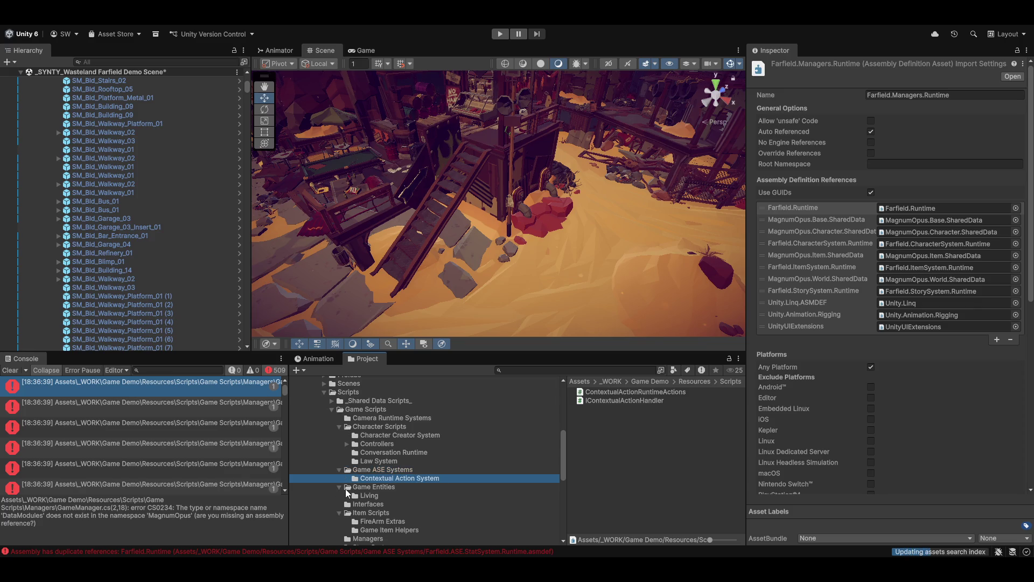
pyautogui.press('Up')
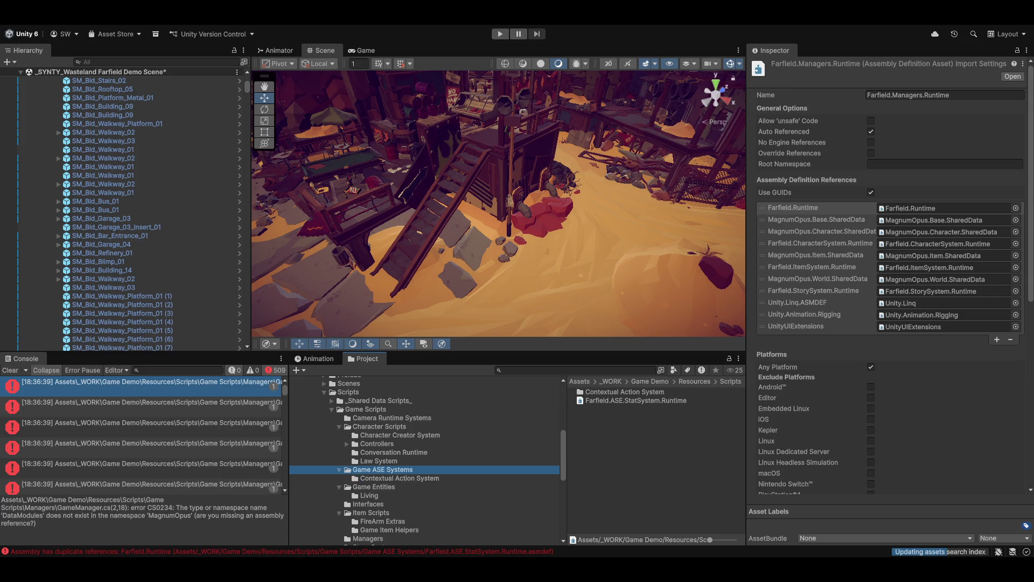
# Delete the third-row Farfield.Runtime reference from Farfield.ASE.StatSystem.Runtime and save the definition.
pyautogui.click(635, 400)
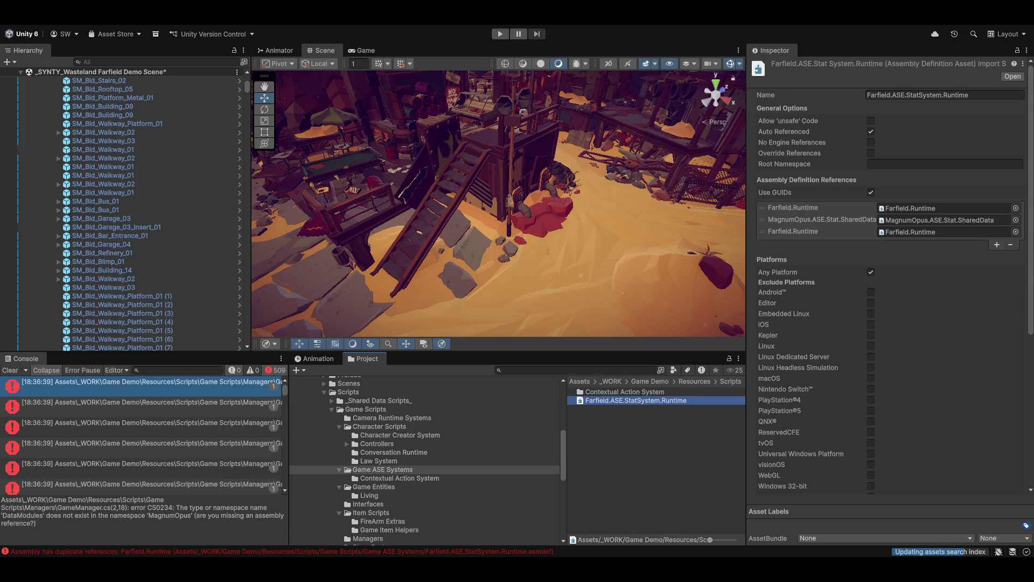
pyautogui.click(860, 230)
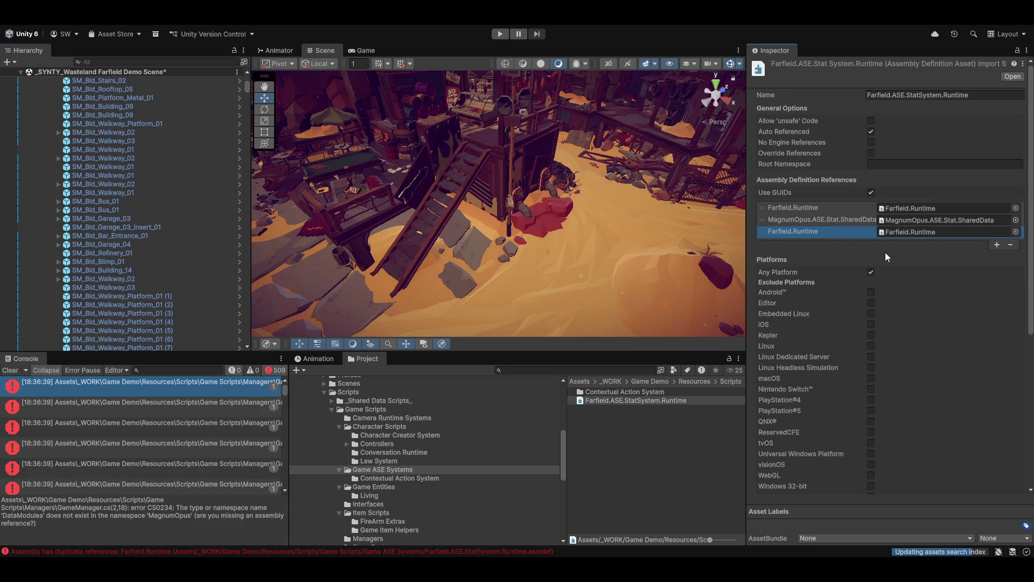
pyautogui.click(1010, 245)
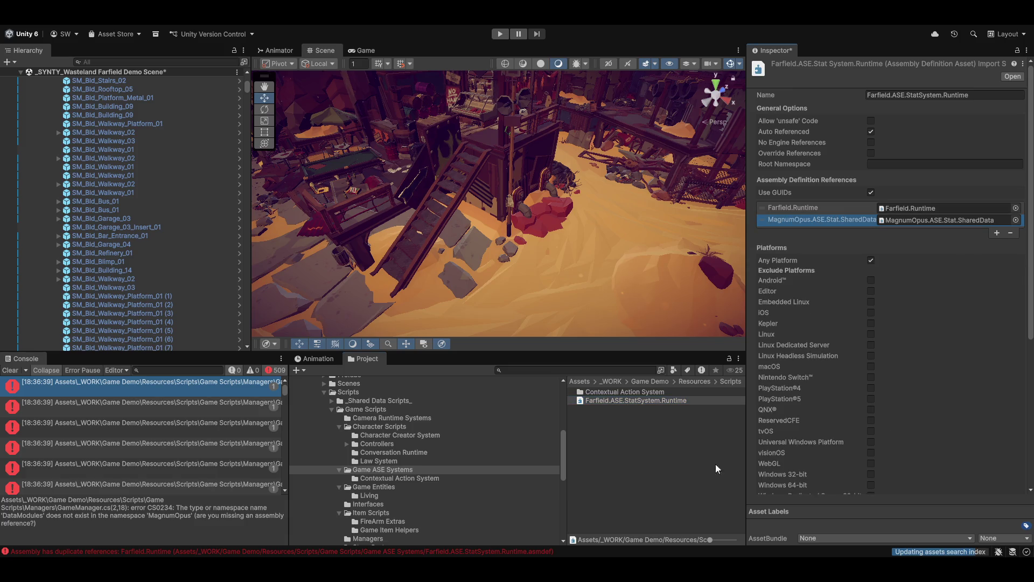
pyautogui.click(650, 467)
pyautogui.click(506, 309)
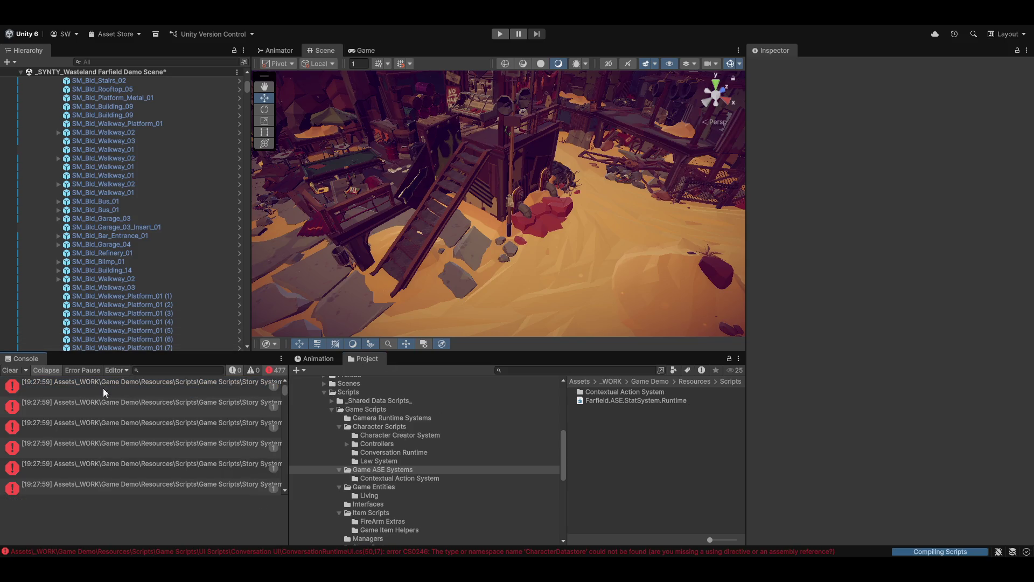
# Open the first compile error's script in Visual Studio, then return to Unity.
pyautogui.click(79, 390)
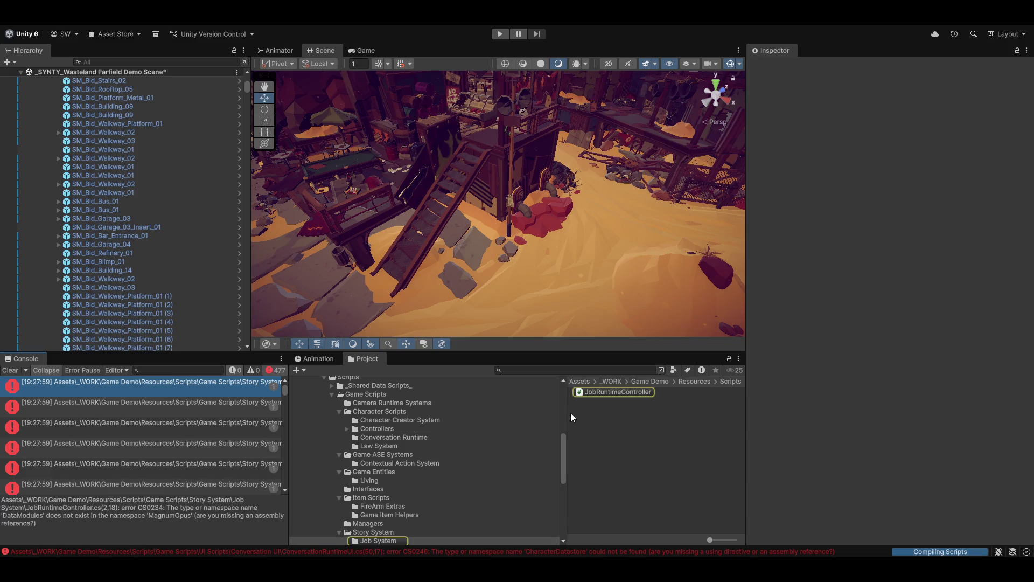
pyautogui.click(184, 384)
pyautogui.doubleClick(181, 384)
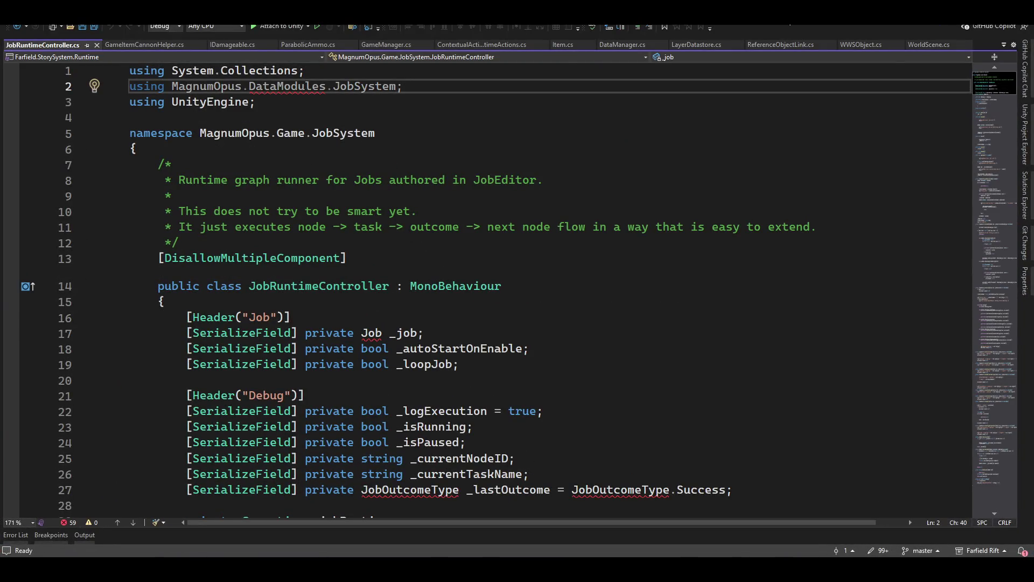
pyautogui.hotkey('alt', 'Tab')
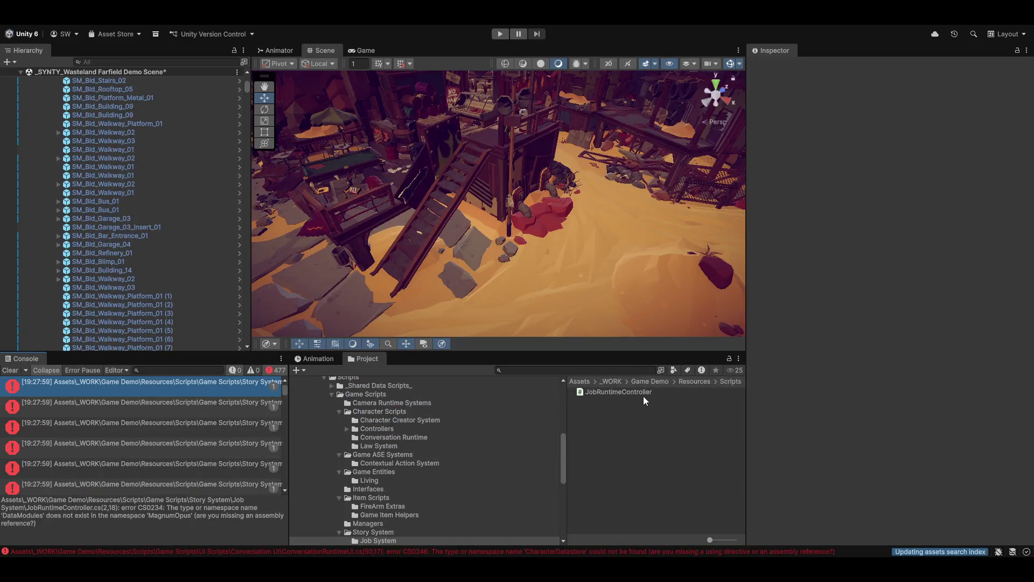
# Add a MagnumOpus.Story.SharedData reference to Farfield.StorySystem.Runtime in the Story System folder and save.
pyautogui.click(385, 532)
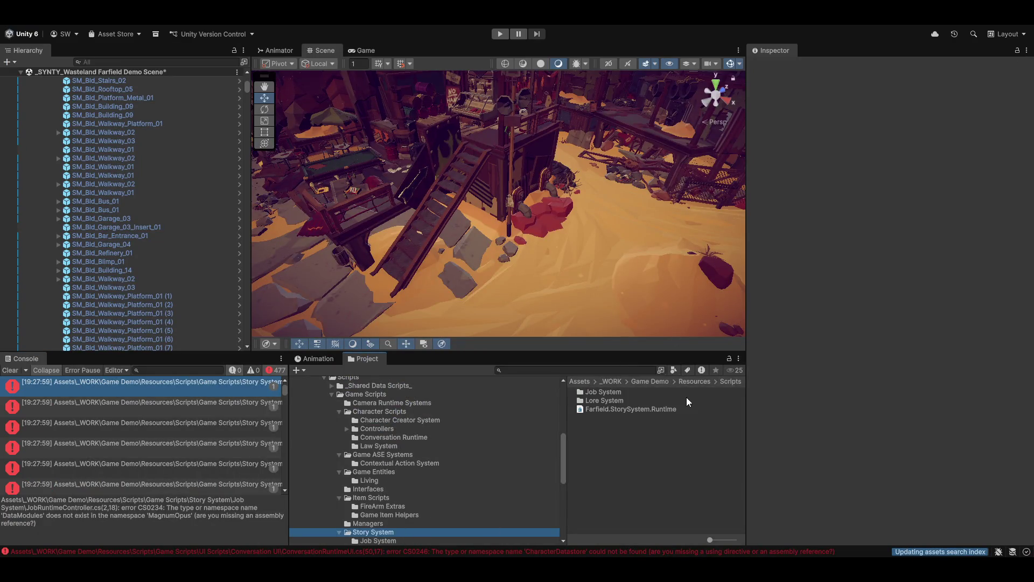
pyautogui.click(603, 409)
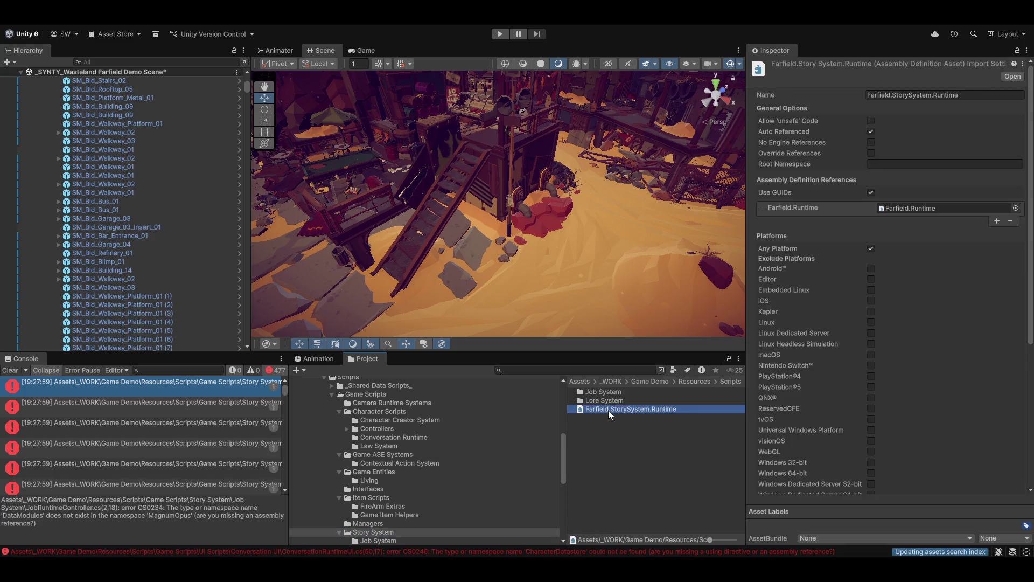
pyautogui.click(997, 221)
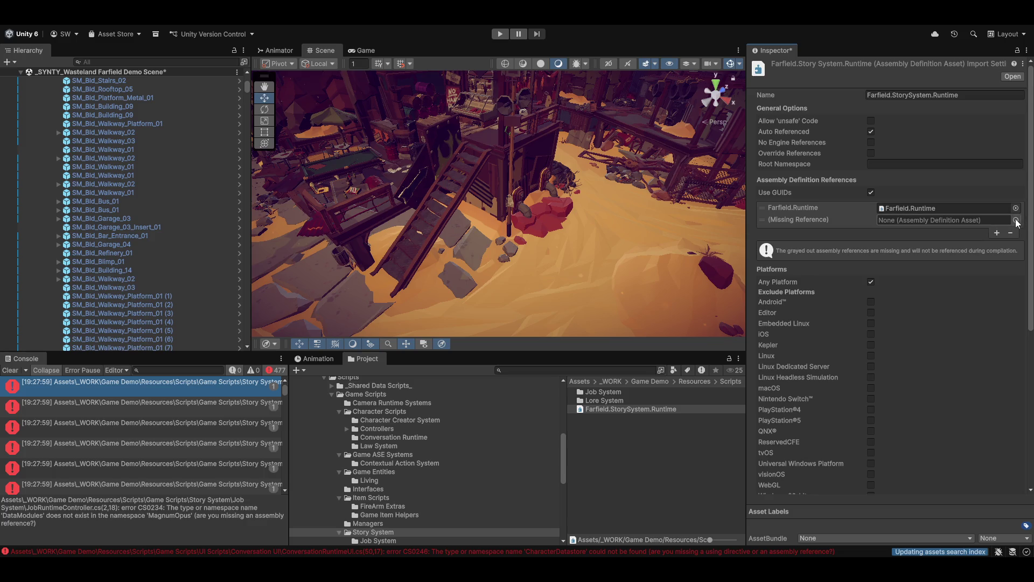
pyautogui.click(1015, 220)
pyautogui.write('oryt')
pyautogui.press('BackSpace')
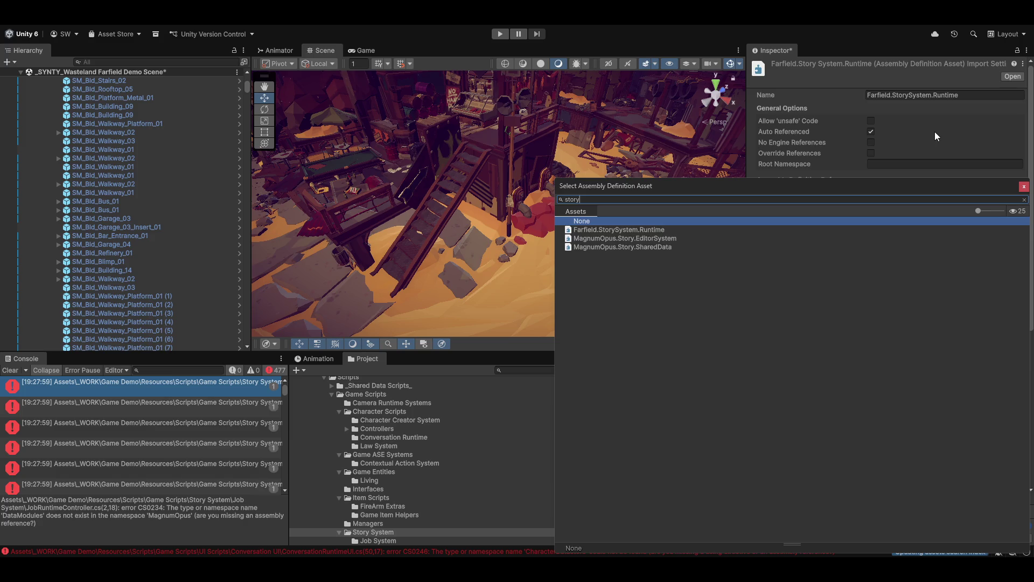
pyautogui.doubleClick(629, 247)
pyautogui.click(641, 469)
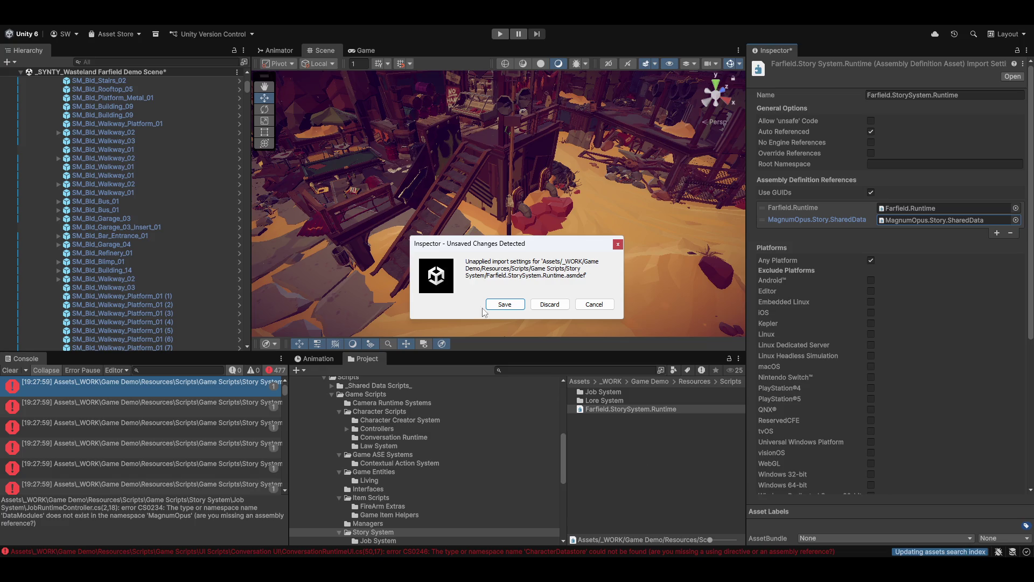
pyautogui.click(503, 305)
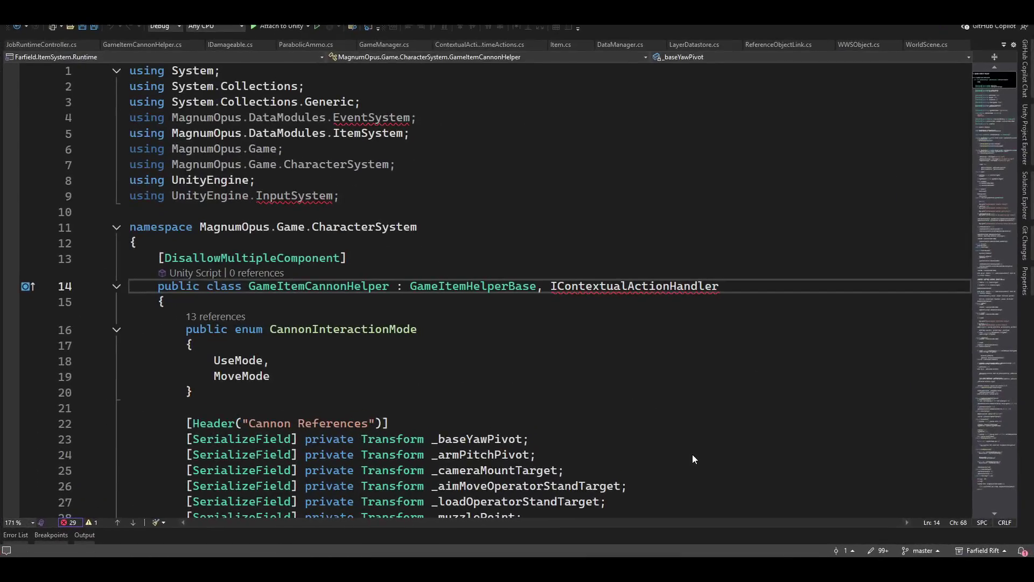
# Read through JobRuntimeController.cs and its CS0012 error on EnsureActiveNode, then return to Unity.
pyautogui.scroll(-10, 547, 377)
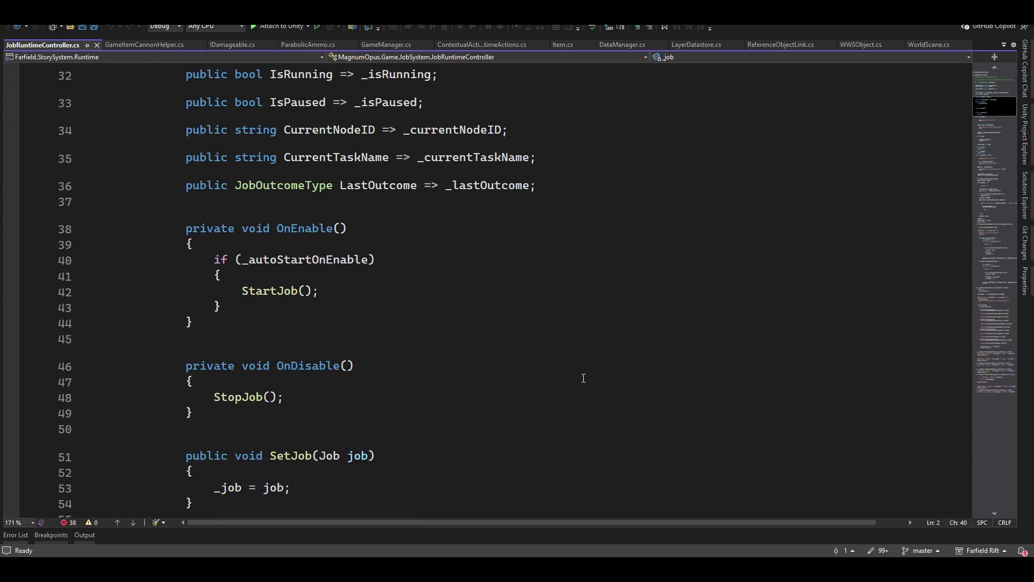
pyautogui.scroll(-8, 584, 378)
pyautogui.moveTo(313, 220)
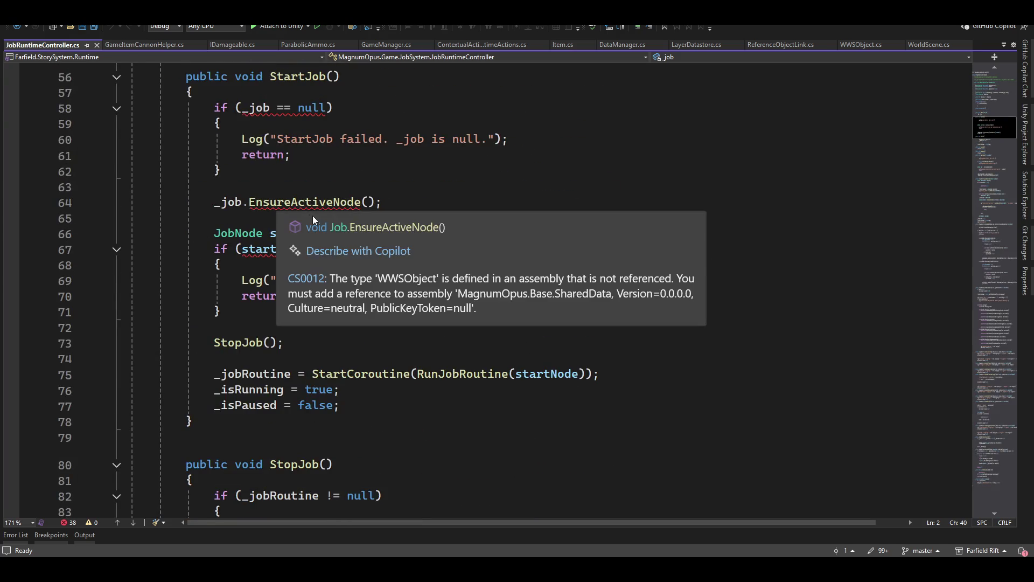
pyautogui.scroll(6, 325, 286)
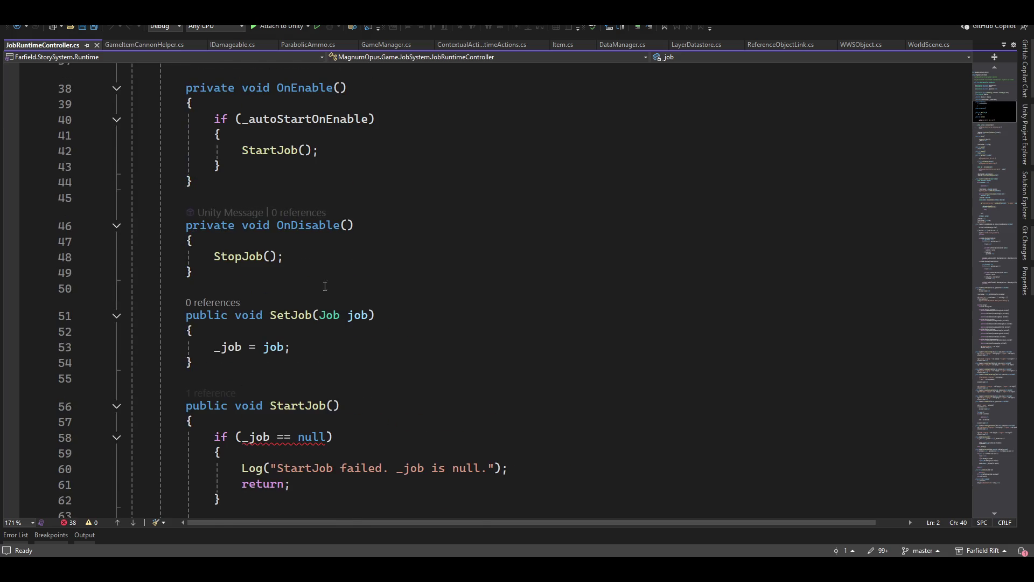
pyautogui.scroll(-19, 510, 237)
pyautogui.scroll(-5, 512, 274)
pyautogui.scroll(4, 521, 286)
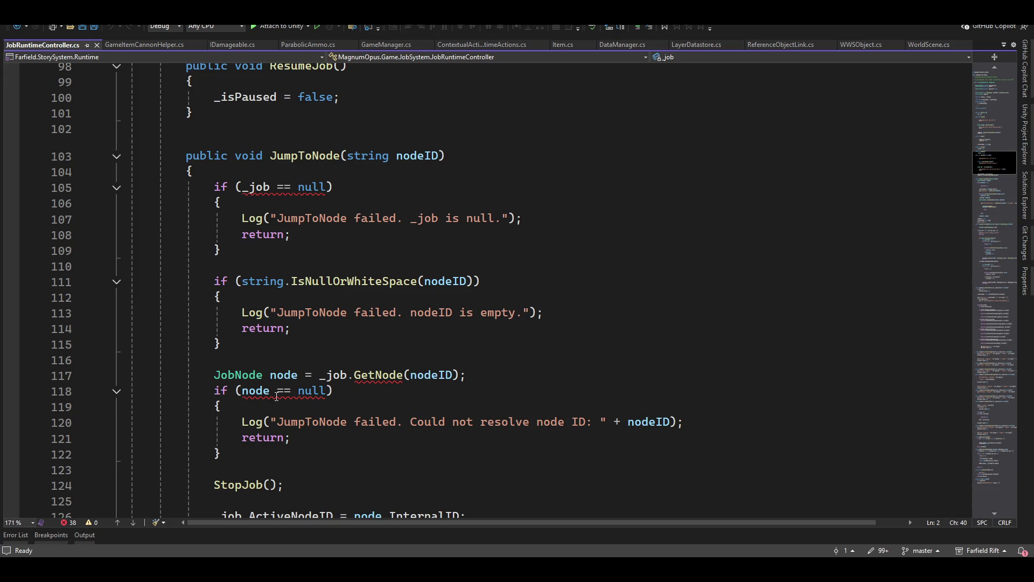
pyautogui.scroll(20, 412, 315)
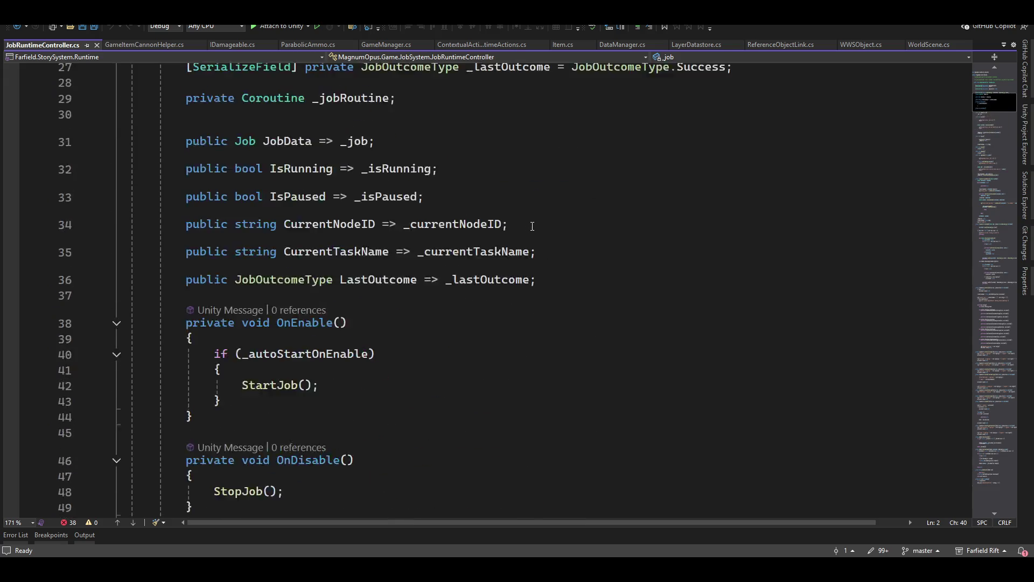
pyautogui.scroll(1, 559, 214)
pyautogui.scroll(-5, 559, 214)
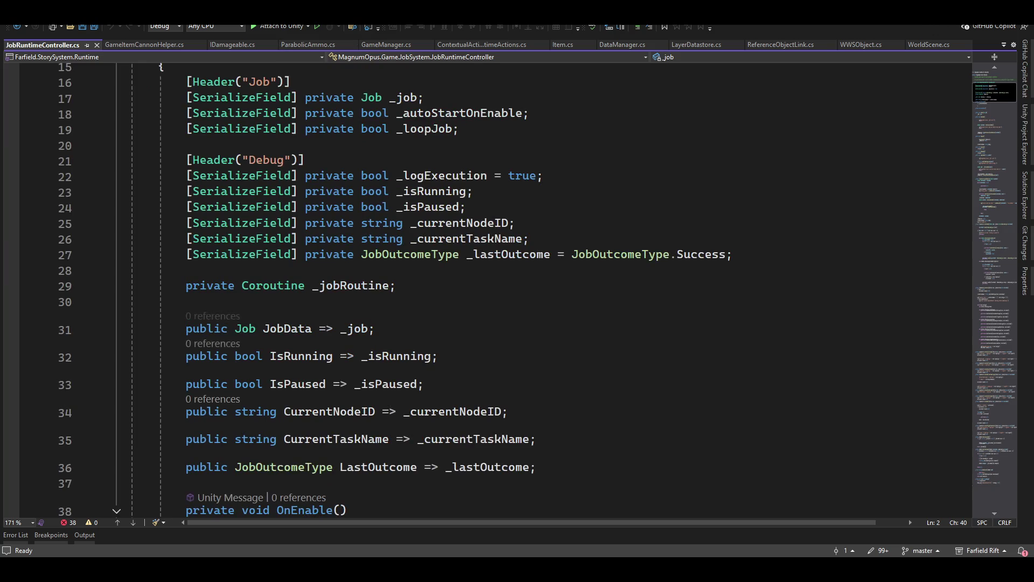
pyautogui.hotkey('alt', 'Tab')
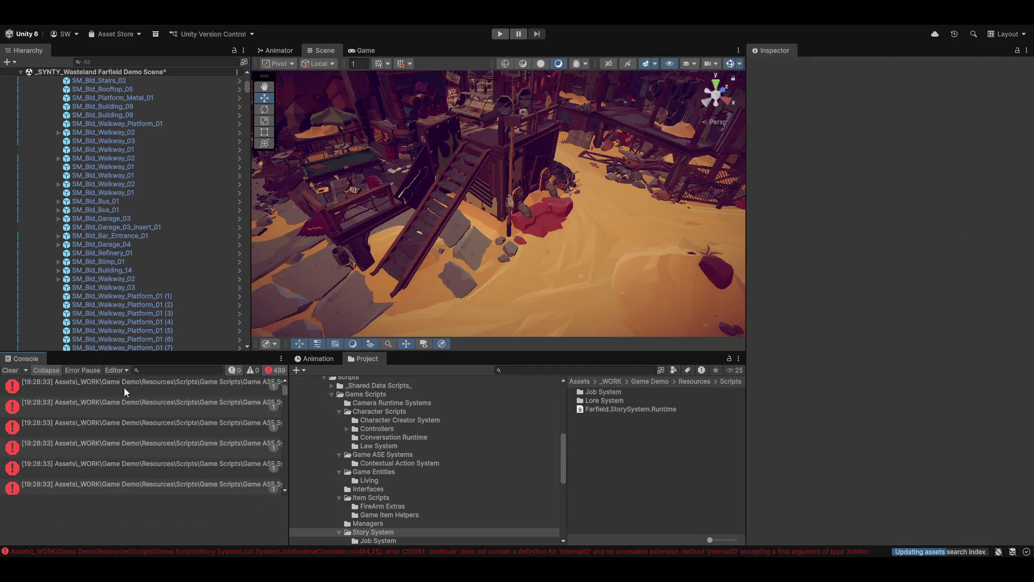
# Ping the first error's script, then select Farfield.ASE.StatSystem.Runtime in the Game ASE Systems folder.
pyautogui.click(105, 390)
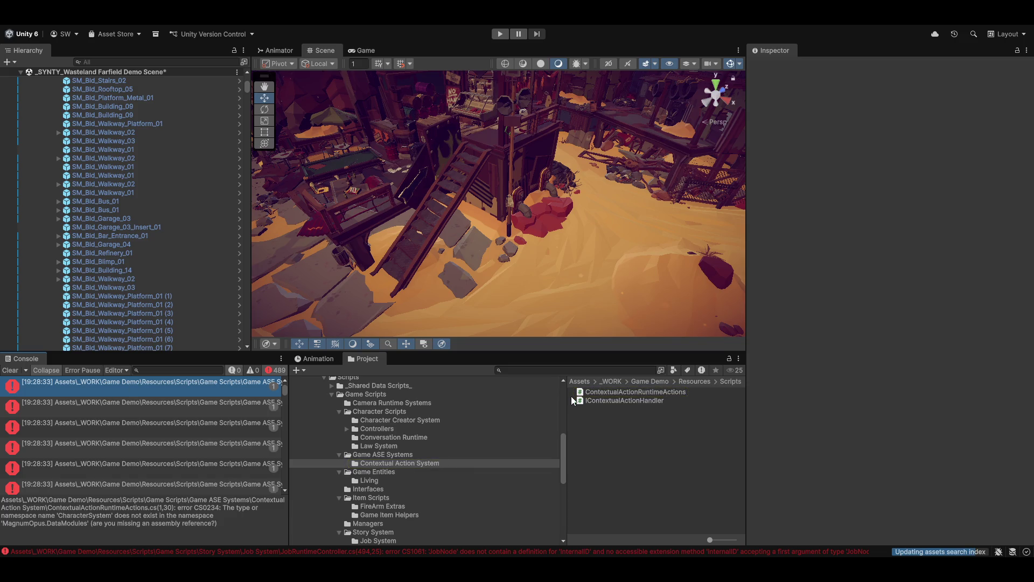
pyautogui.click(151, 383)
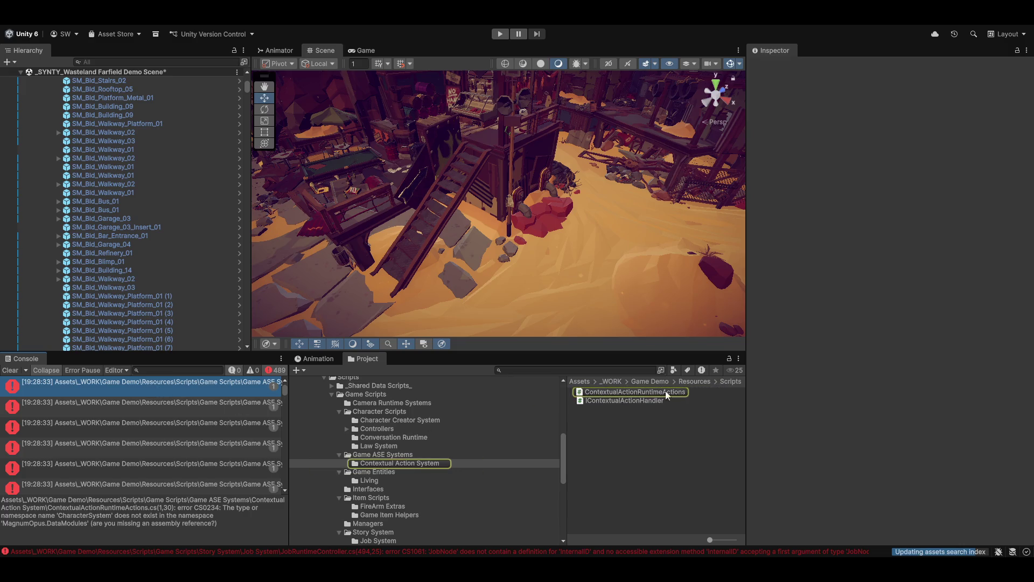
pyautogui.click(393, 454)
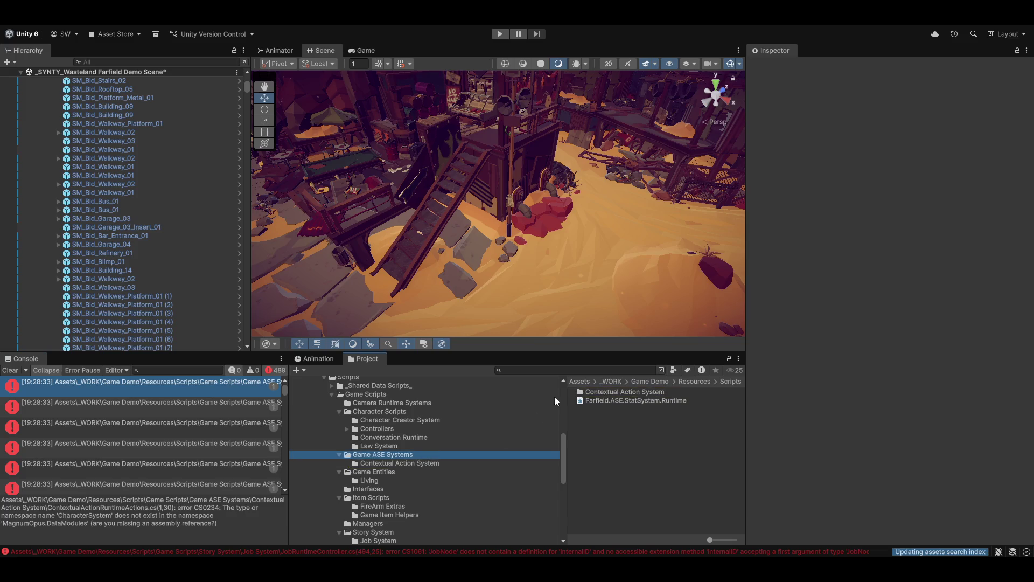
pyautogui.click(603, 400)
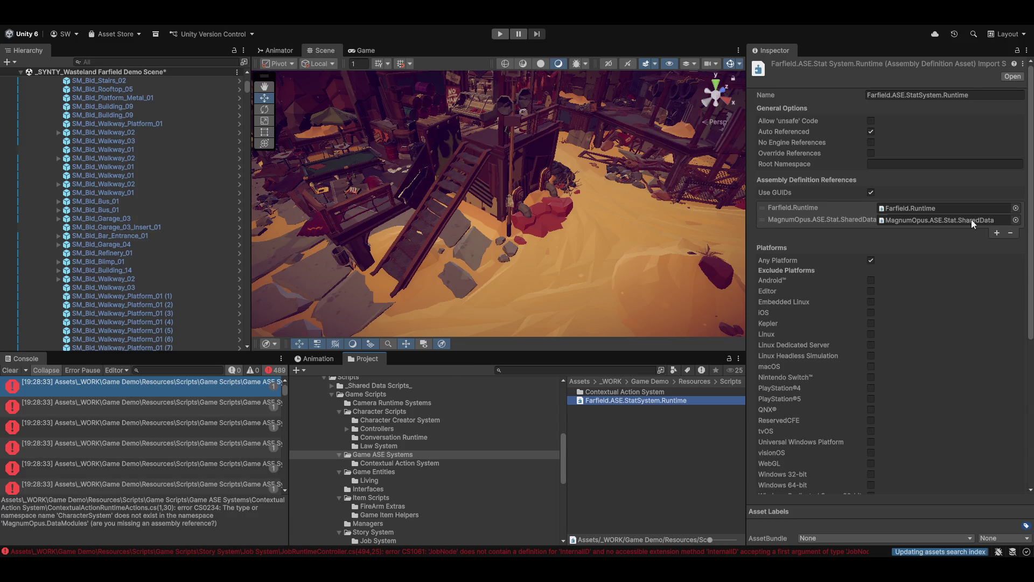
# Add MagnumOpus.Character.SharedData as the third reference of Farfield.ASE.StatSystem.Runtime and save it.
pyautogui.click(997, 234)
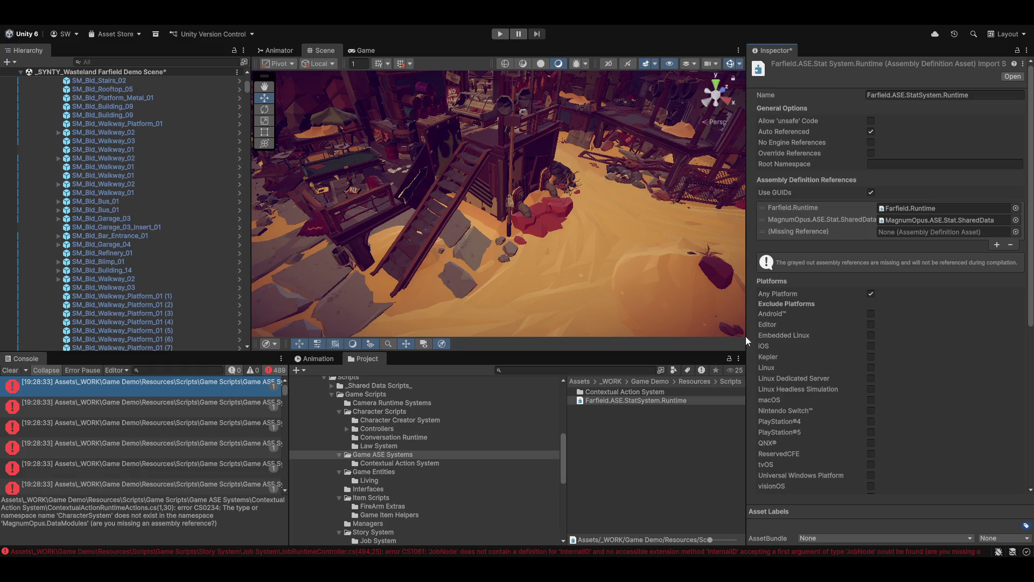
pyautogui.click(623, 392)
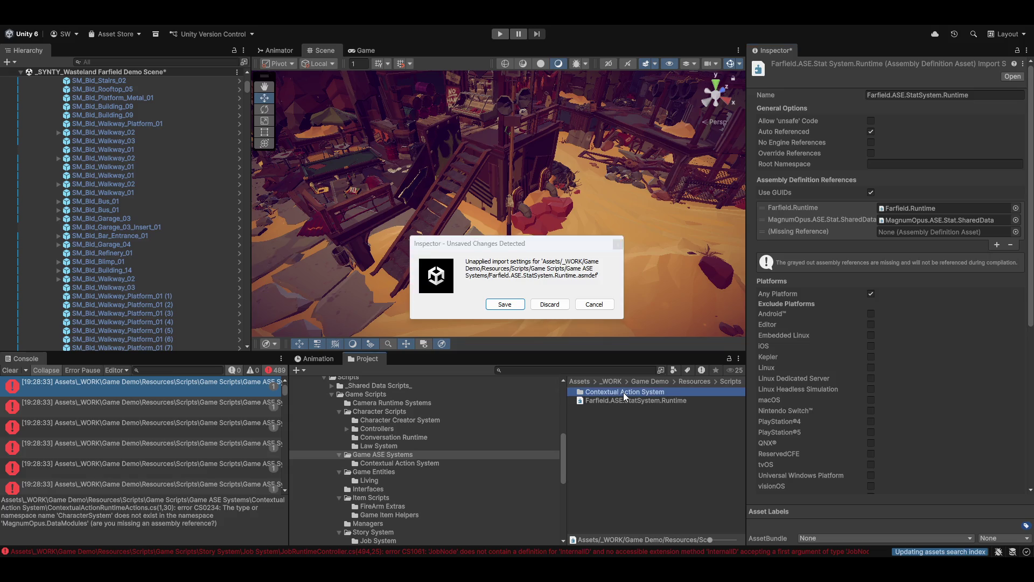
pyautogui.press('Escape')
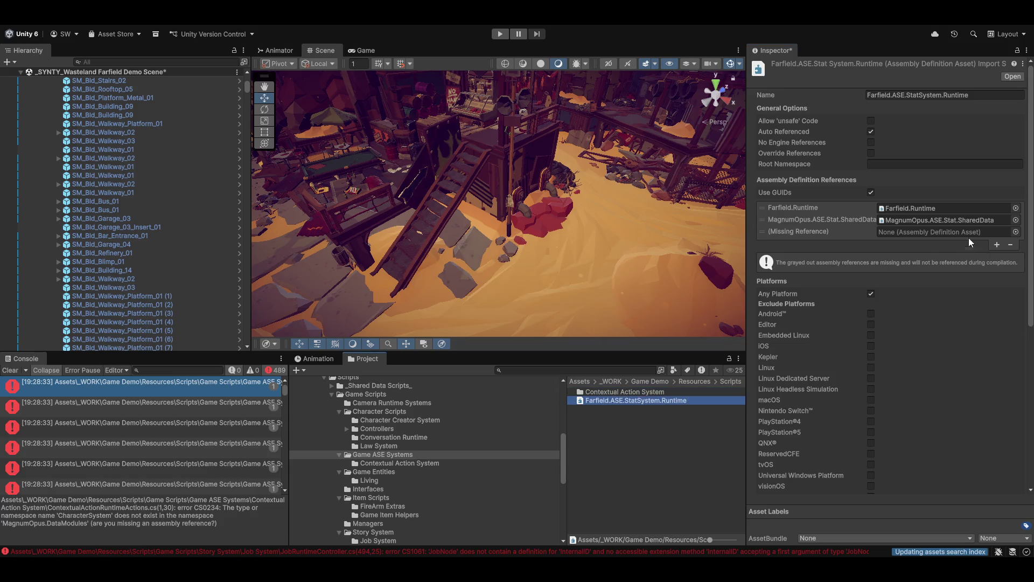
pyautogui.click(1017, 233)
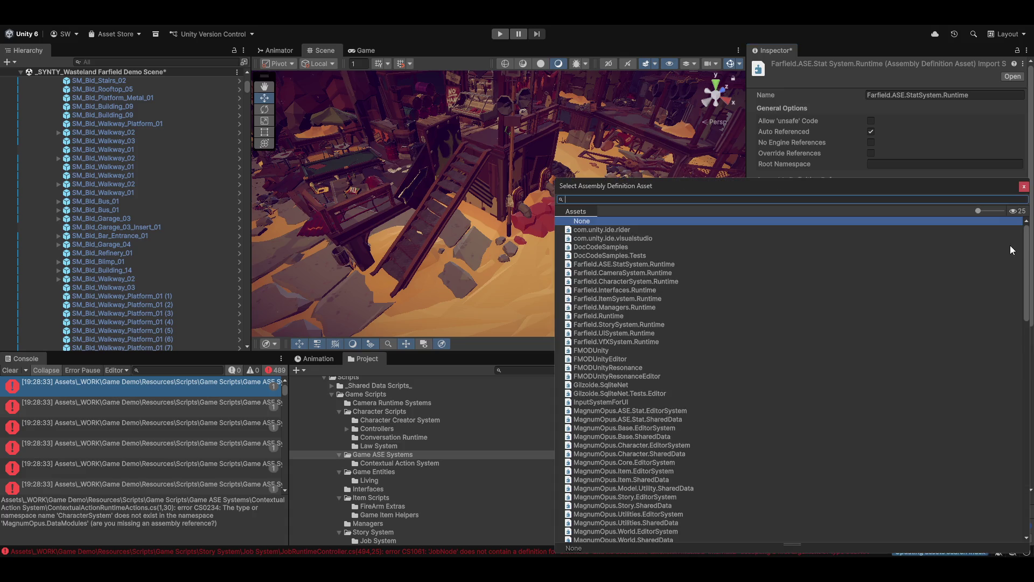
pyautogui.write('character')
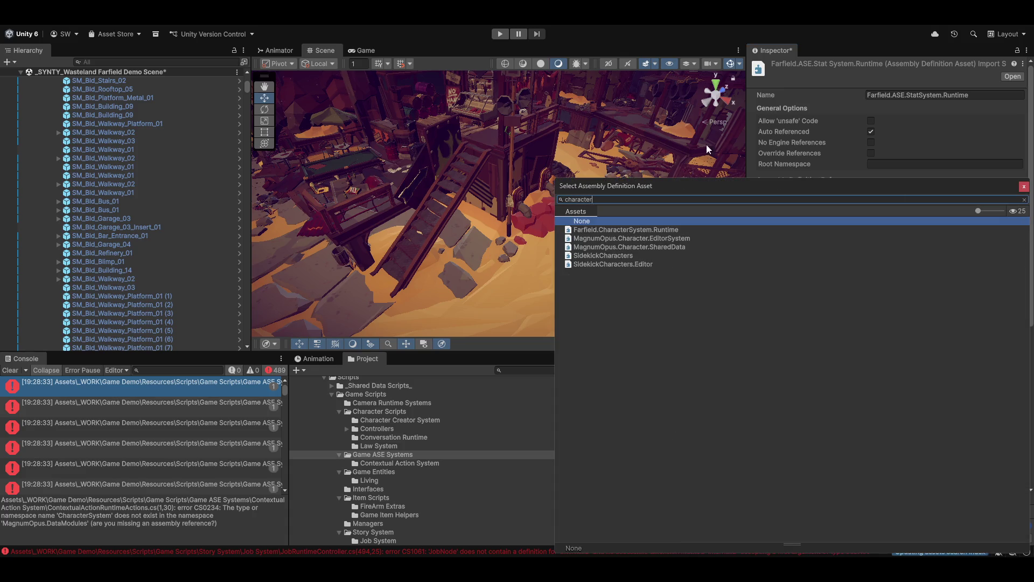
pyautogui.doubleClick(644, 246)
pyautogui.click(663, 438)
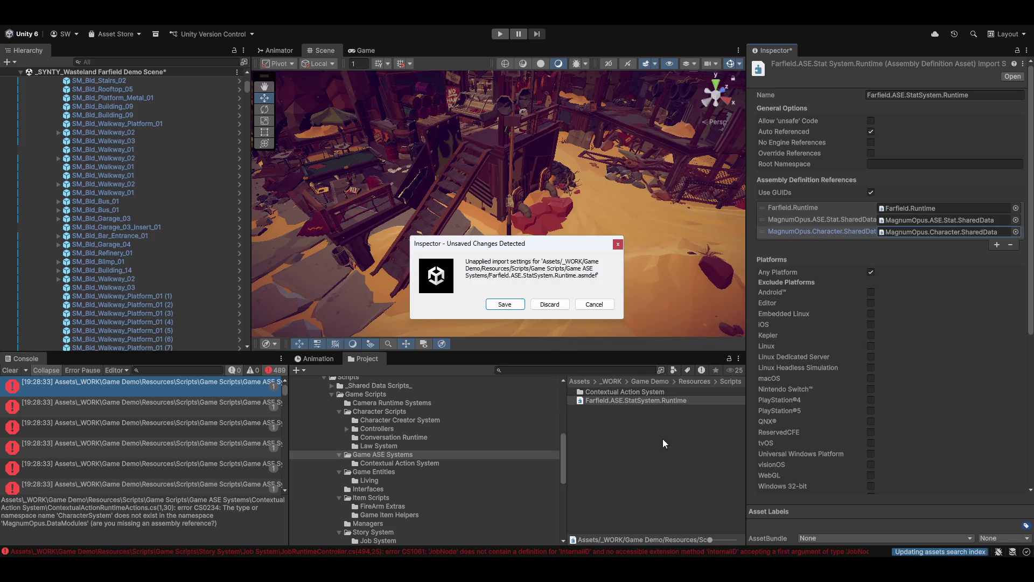
pyautogui.click(514, 305)
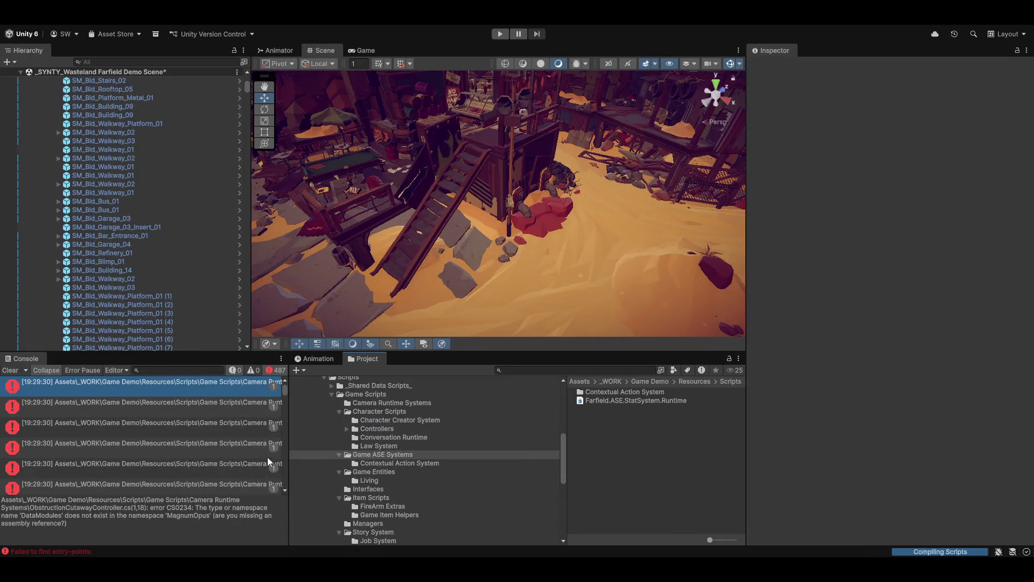
# Step through the SmoothOrbitCamera, ObstructionCutawayController and CS0234 namespace errors in the Console.
pyautogui.click(125, 384)
pyautogui.press('Down')
pyautogui.press('Down')
pyautogui.click(103, 386)
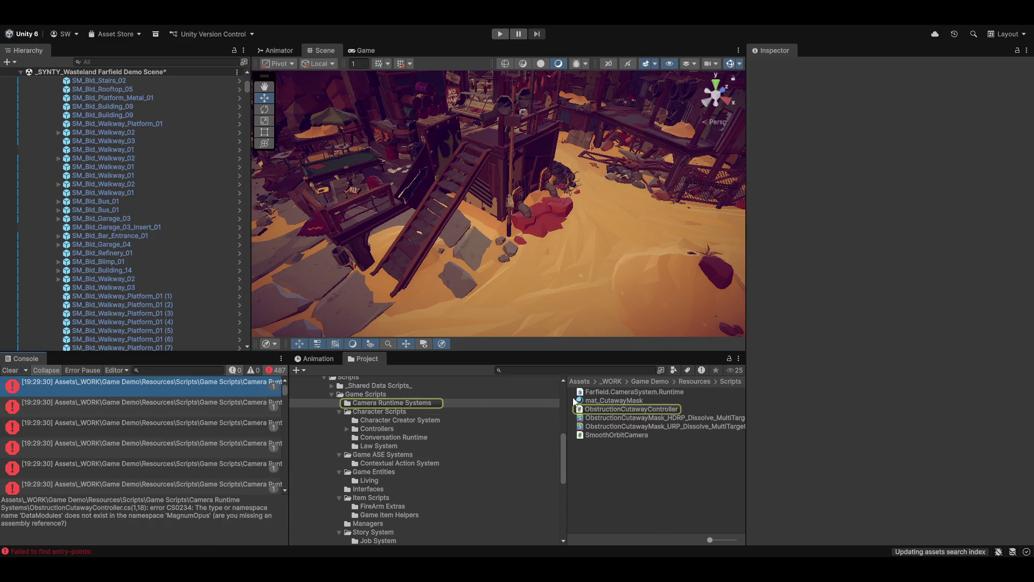
pyautogui.click(137, 429)
pyautogui.click(129, 468)
pyautogui.click(118, 447)
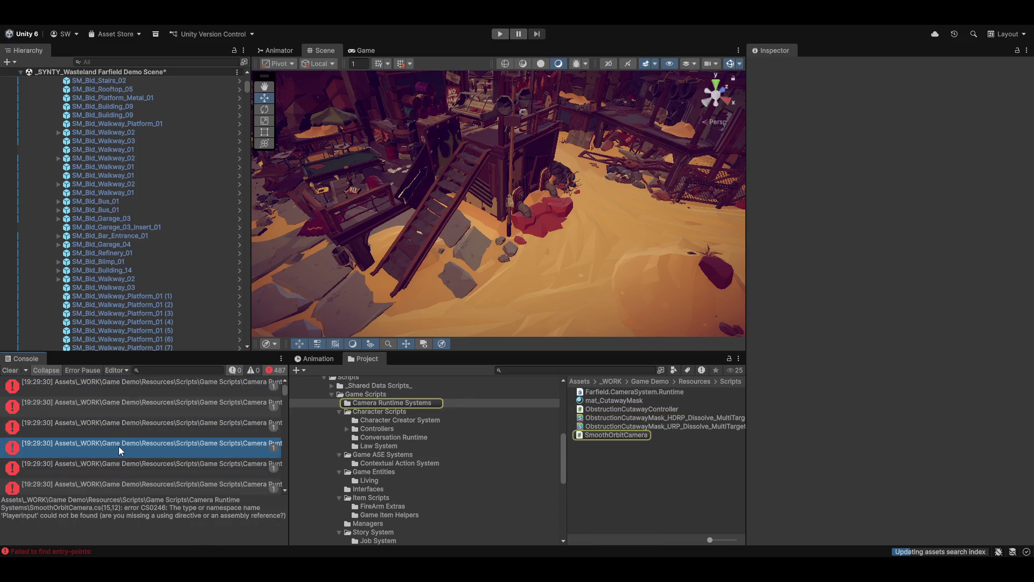
pyautogui.click(117, 418)
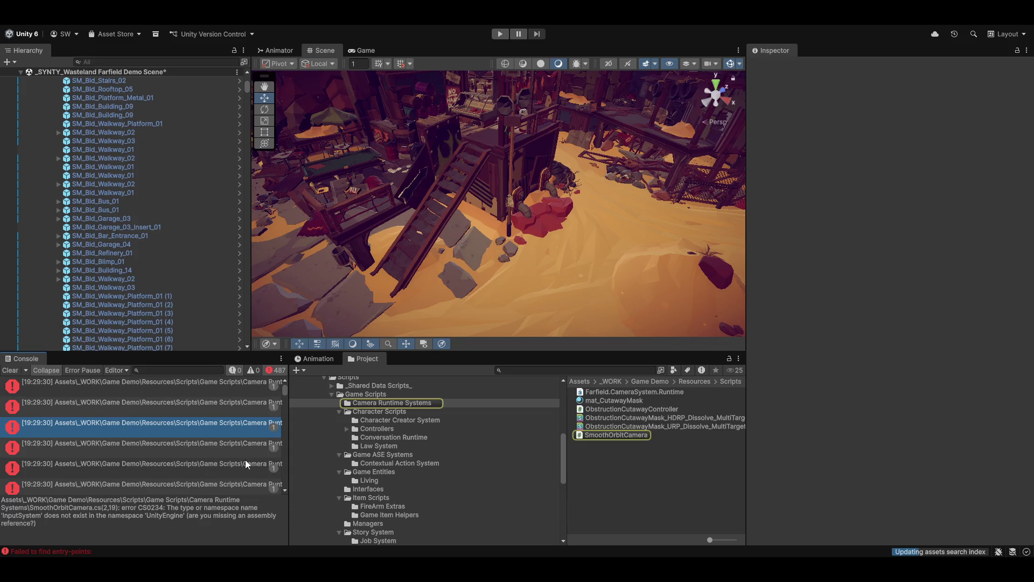
# Read the details of the 'Failed to find entry-points' error for Farfield.Managers.Runtime.
pyautogui.click(102, 555)
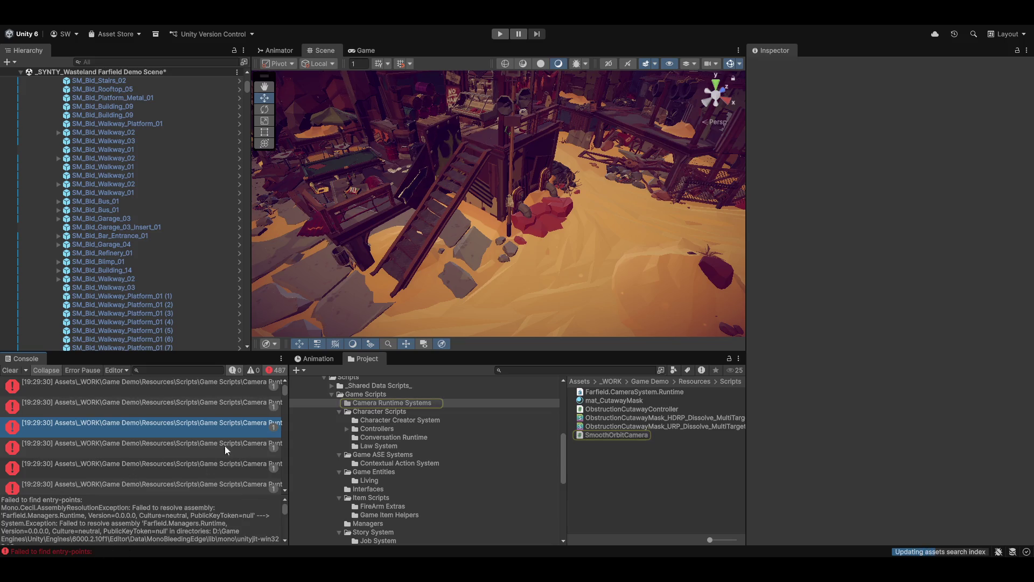
pyautogui.scroll(-3, 156, 509)
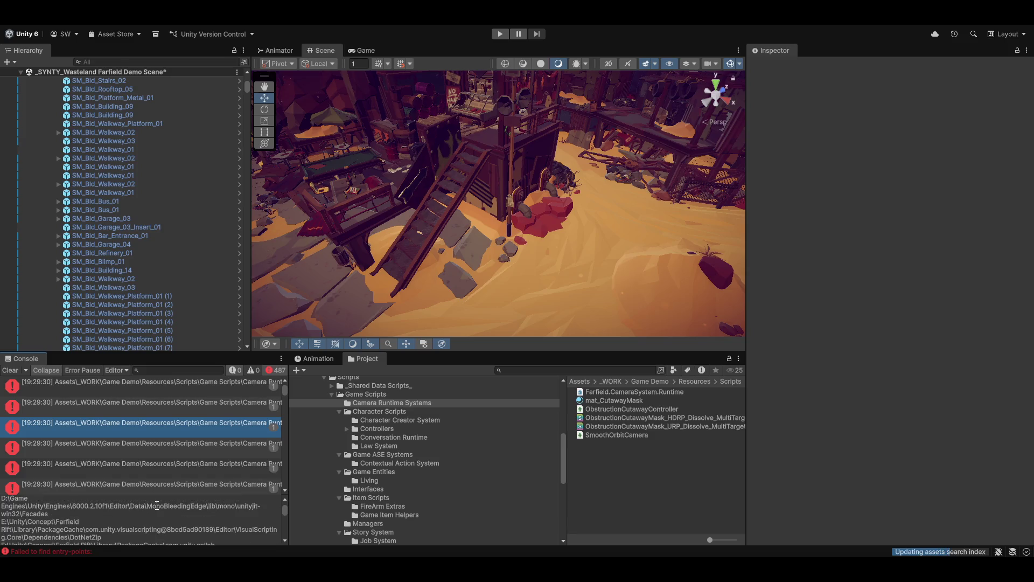
pyautogui.scroll(-5, 227, 528)
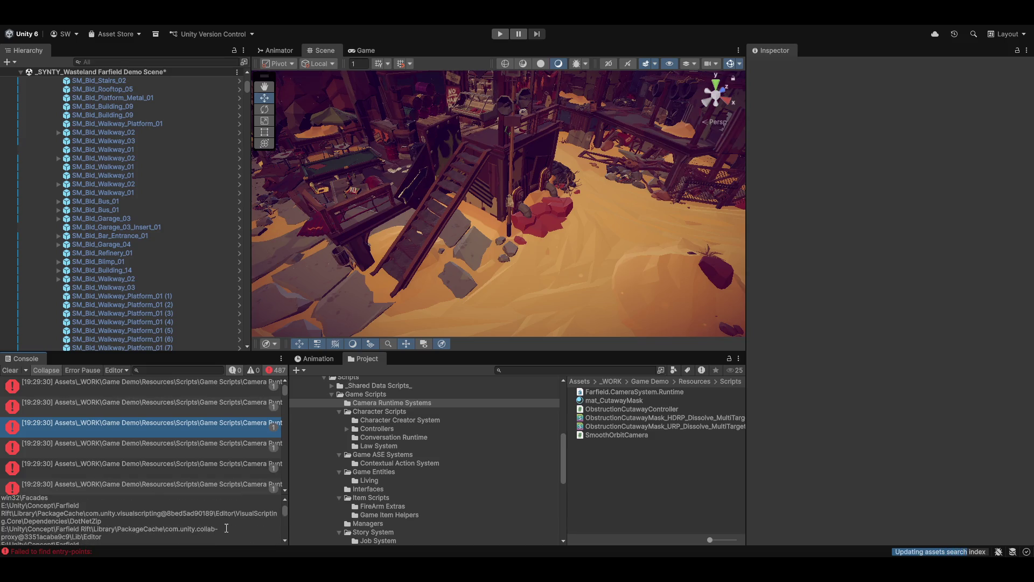
pyautogui.scroll(8, 226, 533)
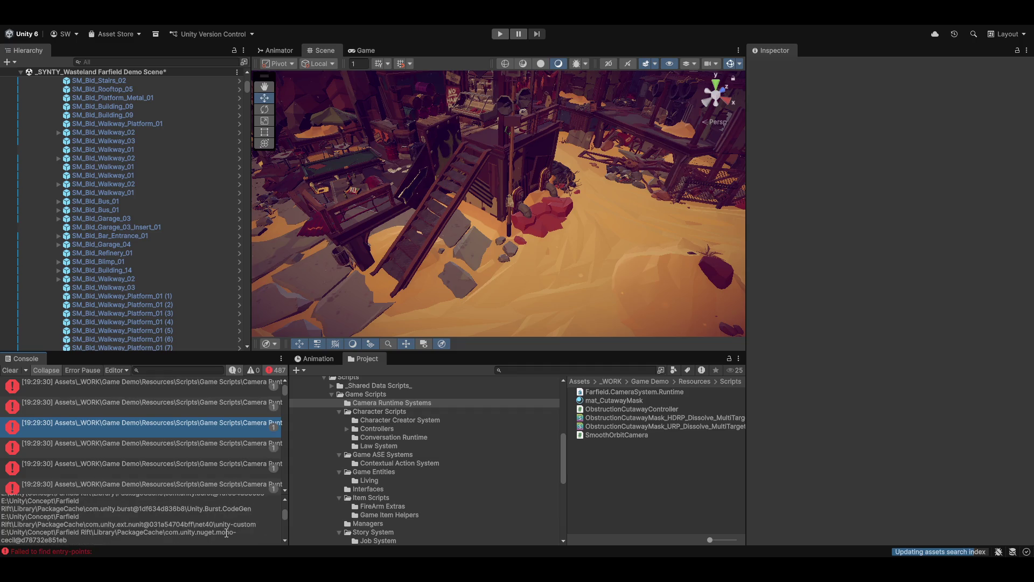
# Drag IContextualActionHandler from Game ASE Systems > Contextual Action System into the Interfaces folder.
pyautogui.click(383, 406)
pyautogui.click(371, 457)
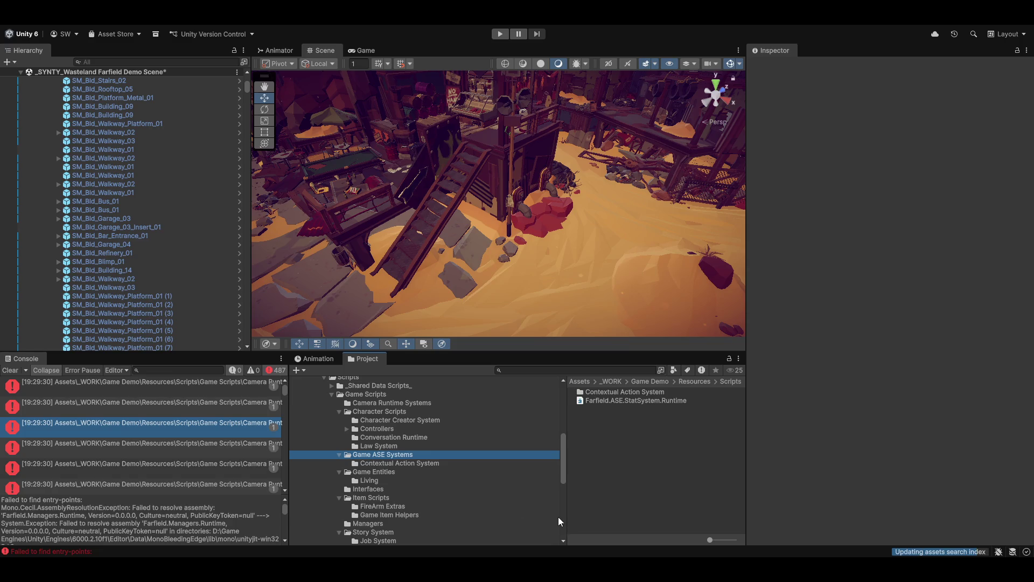
pyautogui.doubleClick(610, 393)
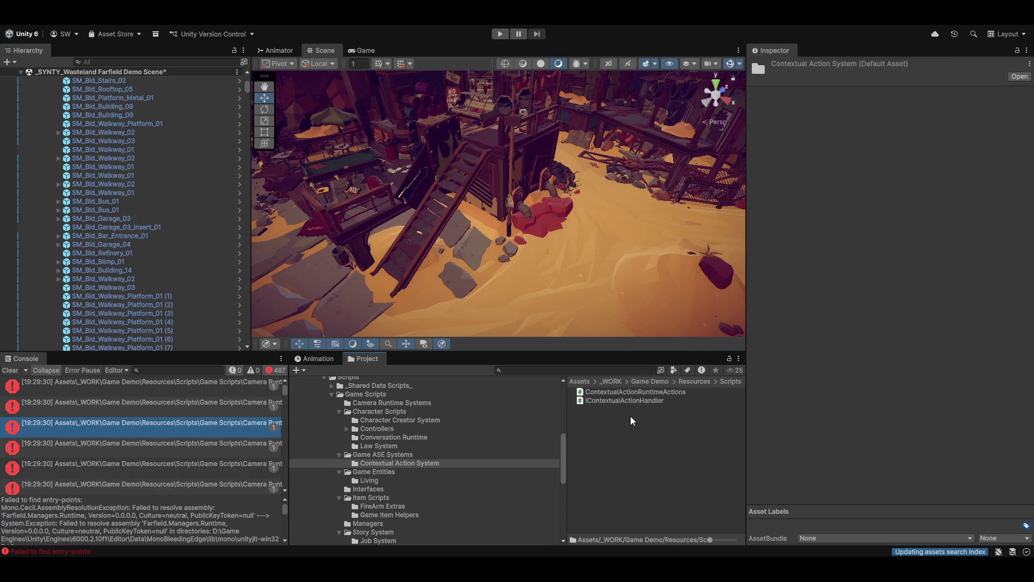
pyautogui.moveTo(612, 404)
pyautogui.mouseDown()
pyautogui.moveTo(377, 458)
pyautogui.moveTo(380, 500)
pyautogui.moveTo(368, 490)
pyautogui.mouseUp()
pyautogui.click(663, 392)
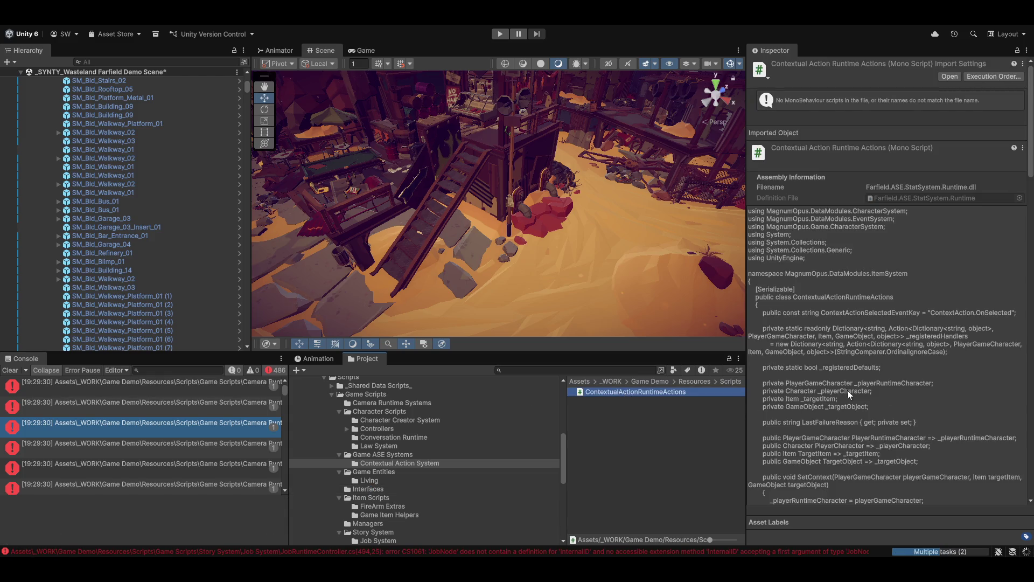
pyautogui.hotkey('alt', 'Tab')
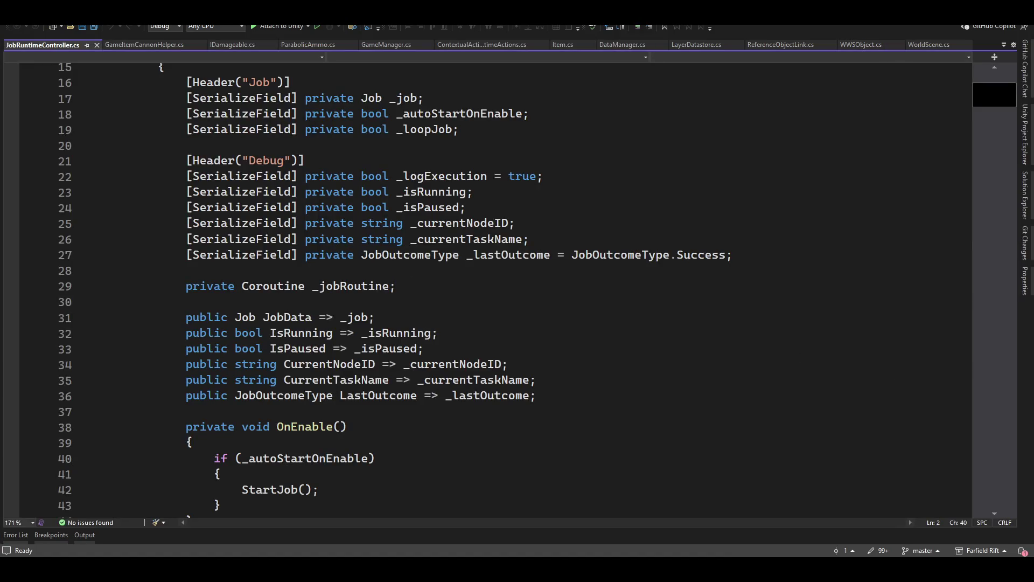
# Reload the Farfield Rift solution in Visual Studio, then return to Unity so scripts recompile.
pyautogui.hotkey('alt', 'Tab')
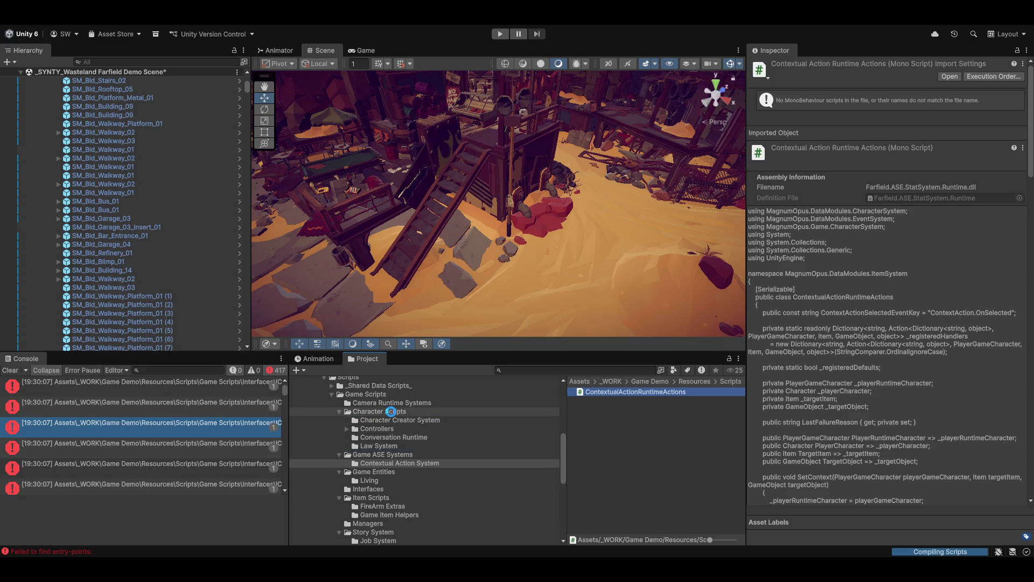
pyautogui.hotkey('alt', 'Tab')
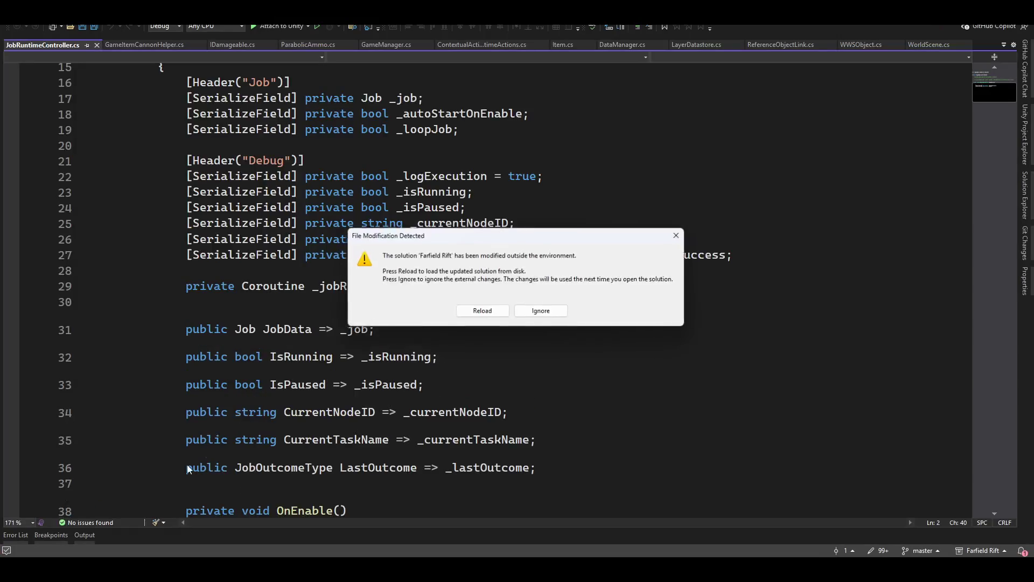
pyautogui.click(482, 312)
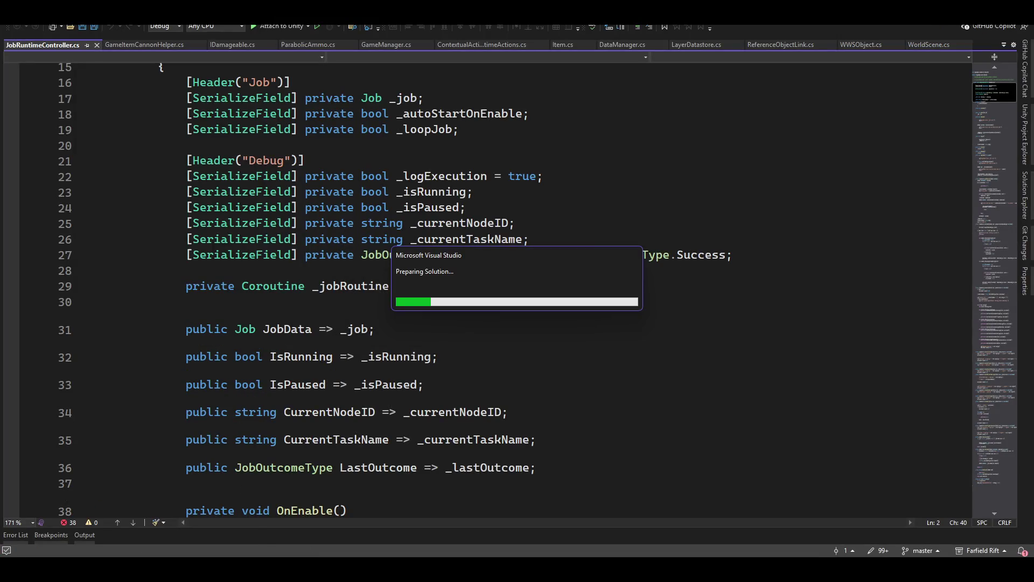
pyautogui.hotkey('alt', 'Tab')
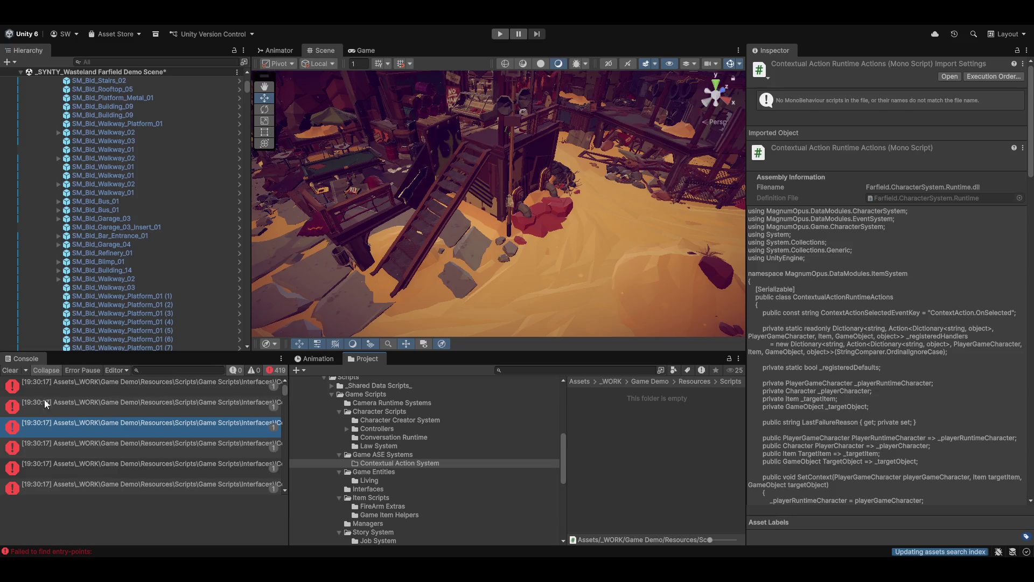
# Read the first two Console errors to trace the failure to IContextualActionHandler in Interfaces.
pyautogui.click(60, 381)
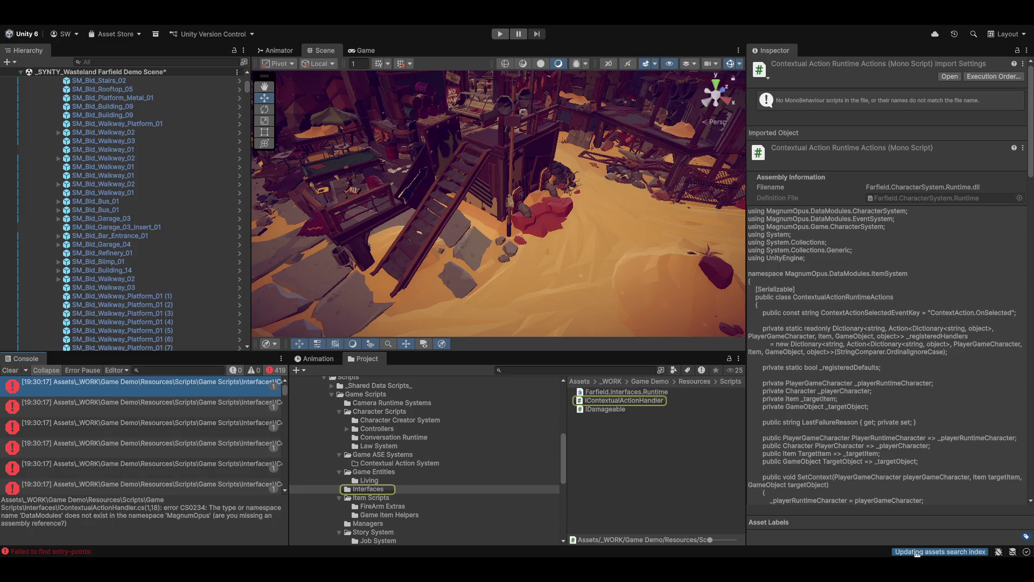
pyautogui.moveTo(915, 553)
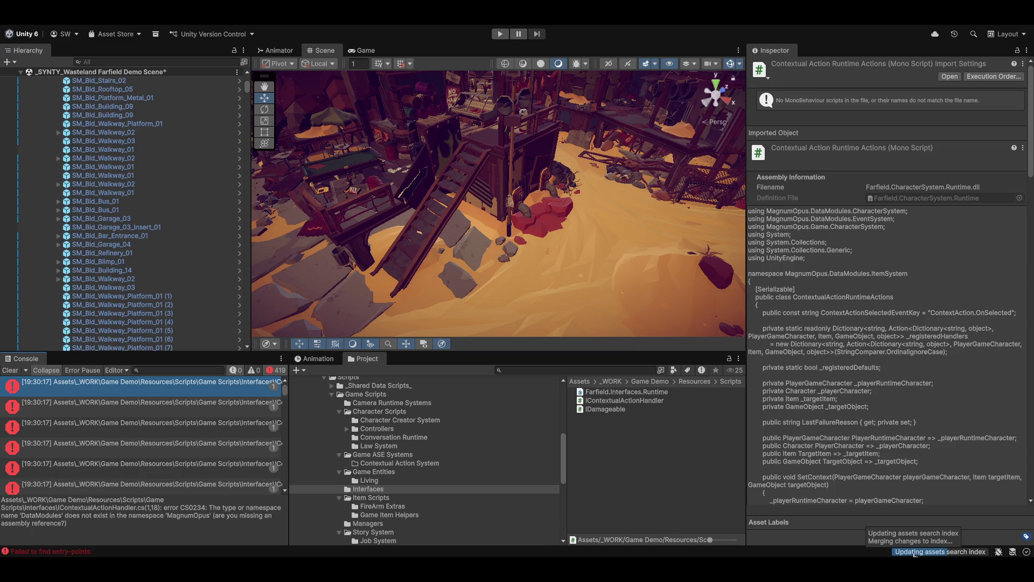
pyautogui.click(130, 407)
pyautogui.click(150, 383)
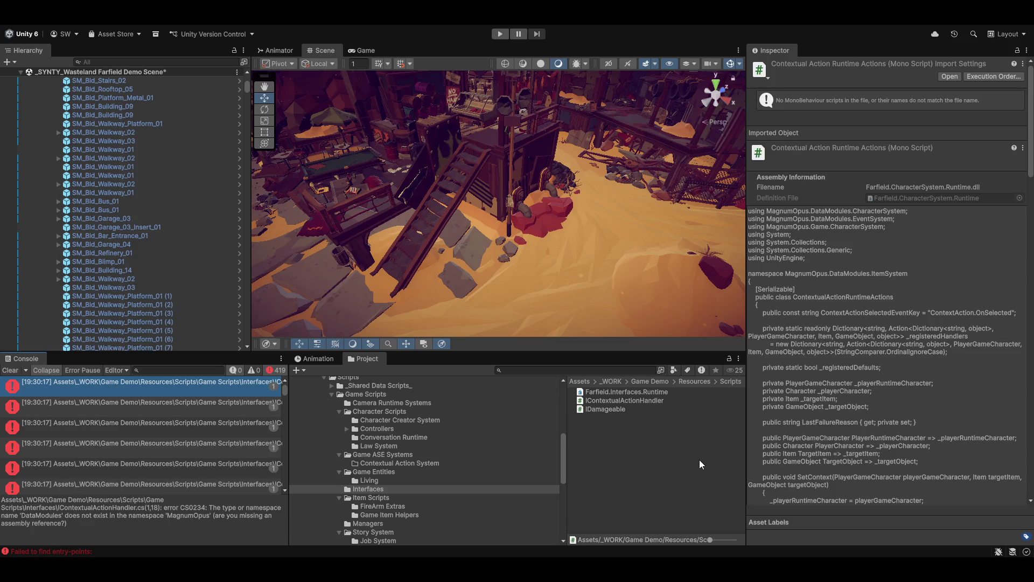
pyautogui.click(10, 370)
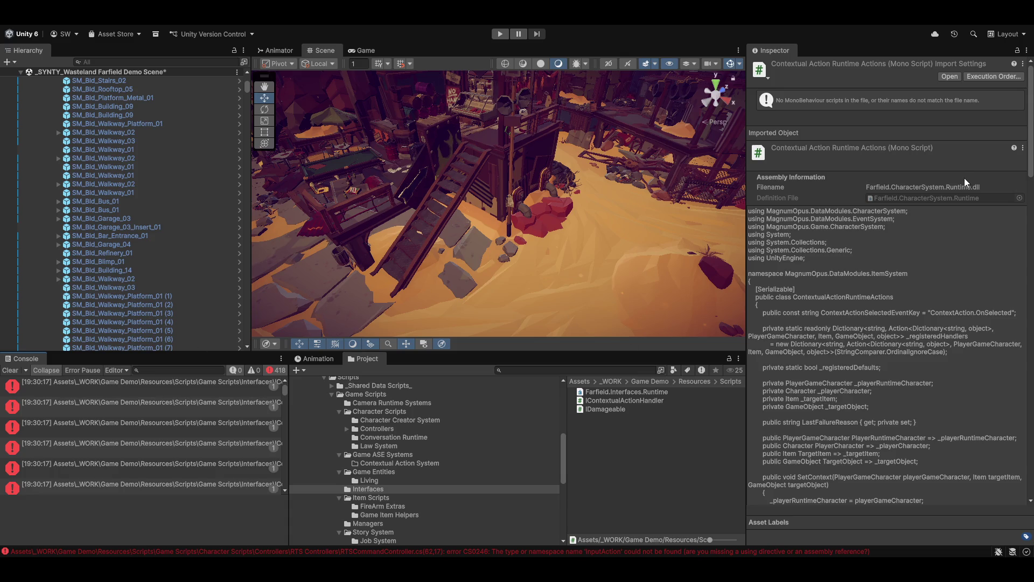
# Show the first error's missing MagnumOpus DataModules message and ping IContextualActionHandler in the Project window.
pyautogui.click(144, 383)
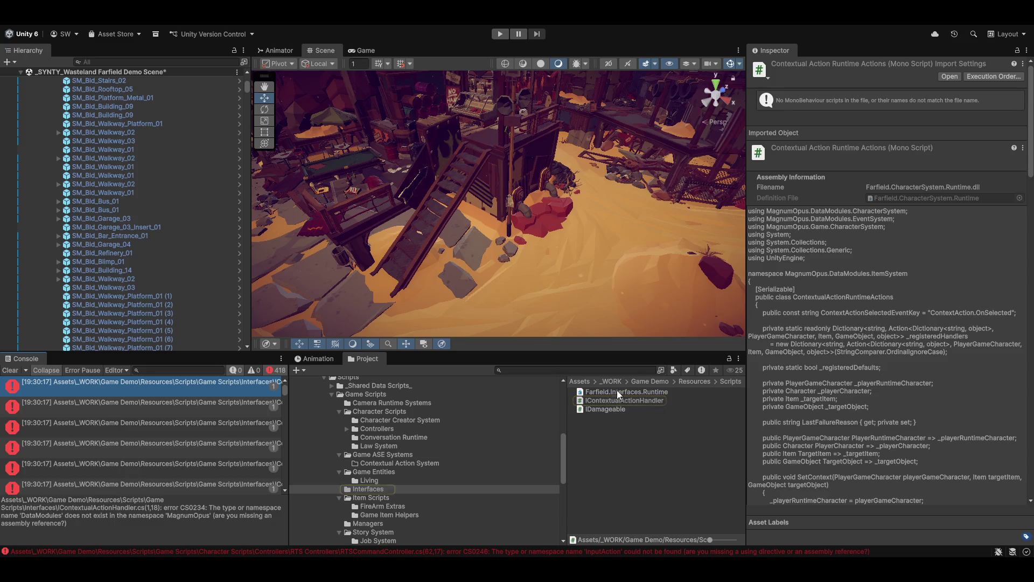
pyautogui.click(212, 386)
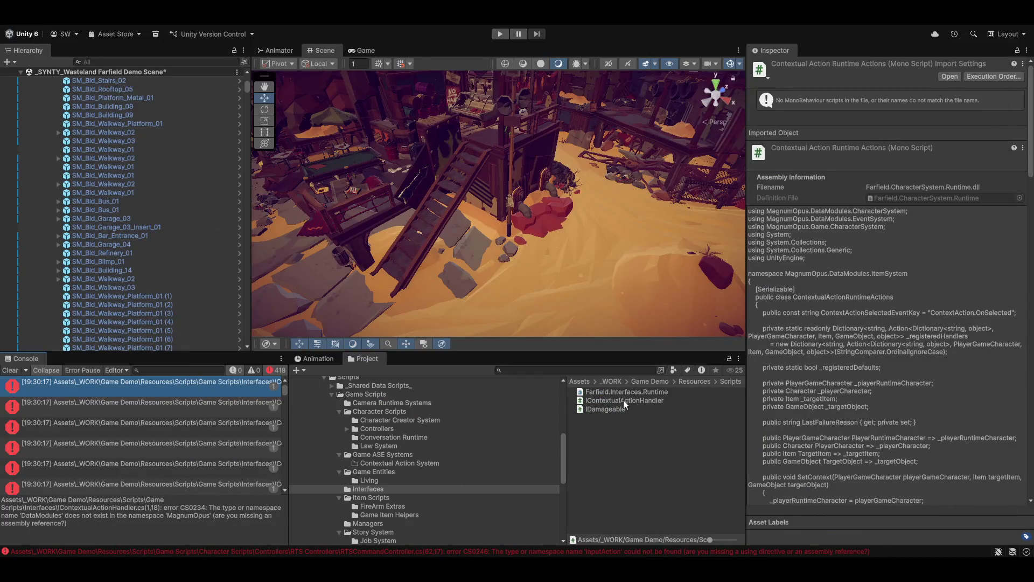
# Add MagnumOpus.ASE.Stat.SharedData and MagnumOpus.Item.SharedData references to Farfield.Interfaces.Runtime and apply.
pyautogui.click(620, 393)
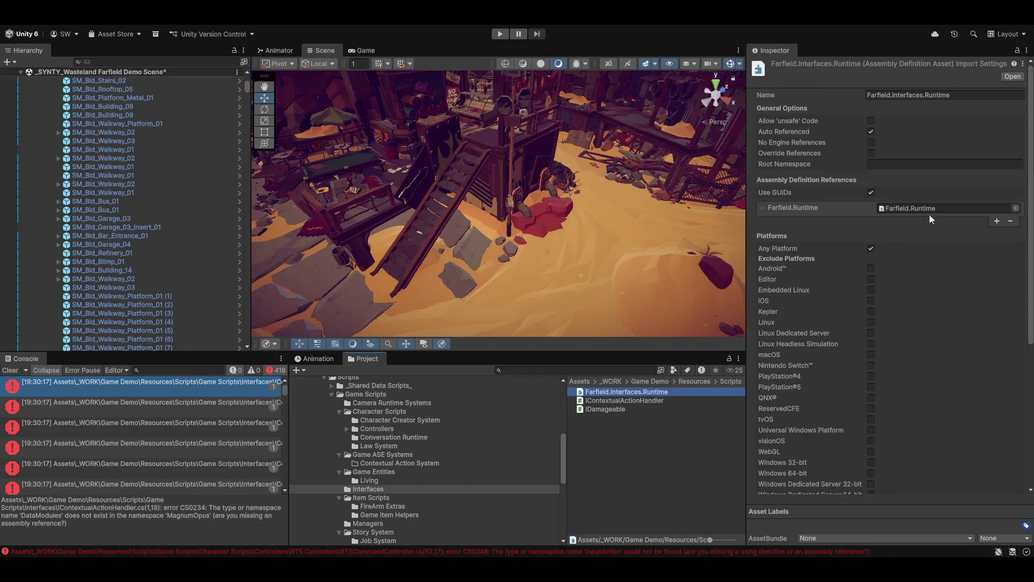
pyautogui.click(997, 221)
pyautogui.click(997, 233)
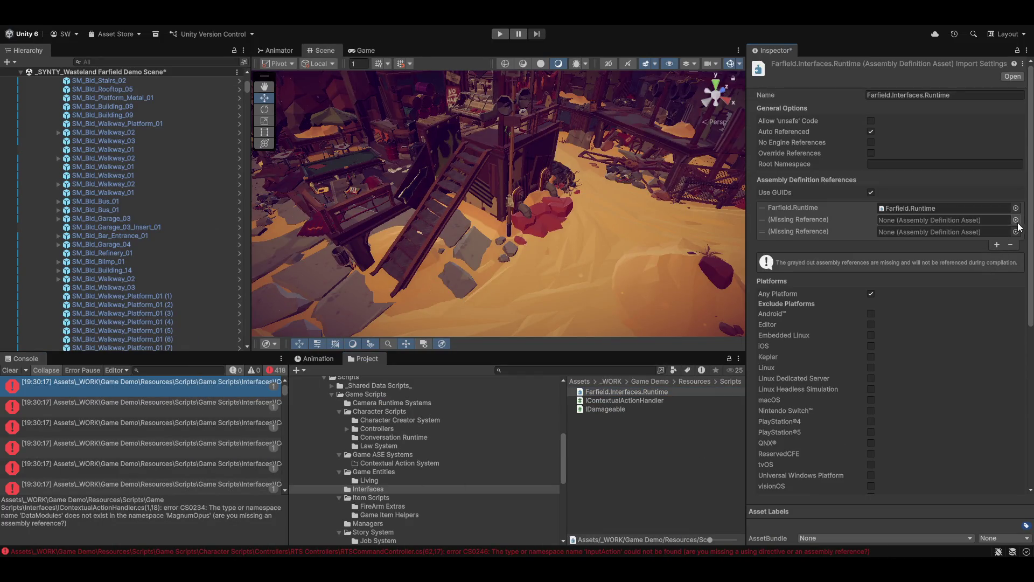
pyautogui.click(1017, 226)
pyautogui.write('ase')
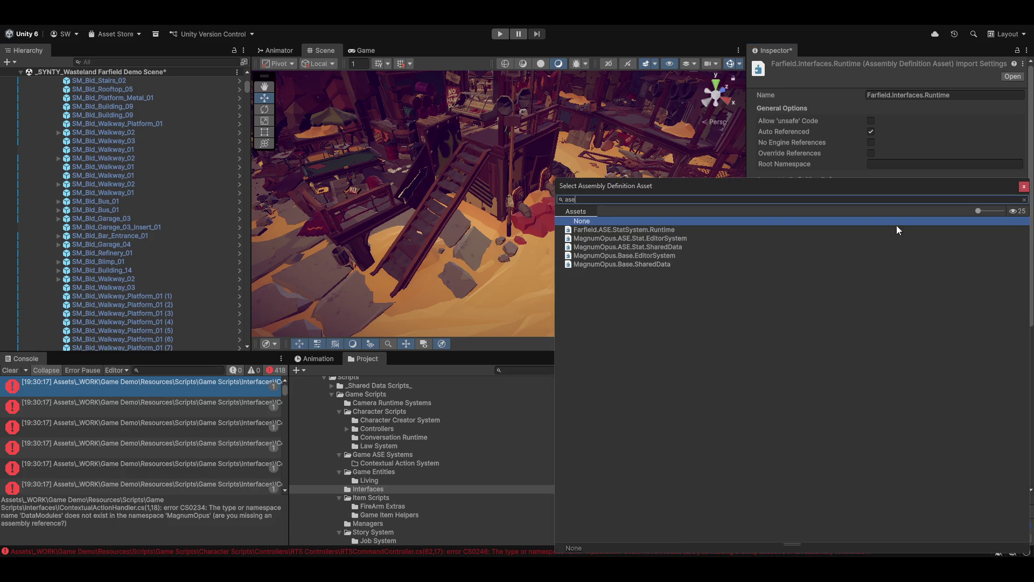
pyautogui.doubleClick(628, 247)
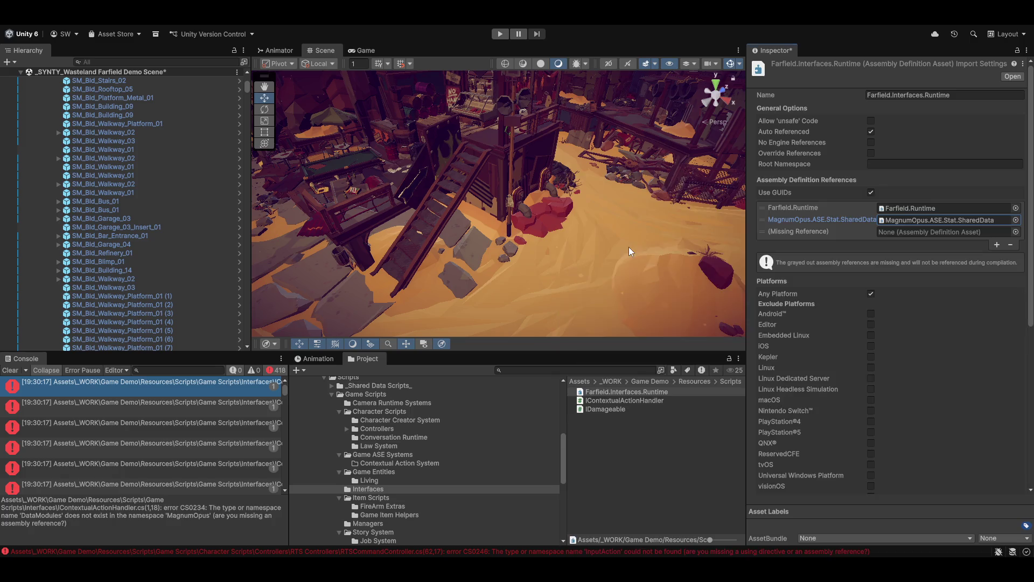
pyautogui.click(1016, 231)
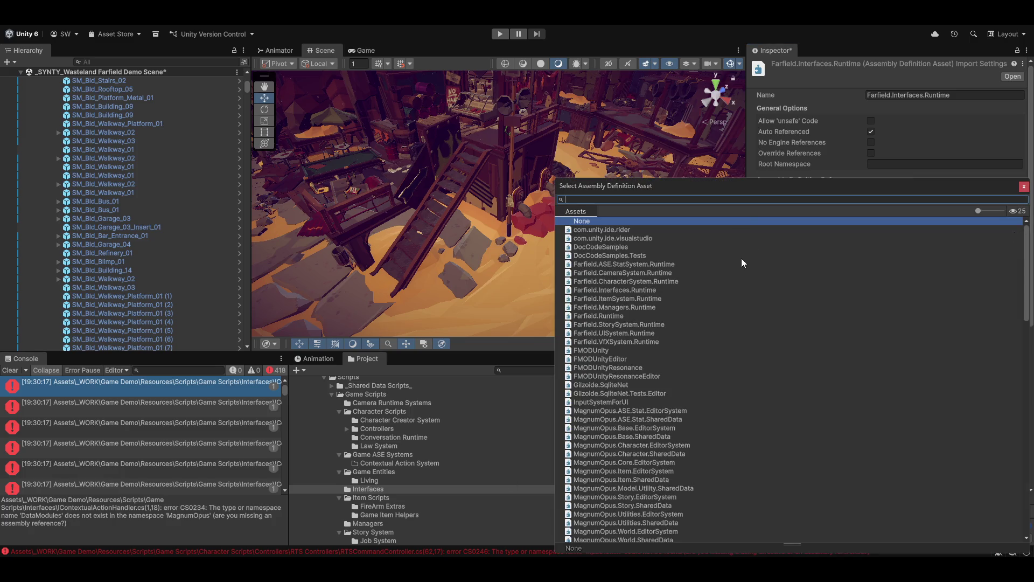
pyautogui.write('item')
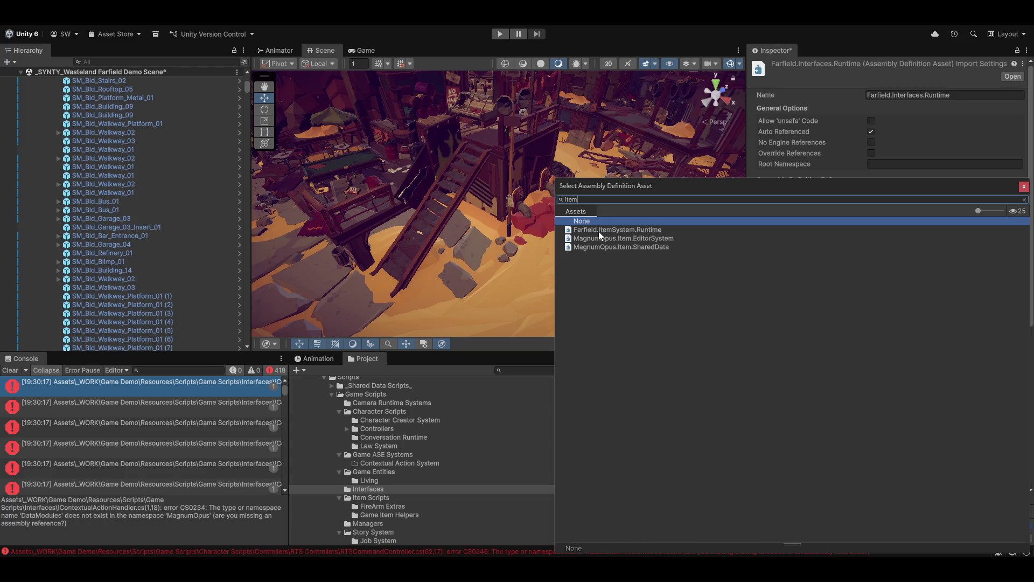
pyautogui.click(592, 247)
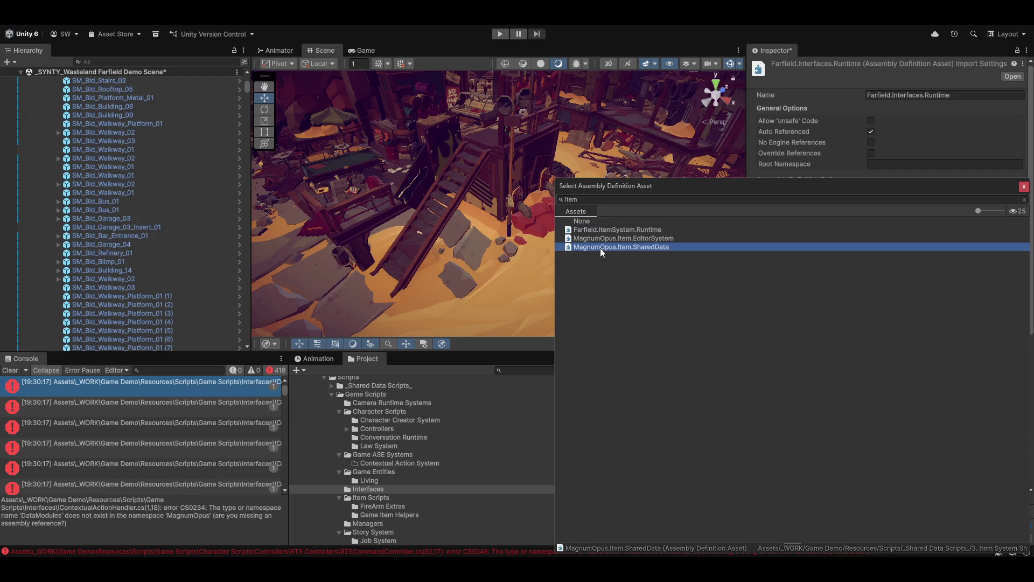
pyautogui.doubleClick(600, 248)
pyautogui.click(660, 463)
pyautogui.click(527, 306)
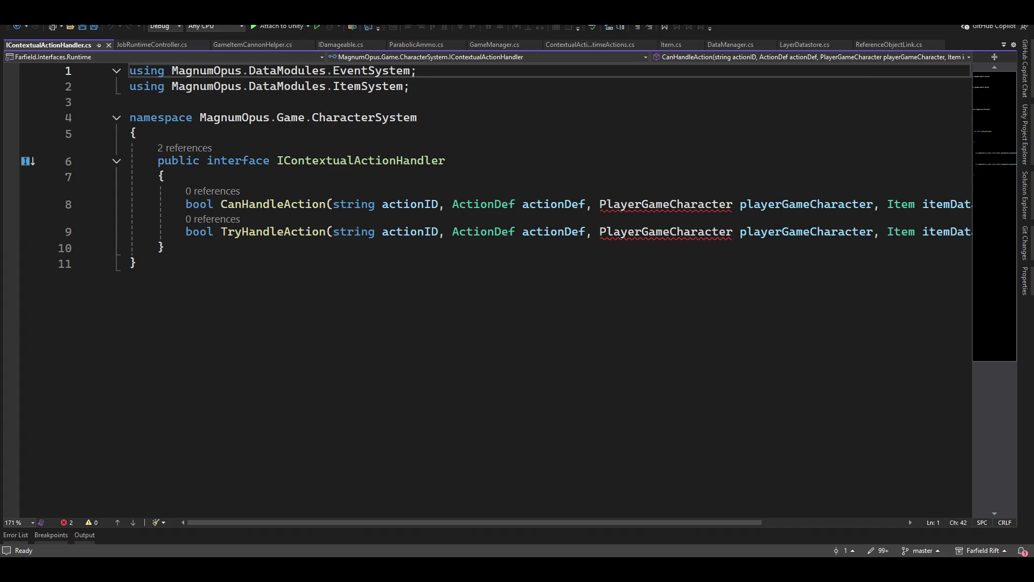
pyautogui.hotkey('alt', 'Tab')
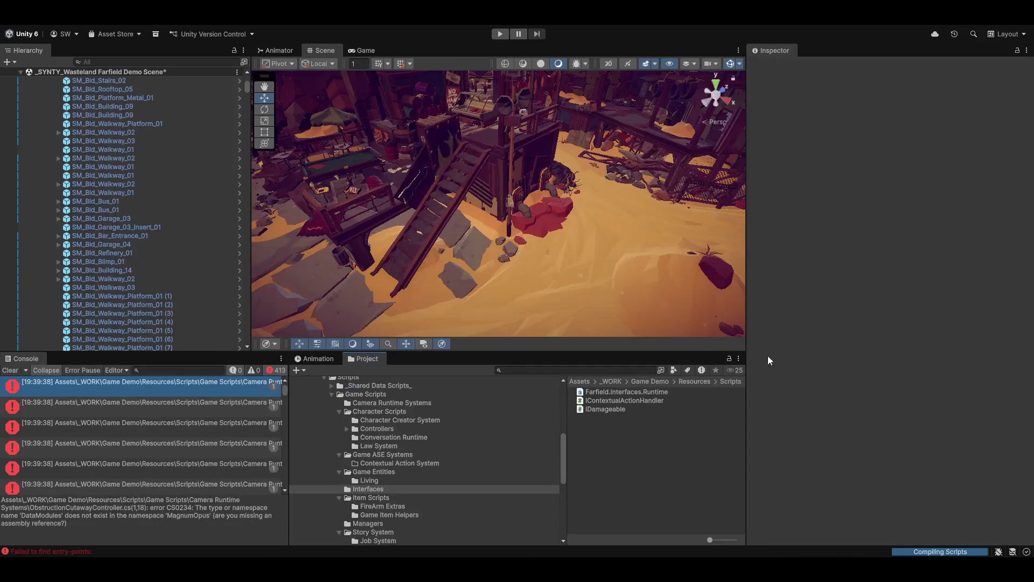
# Add Farfield.CharacterSystem.Runtime as a further Farfield.Interfaces.Runtime reference and apply the change.
pyautogui.click(605, 391)
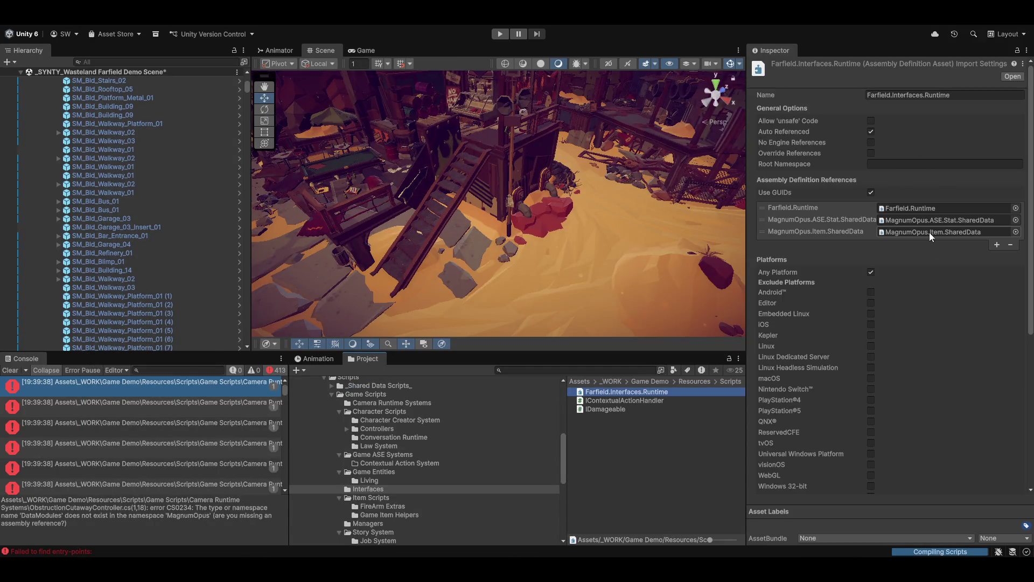
pyautogui.click(997, 244)
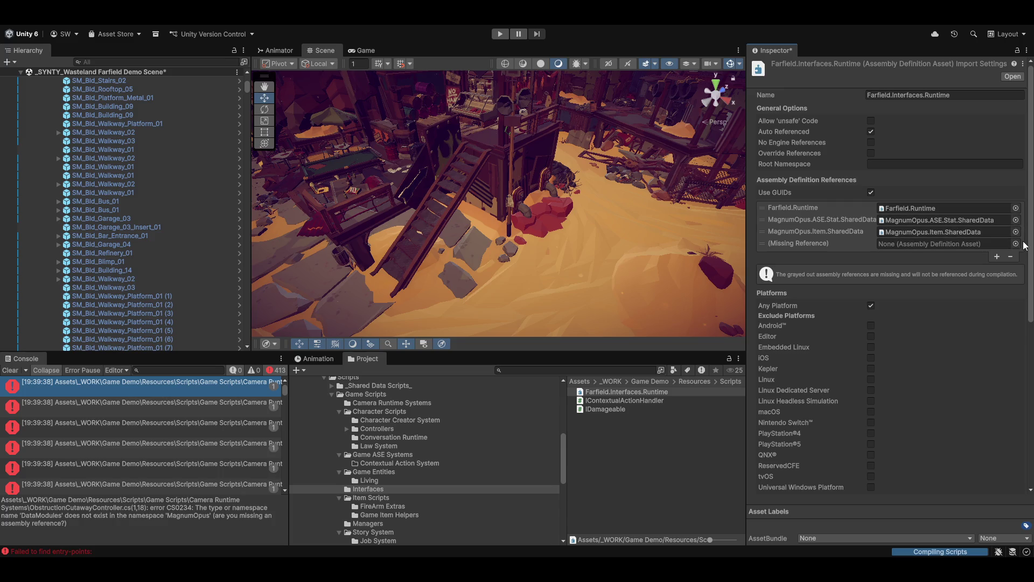
pyautogui.click(1017, 243)
pyautogui.write('character')
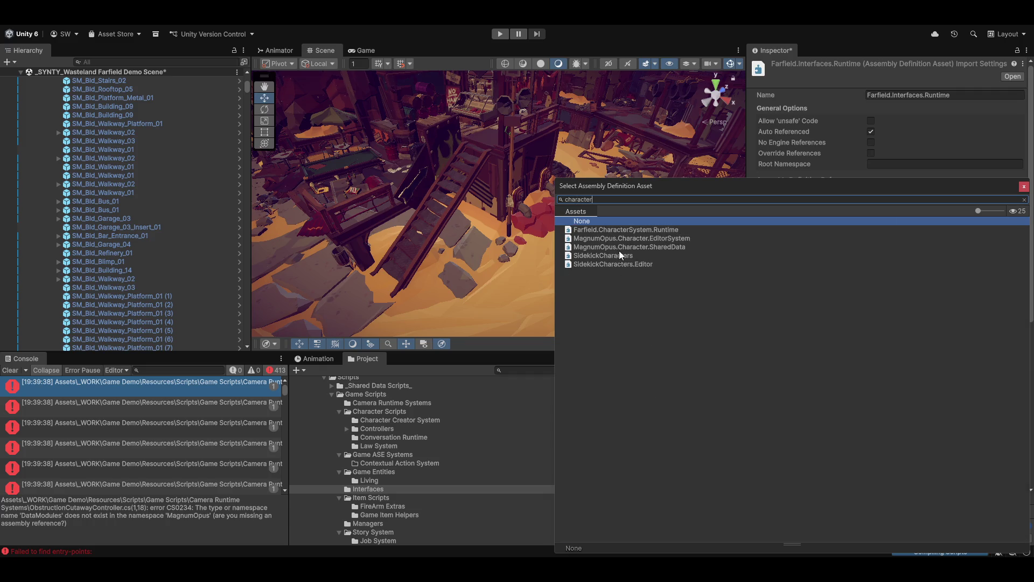
pyautogui.doubleClick(643, 229)
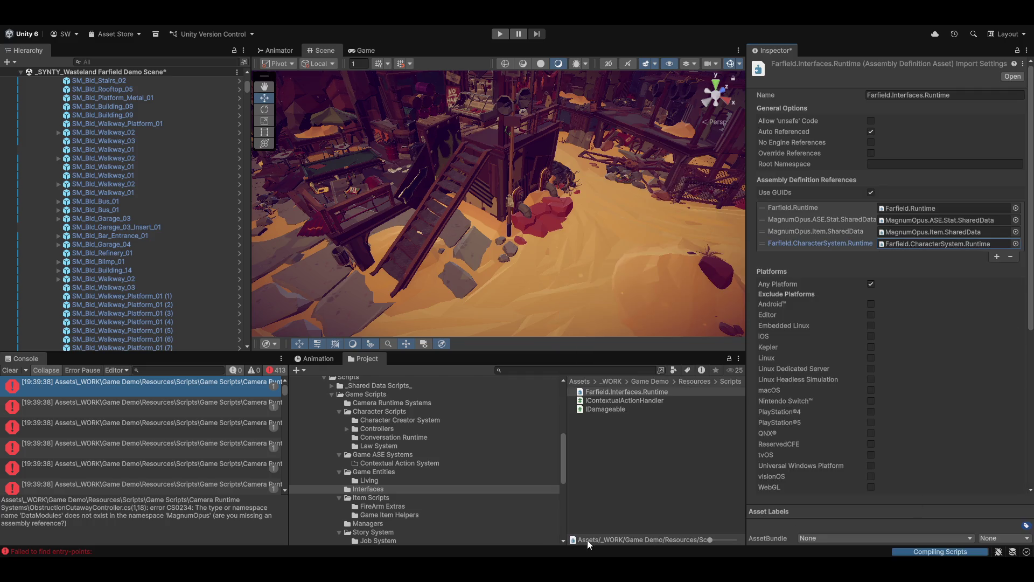
pyautogui.click(695, 477)
pyautogui.click(576, 338)
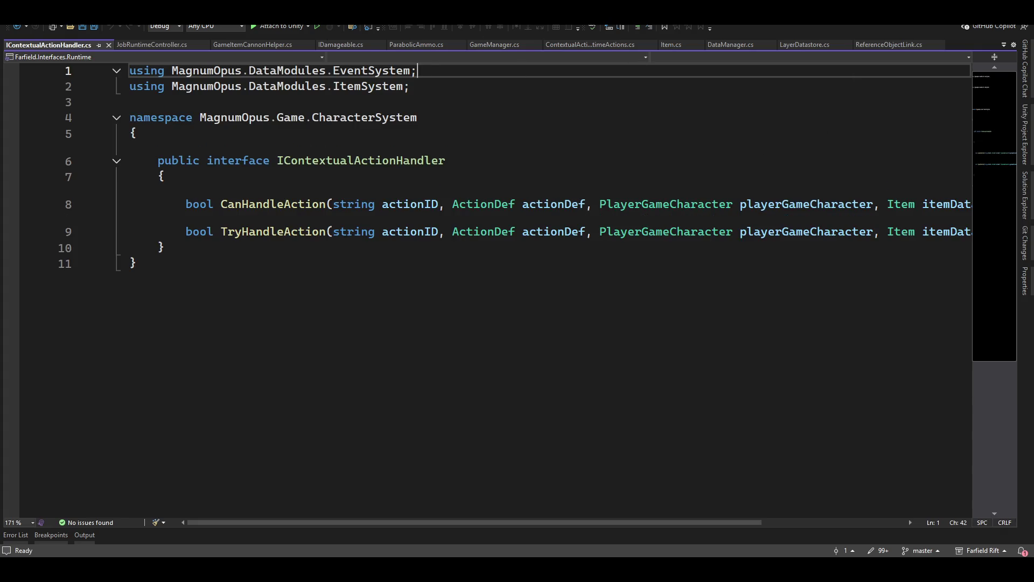
pyautogui.hotkey('alt', 'Tab')
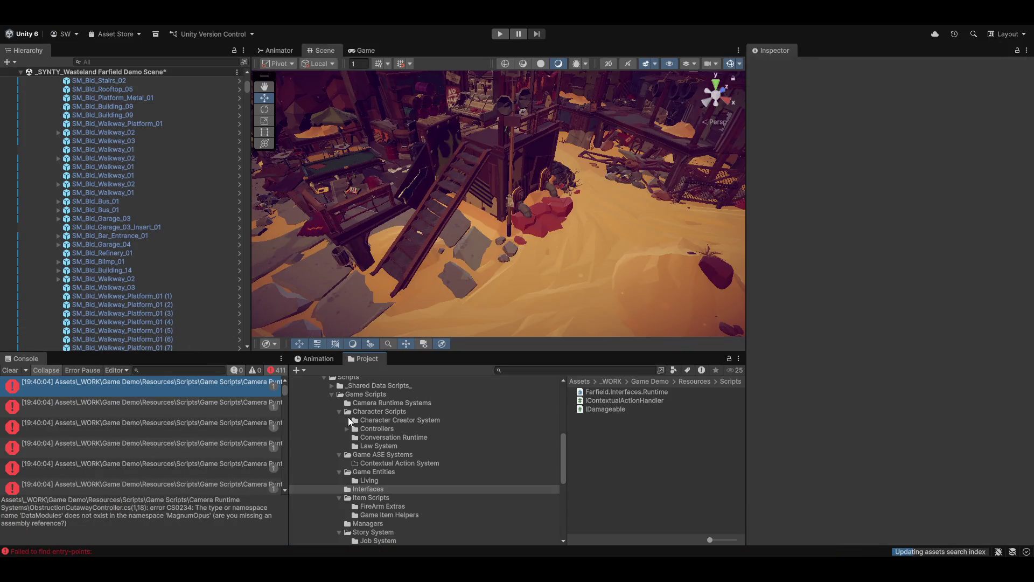
# Locate the next error's ObstructionCutawayController script and open it in Visual Studio.
pyautogui.click(76, 414)
pyautogui.click(76, 385)
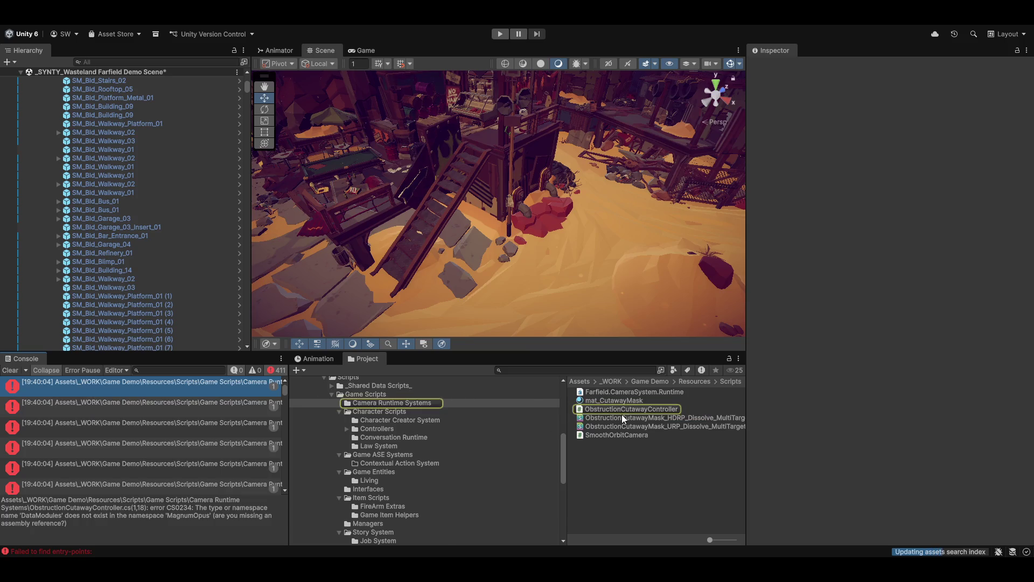
pyautogui.doubleClick(159, 384)
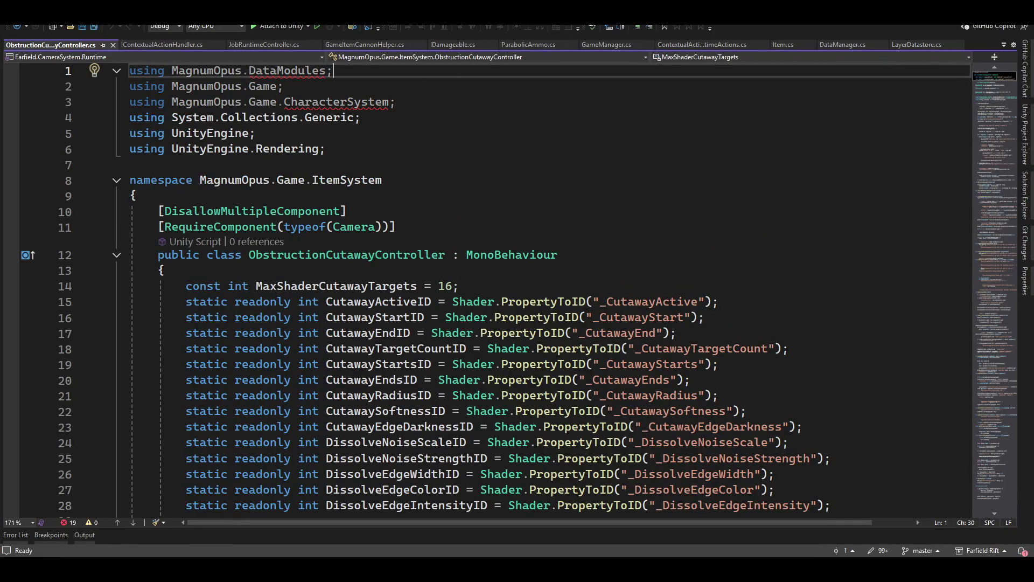
pyautogui.hotkey('alt', 'Tab')
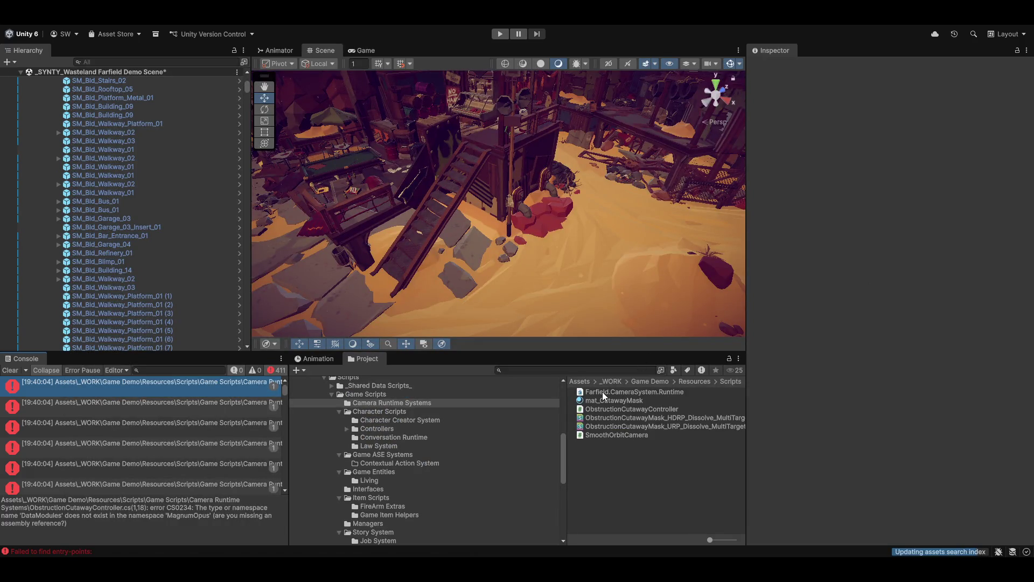
# Give Farfield.CameraSystem.Runtime references to MagnumOpus.Base.SharedData and Farfield.CharacterSystem.Runtime, then apply and save.
pyautogui.click(603, 392)
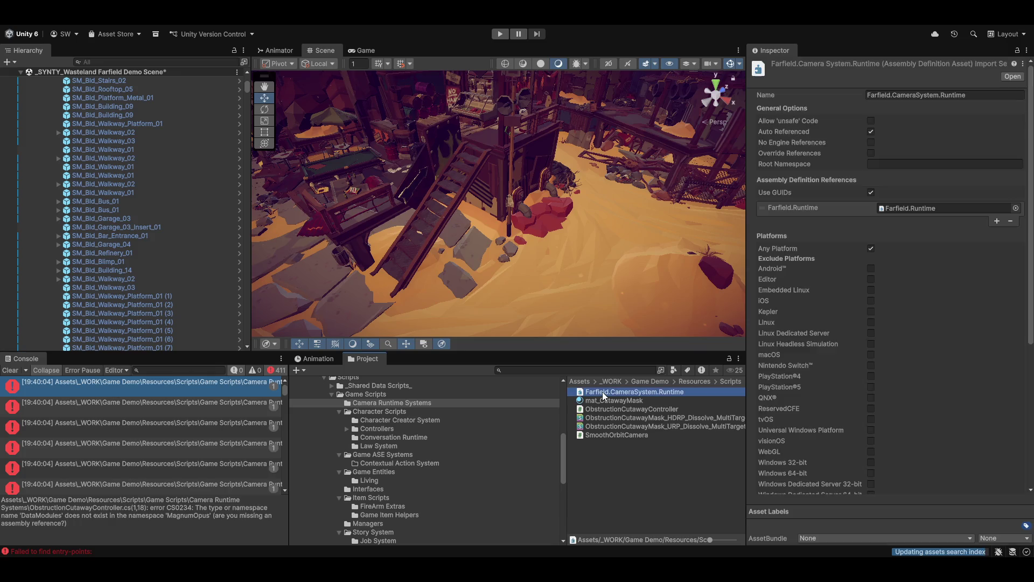
pyautogui.click(997, 220)
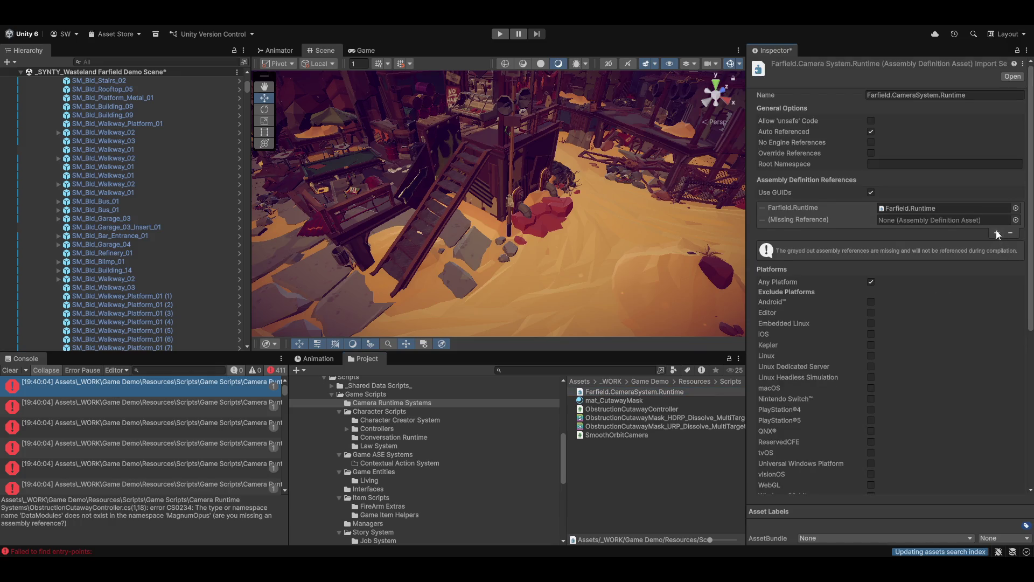
pyautogui.click(997, 232)
pyautogui.click(1016, 220)
pyautogui.write('base')
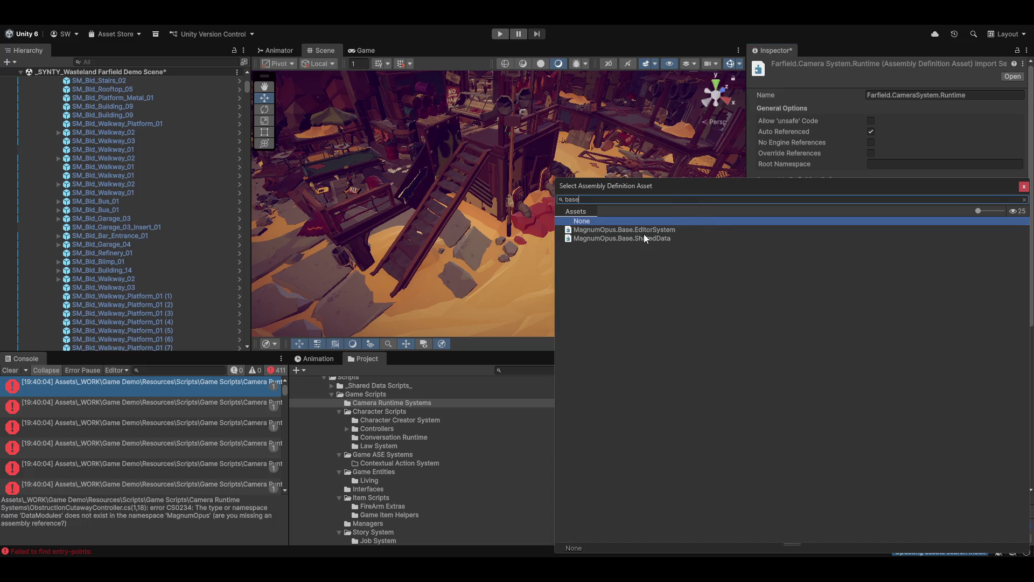
pyautogui.doubleClick(638, 239)
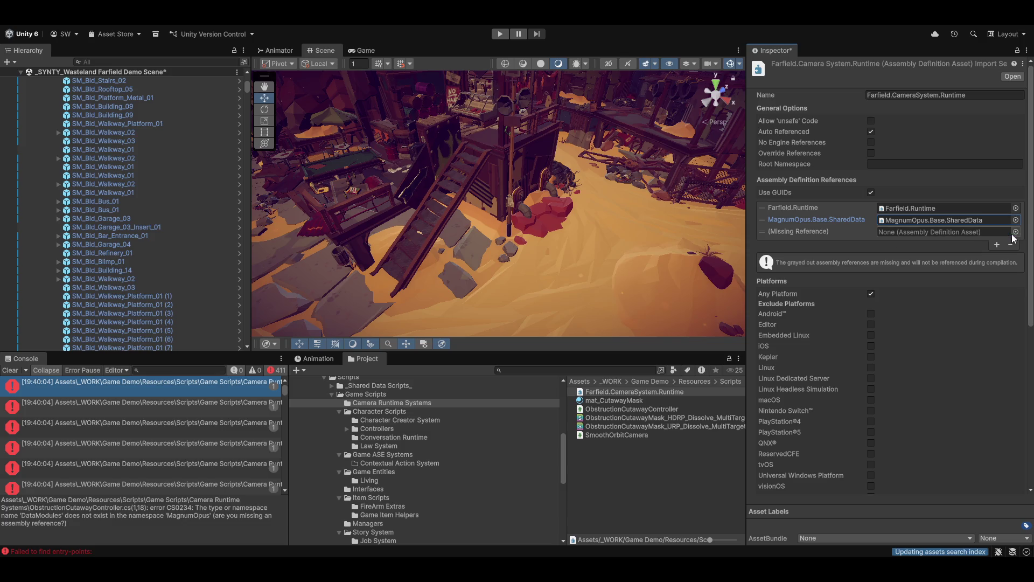
pyautogui.click(1016, 232)
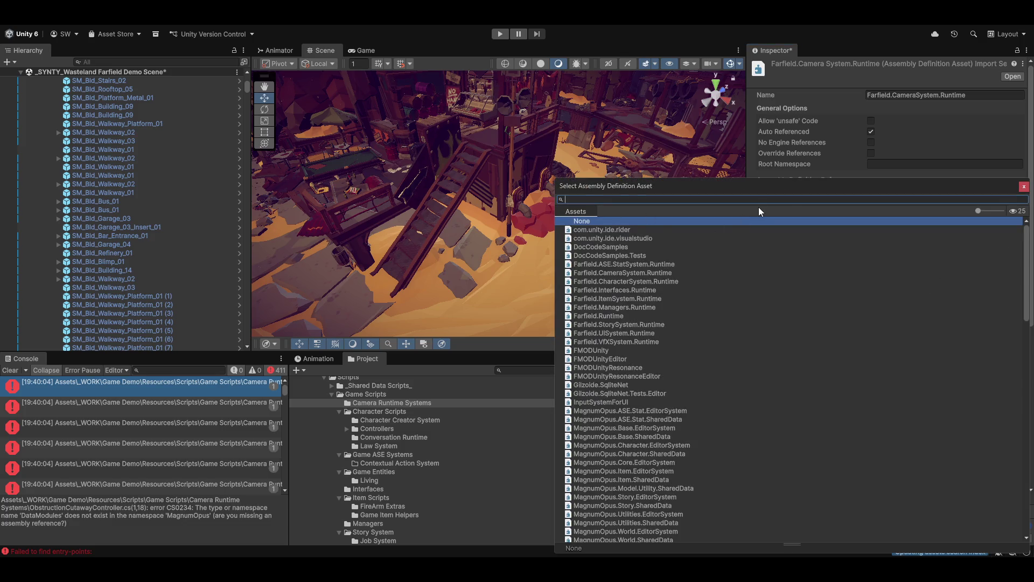
pyautogui.write('charact5er')
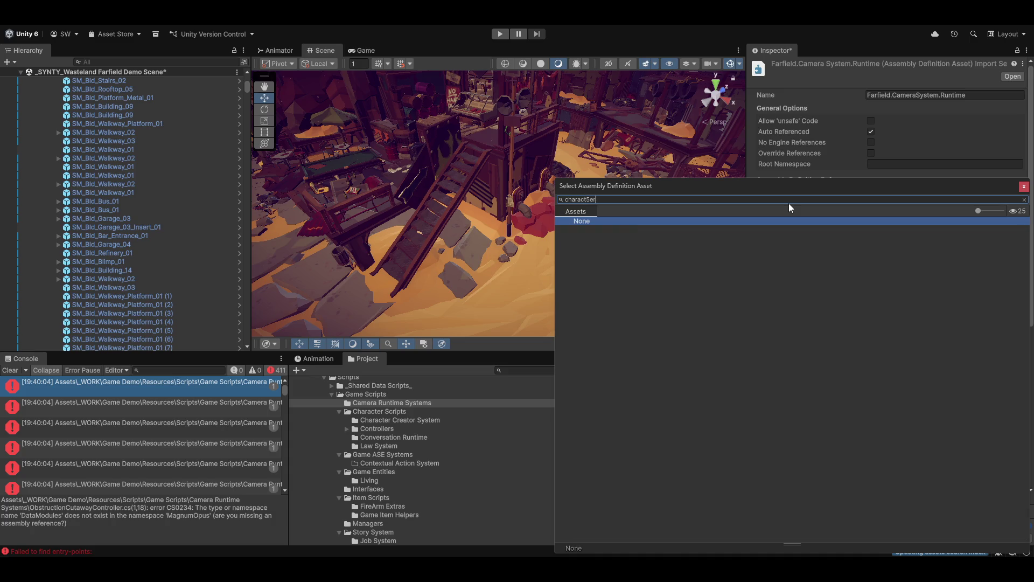
pyautogui.press('BackSpace')
pyautogui.press('BackSpace')
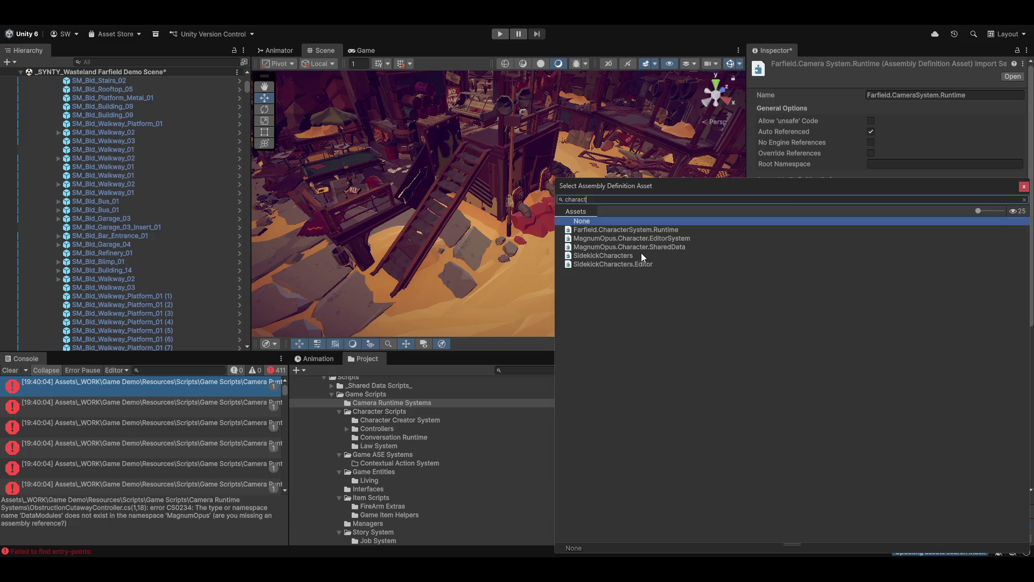
pyautogui.doubleClick(632, 228)
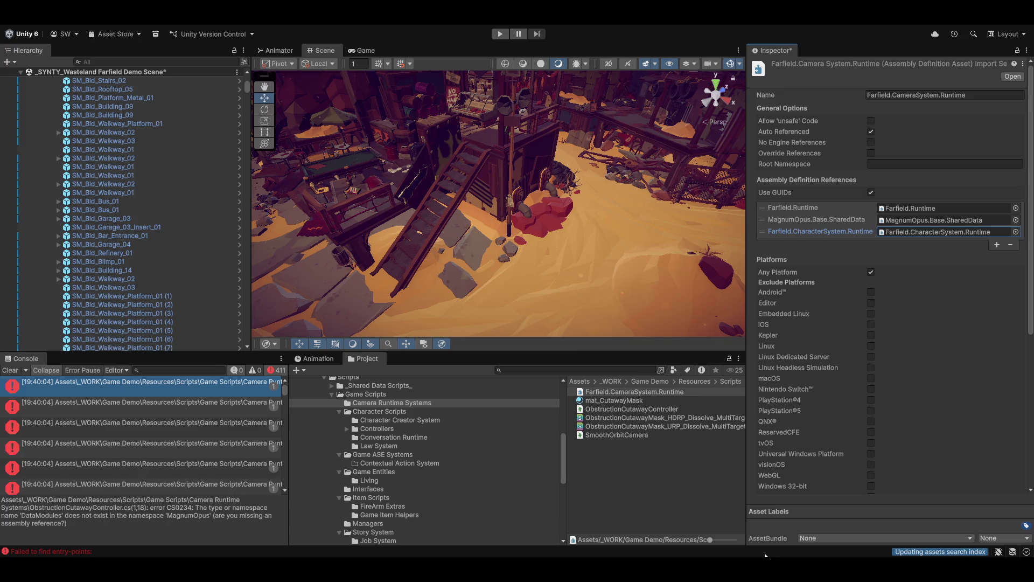
pyautogui.click(508, 306)
# Switch to Visual Studio and back to trigger recompilation, then open the first error's script.
pyautogui.hotkey('alt', 'Tab')
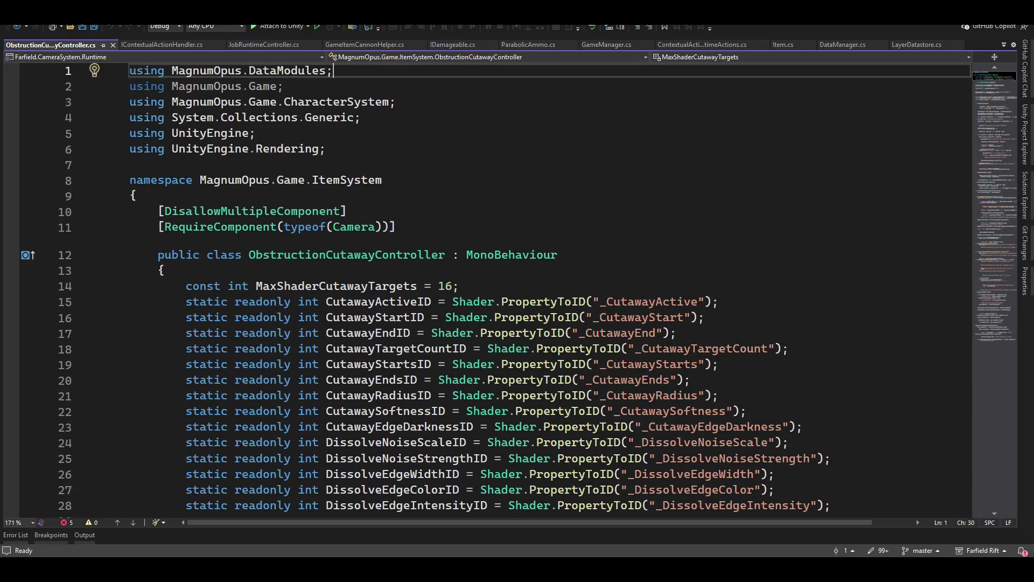
pyautogui.hotkey('alt', 'Tab')
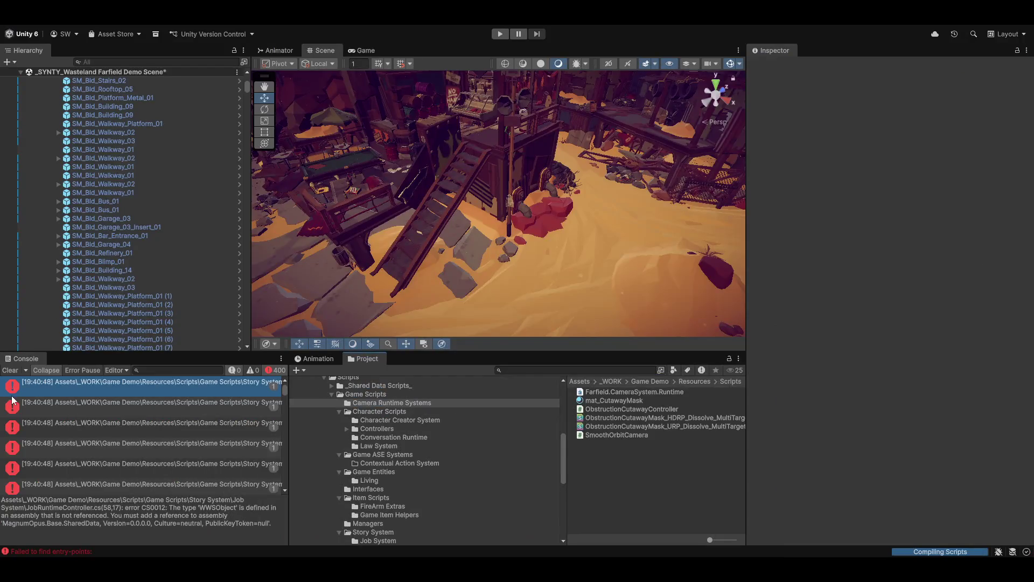
pyautogui.doubleClick(183, 388)
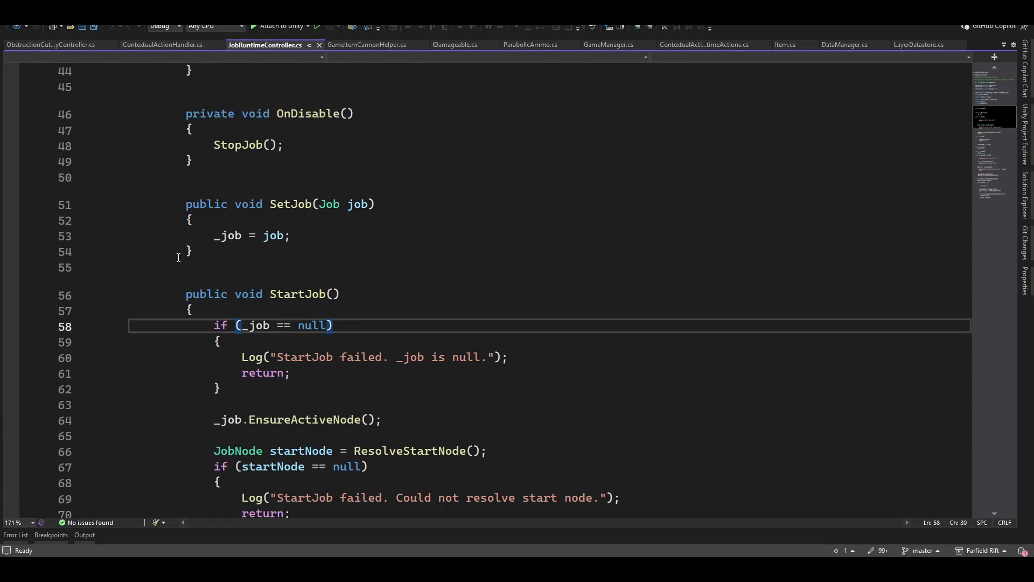
# Change JobRuntimeController's namespace from JobSystem to MagnumOpus.Game.StorySystem and close the file.
pyautogui.scroll(11, 421, 278)
pyautogui.scroll(4, 422, 278)
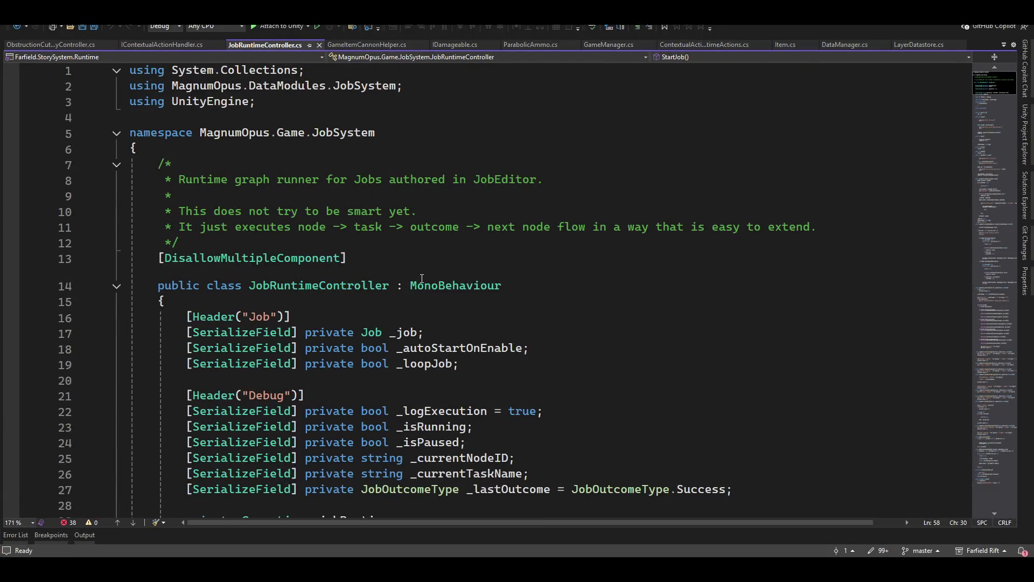
pyautogui.scroll(-15, 594, 220)
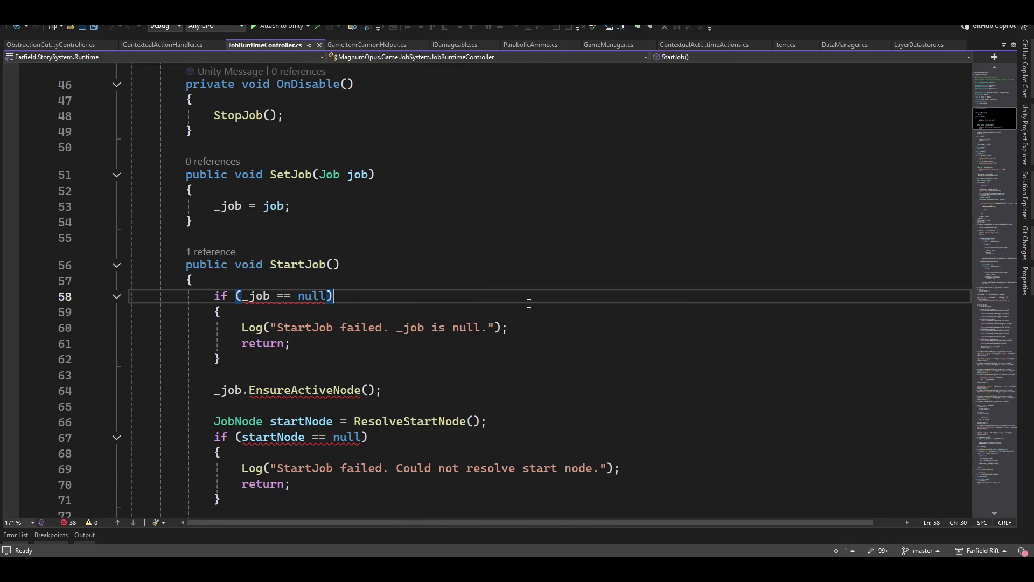
pyautogui.moveTo(266, 297)
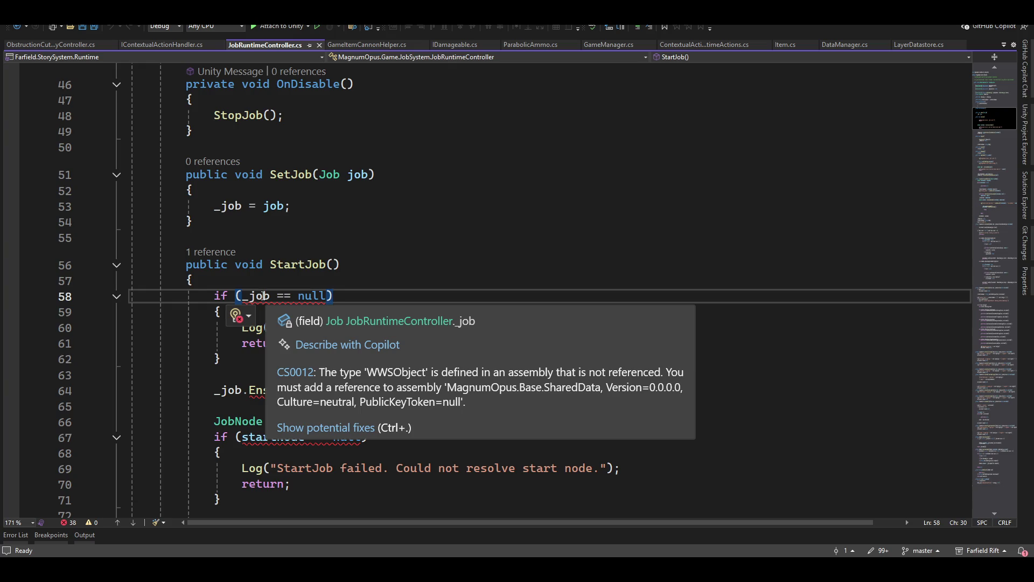
pyautogui.scroll(15, 334, 285)
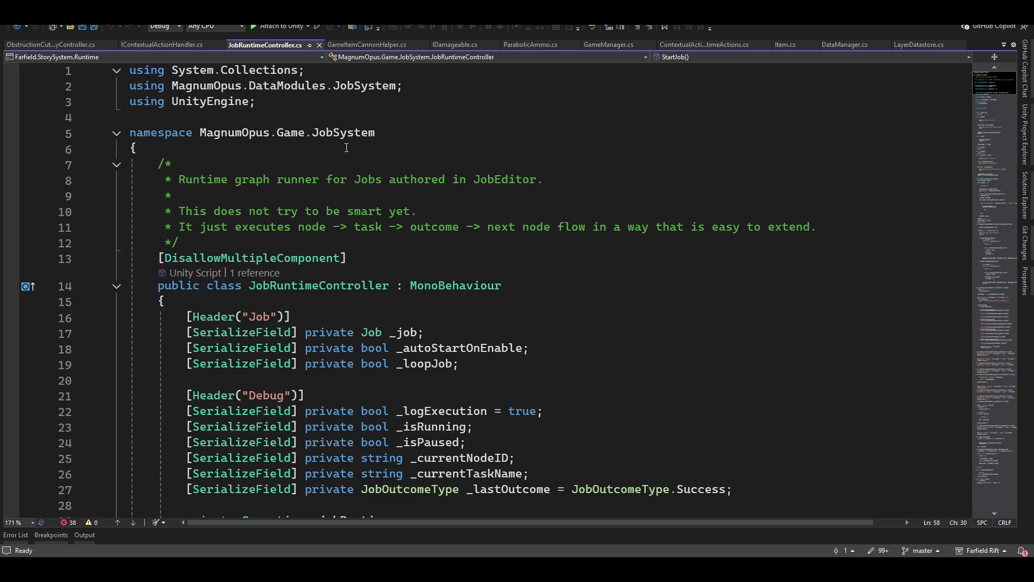
pyautogui.doubleClick(329, 133)
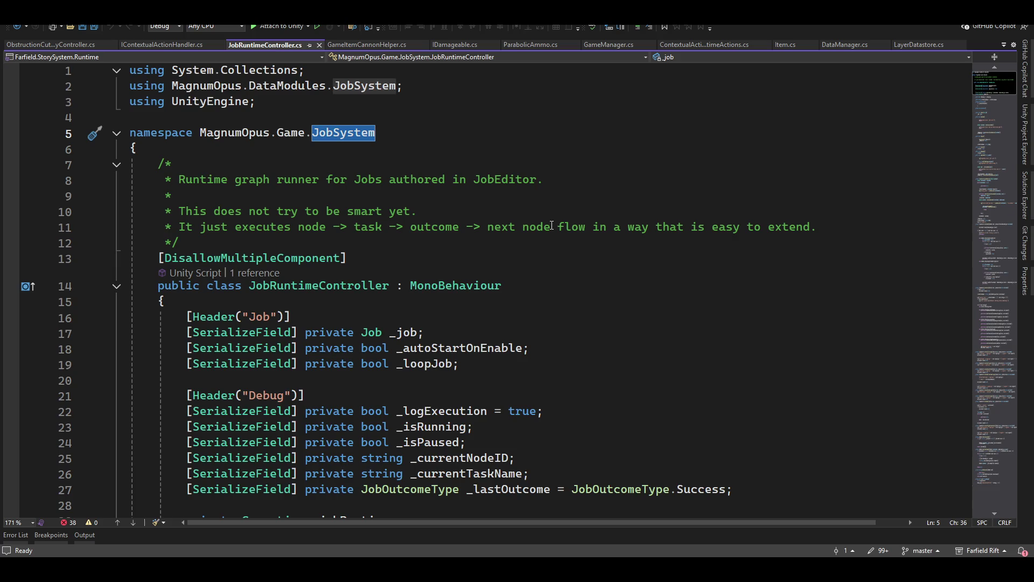
pyautogui.write('Story')
pyautogui.press('BackSpace')
pyautogui.press('BackSpace')
pyautogui.press('BackSpace')
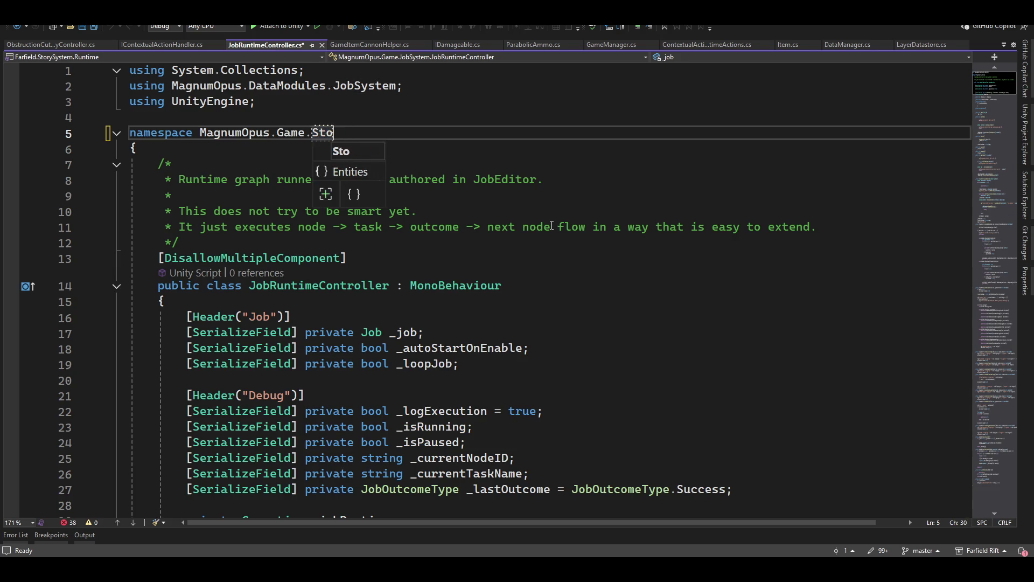
pyautogui.press('BackSpace')
pyautogui.press('BackSpace')
pyautogui.press('BackSpace')
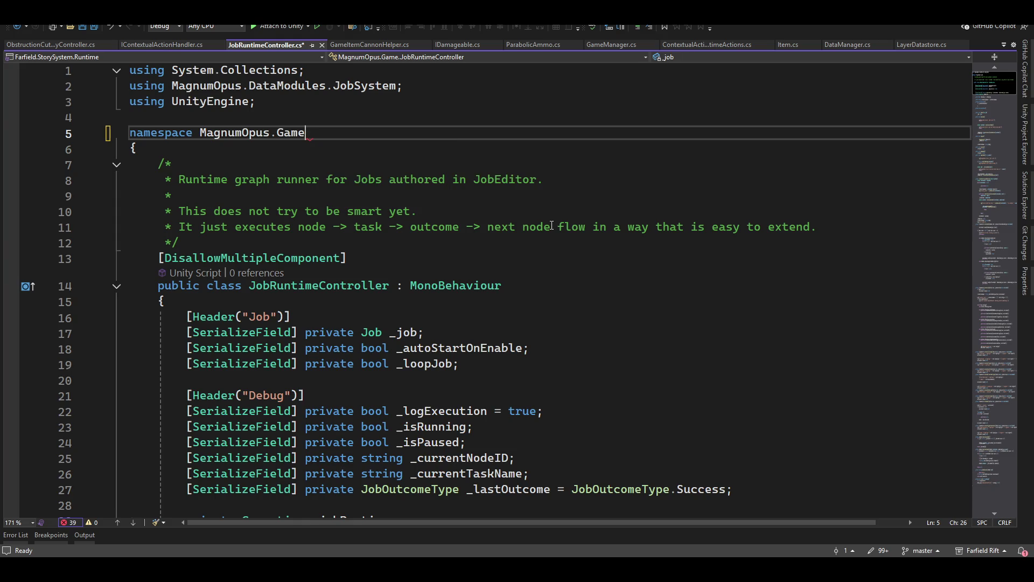
pyautogui.write('.')
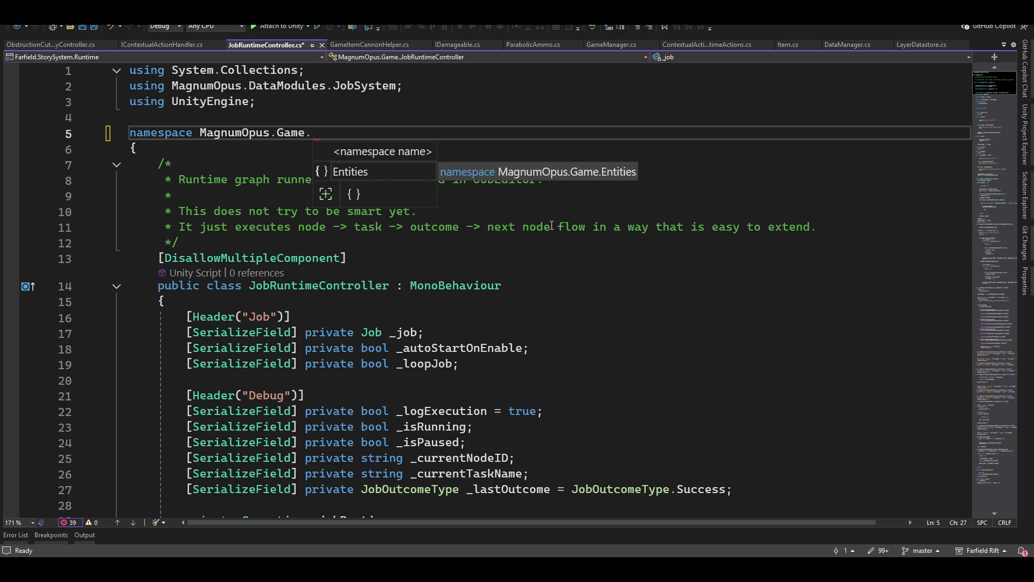
pyautogui.write('StorySystem')
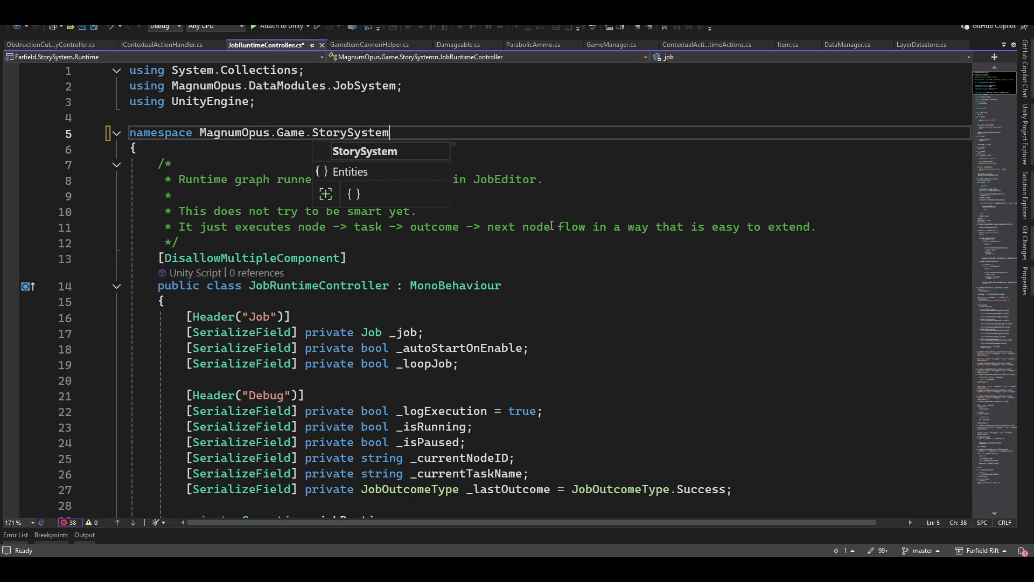
pyautogui.click(511, 310)
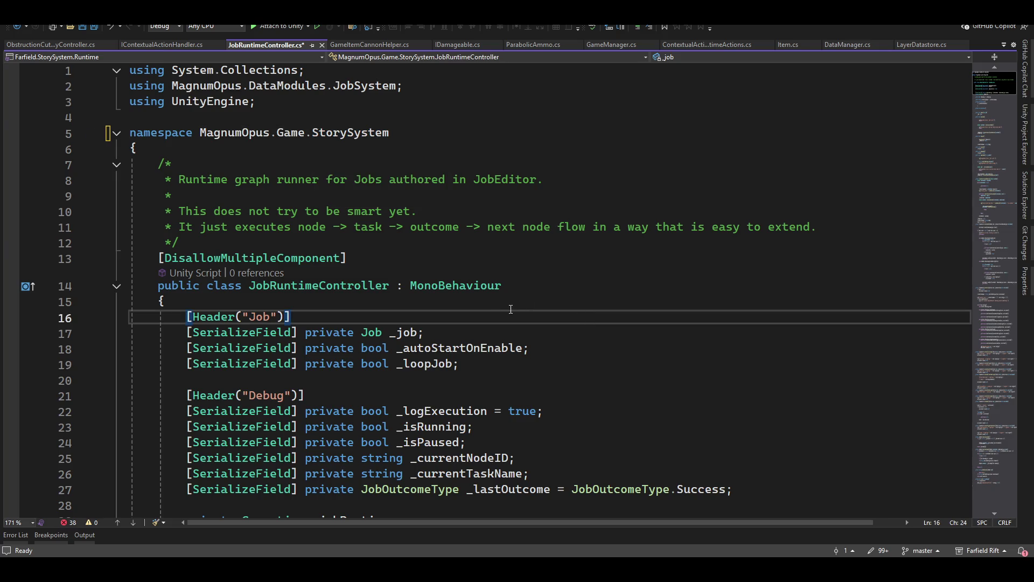
pyautogui.click(322, 45)
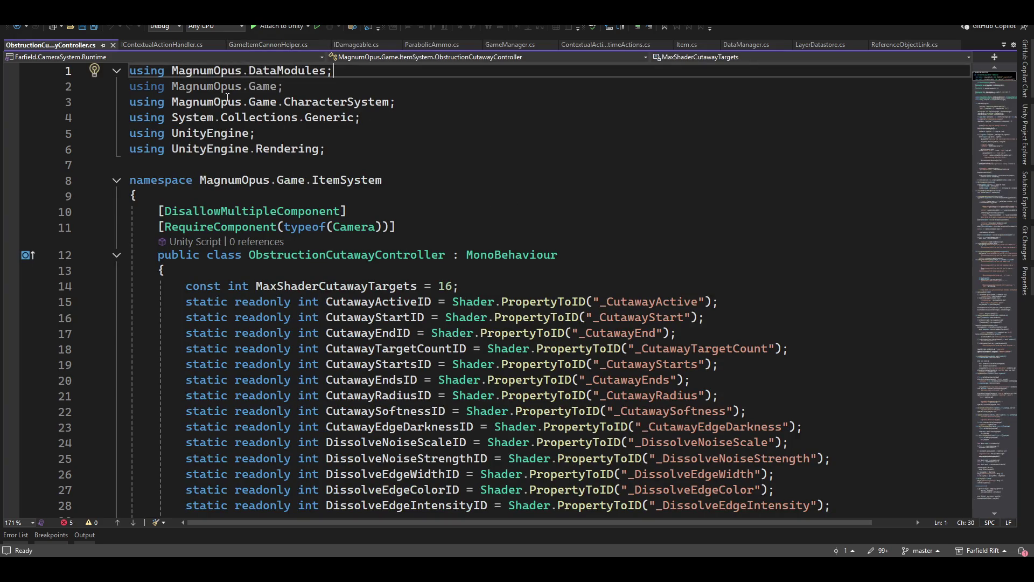
# Close IContextualActionHandler.cs and change IDamageable's namespace to Farfield.Game.Interfaces.
pyautogui.click(161, 45)
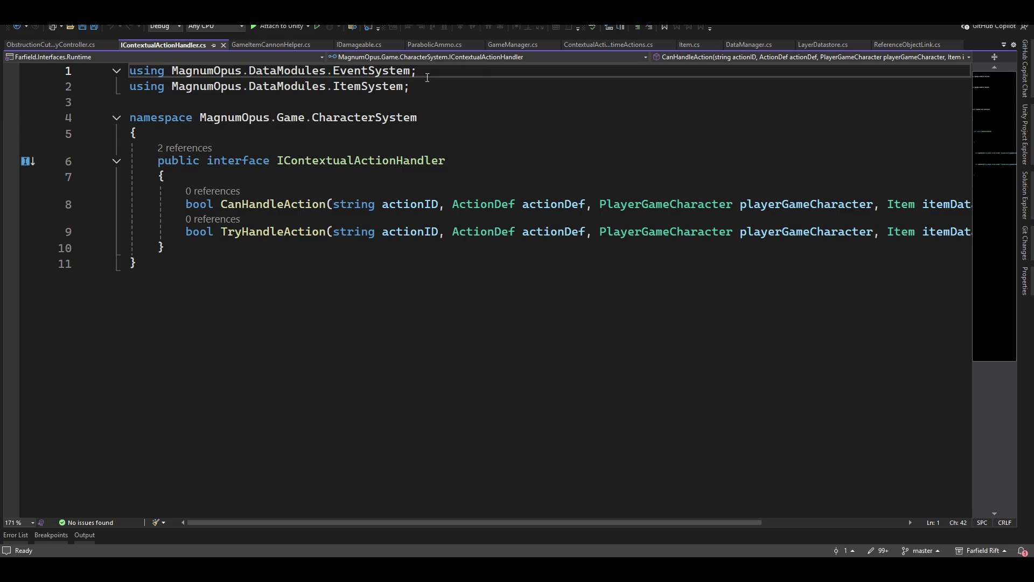
pyautogui.click(223, 45)
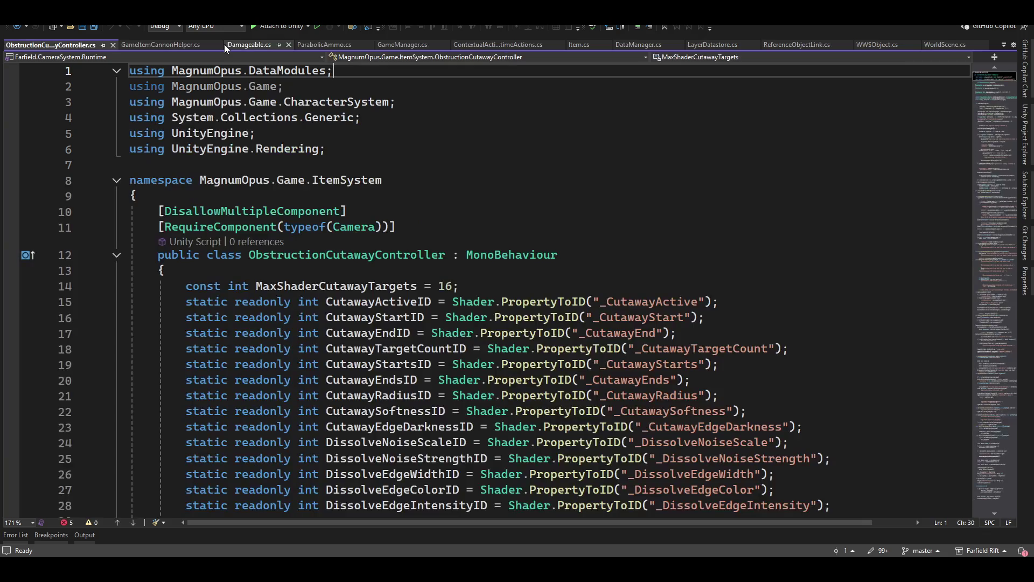
pyautogui.click(238, 45)
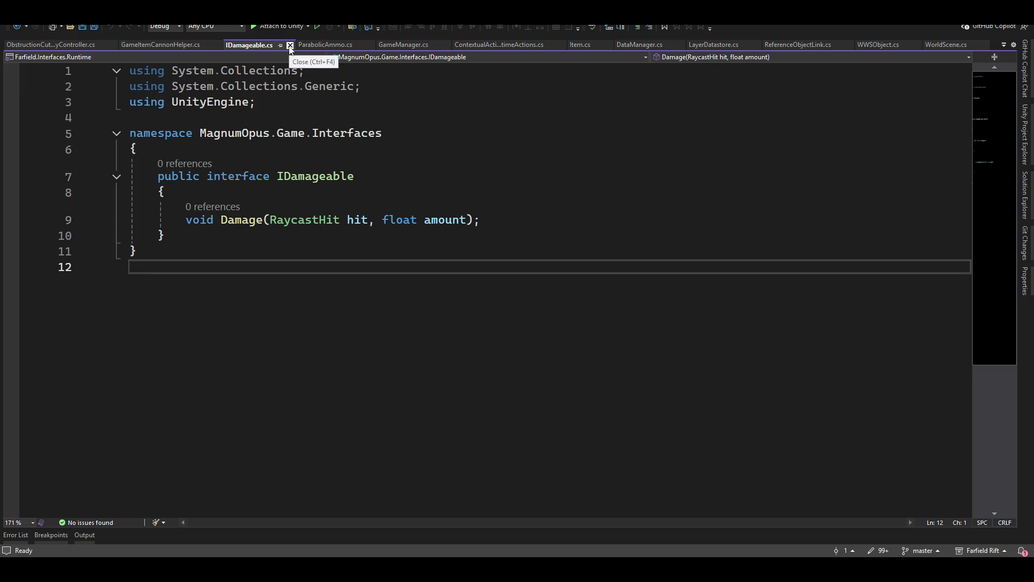
pyautogui.doubleClick(228, 137)
pyautogui.moveTo(336, 171)
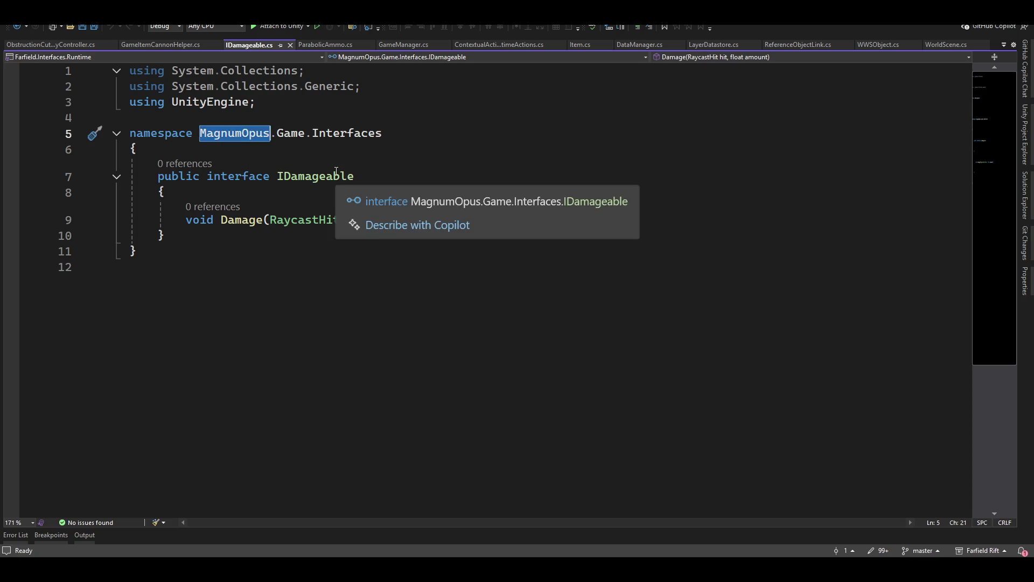
pyautogui.write('Farfield')
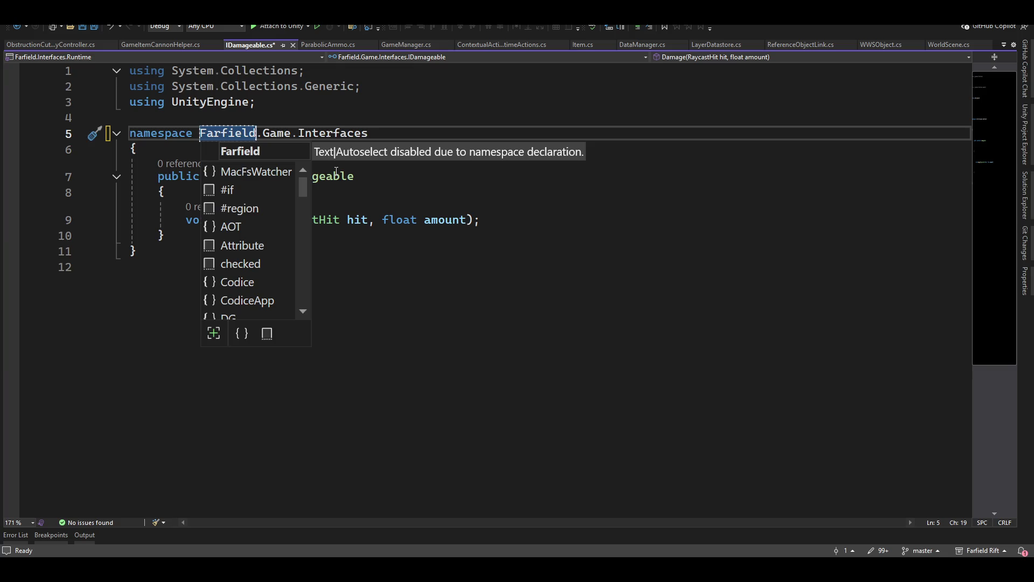
pyautogui.press('Return')
pyautogui.press('BackSpace')
pyautogui.press('BackSpace')
pyautogui.press('BackSpace')
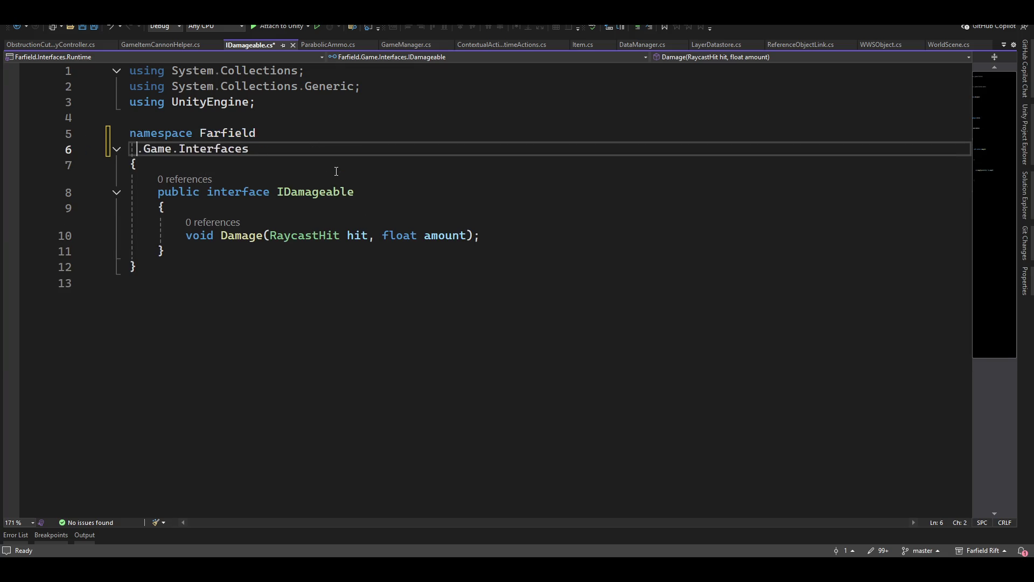
# Replace MagnumOpus with Farfield in GameItemCannonHelper's and ParabolicAmmo's namespaces.
pyautogui.click(154, 44)
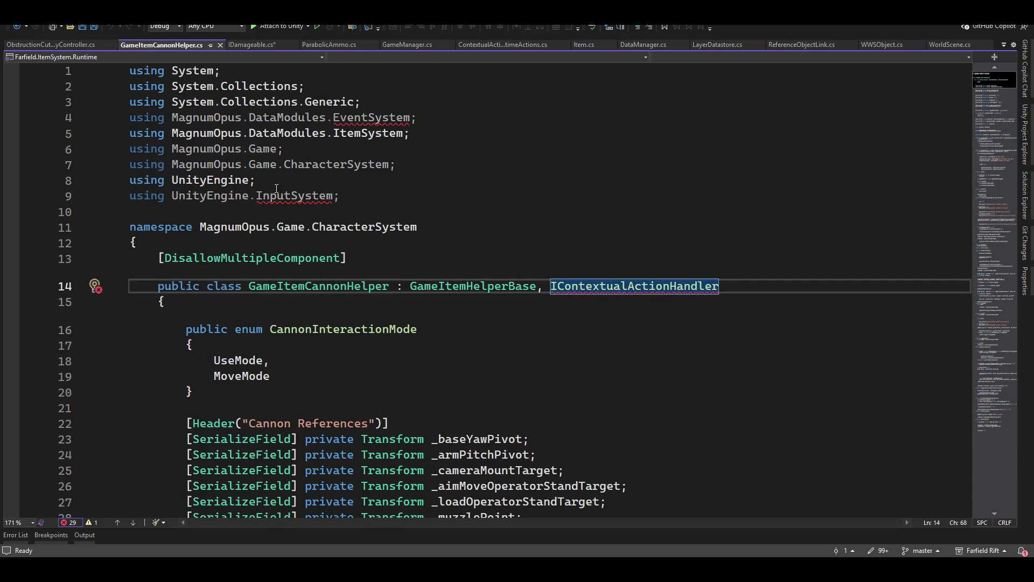
pyautogui.doubleClick(220, 227)
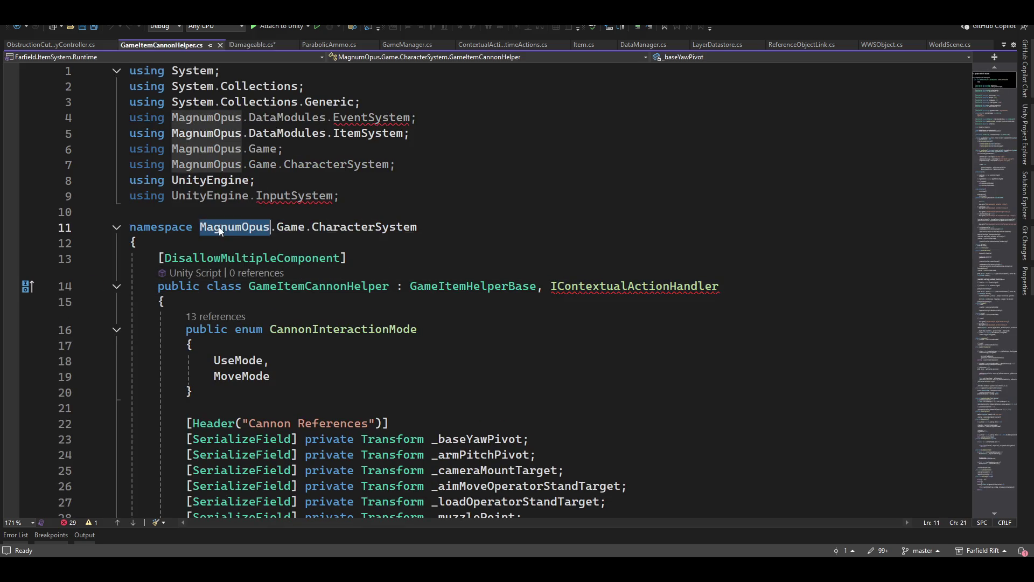
pyautogui.write('Farfield')
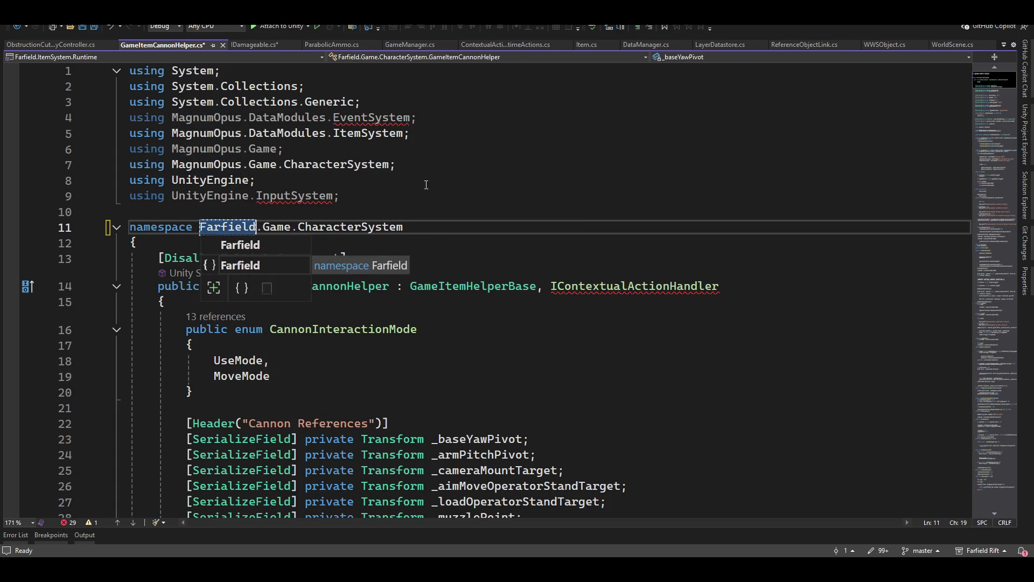
pyautogui.press('Up')
pyautogui.press('Up')
pyautogui.press('Up')
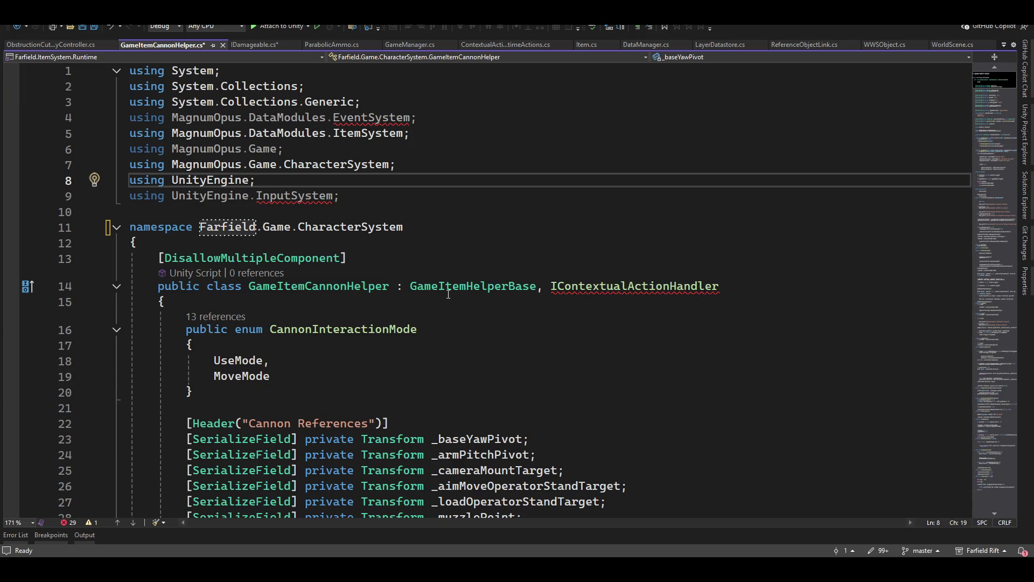
pyautogui.click(327, 47)
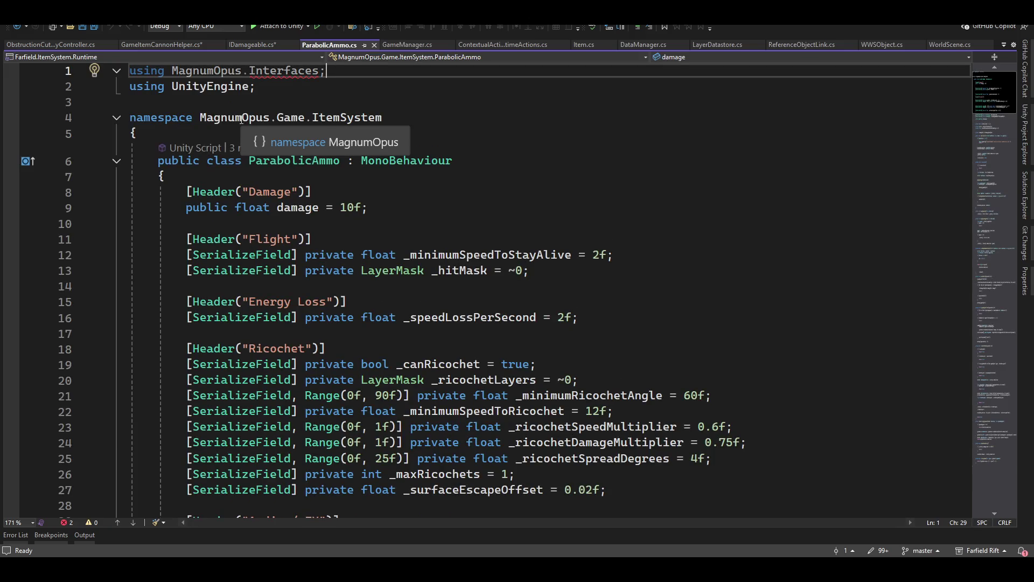
pyautogui.click(240, 119)
pyautogui.press('Tab')
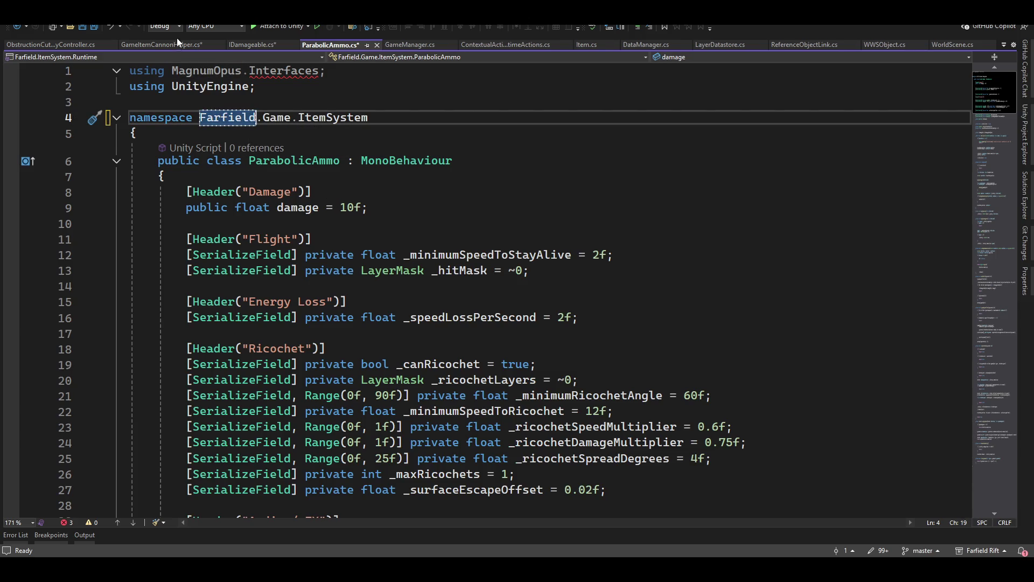
pyautogui.click(200, 70)
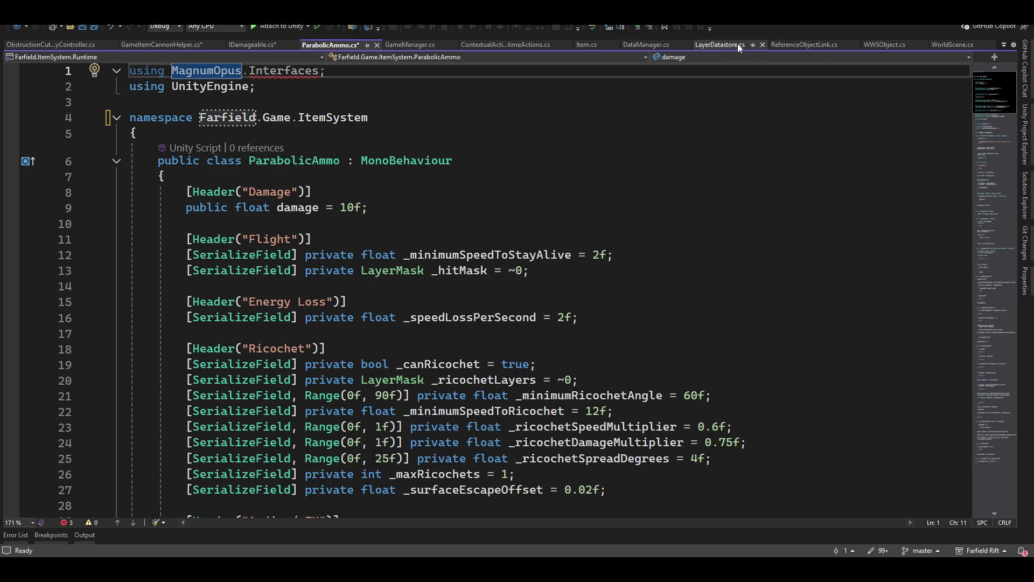
# Close the ContextualActionRuntimeActions.cs tab that failed to load and bring up GameManager.cs.
pyautogui.click(506, 45)
pyautogui.click(569, 46)
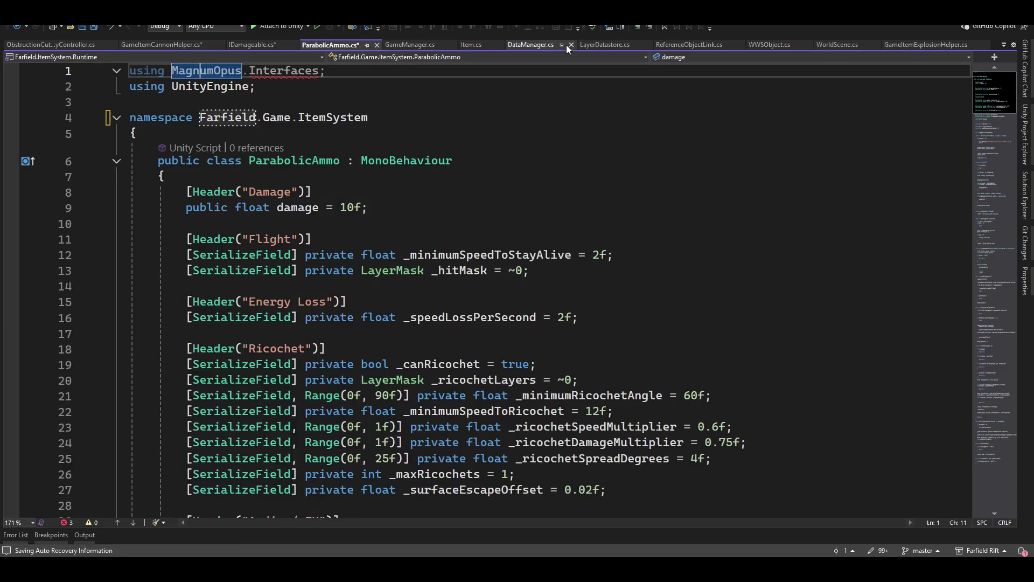
pyautogui.click(408, 46)
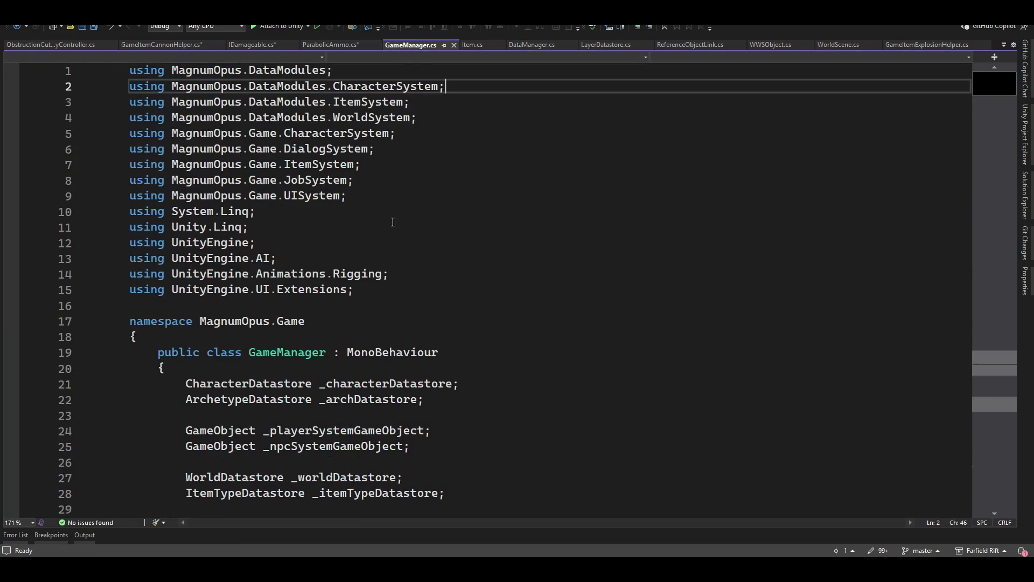
# Rename GameManager's namespace to Farfield.Game and save all files.
pyautogui.doubleClick(248, 322)
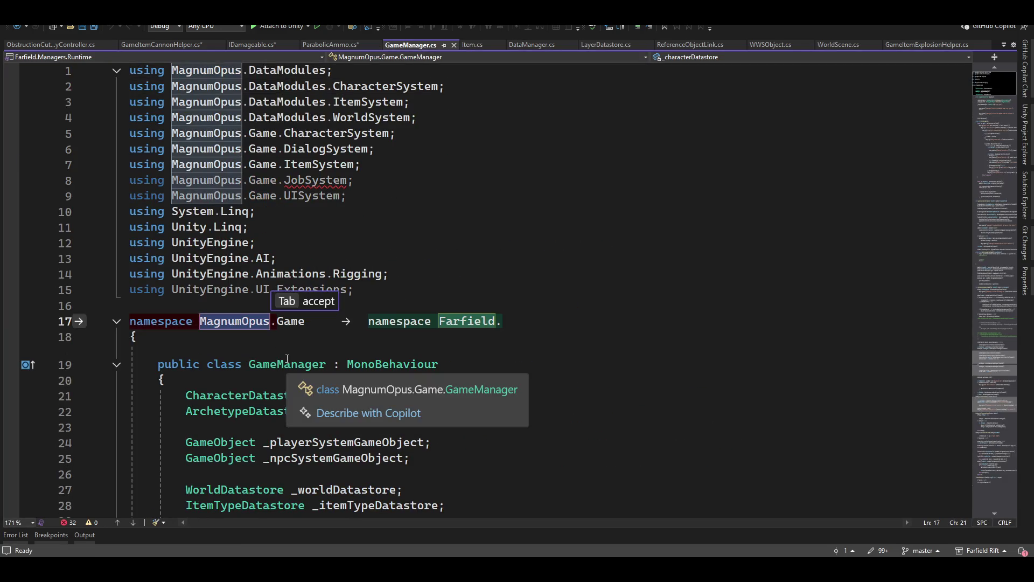
pyautogui.press('Tab')
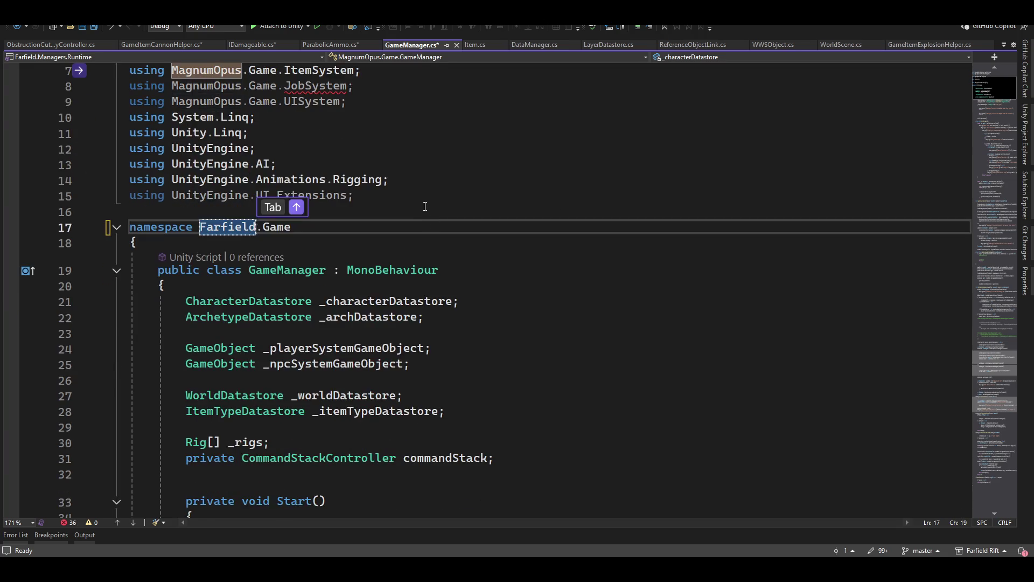
pyautogui.hotkey('ctrl', 'shift', 's')
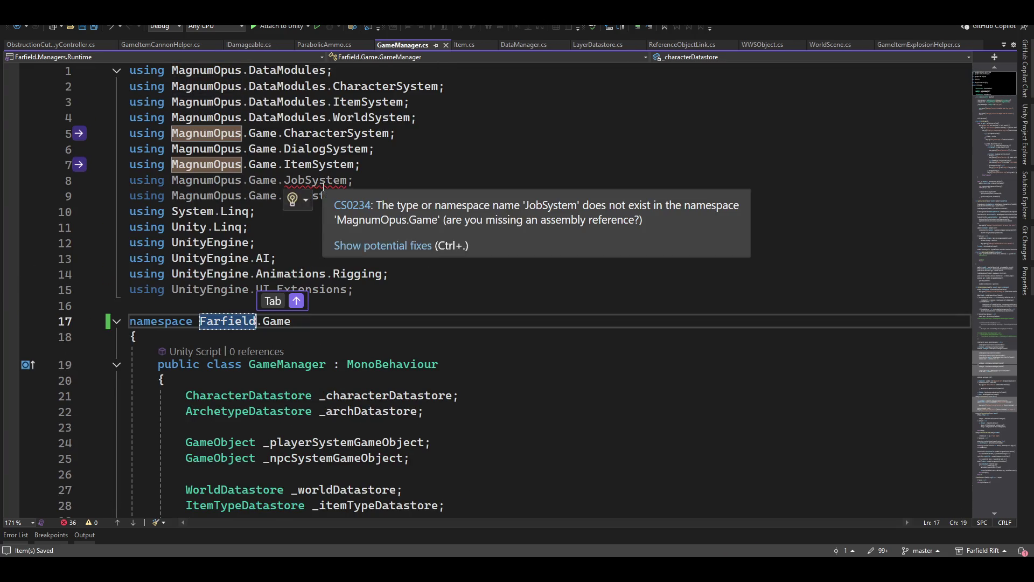
# Change GameManager's JobSystem import to StorySystem, check the BehaviorScripts definition, then return to Unity.
pyautogui.click(363, 182)
pyautogui.hotkey('ctrl', 'shift', 'Left')
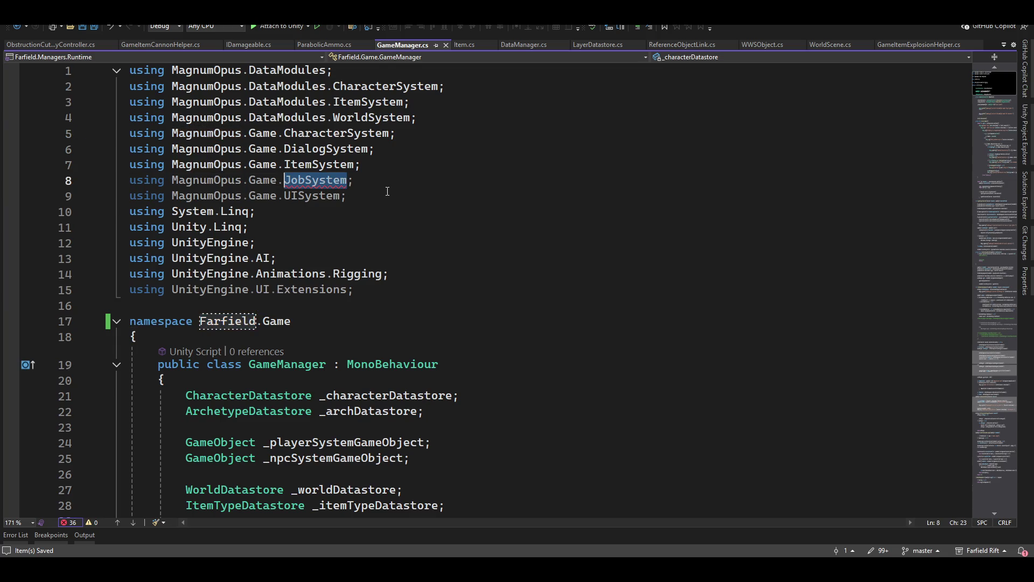
pyautogui.write('Sto')
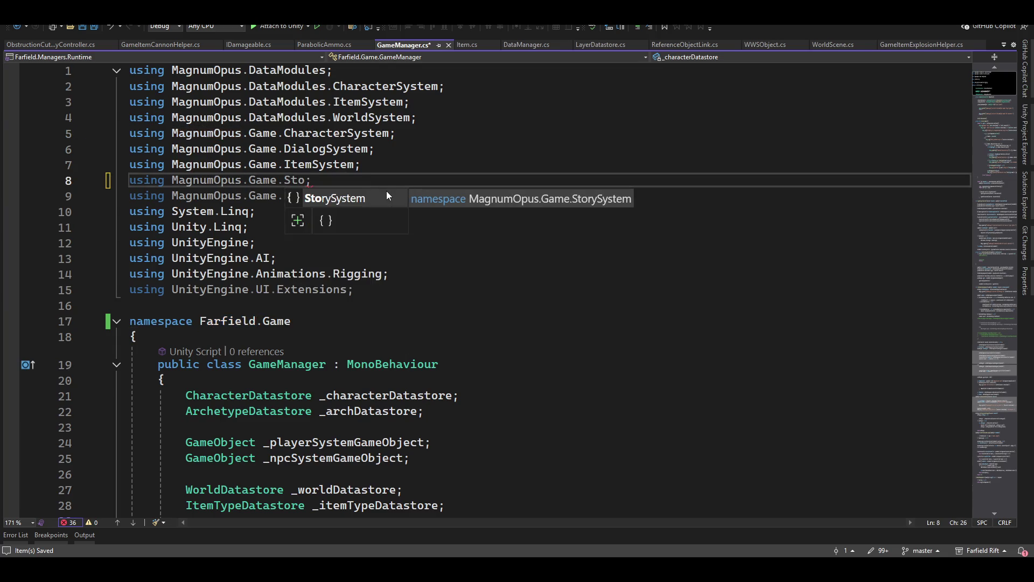
pyautogui.press('Tab')
pyautogui.scroll(-20, 429, 226)
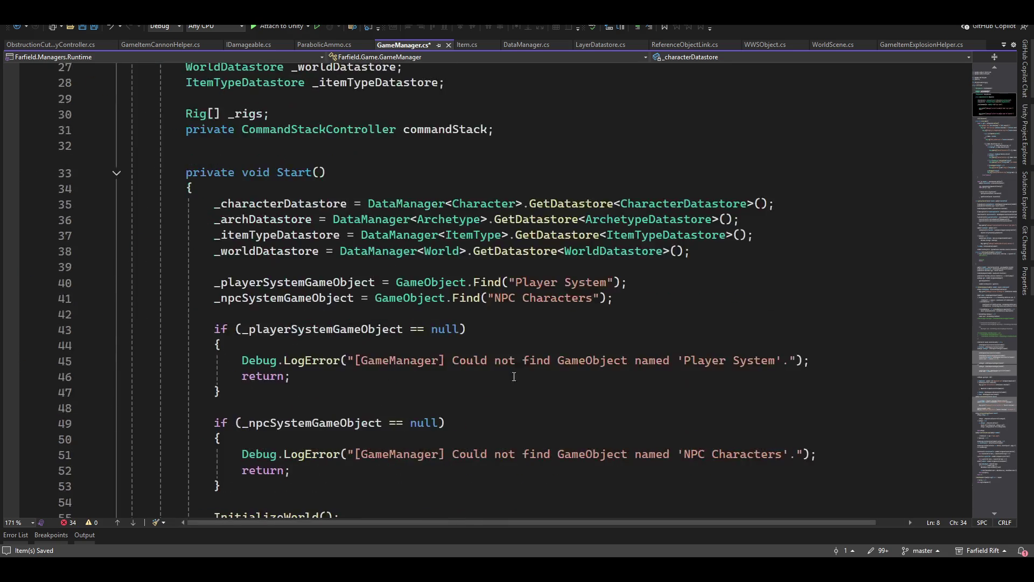
pyautogui.scroll(4, 498, 366)
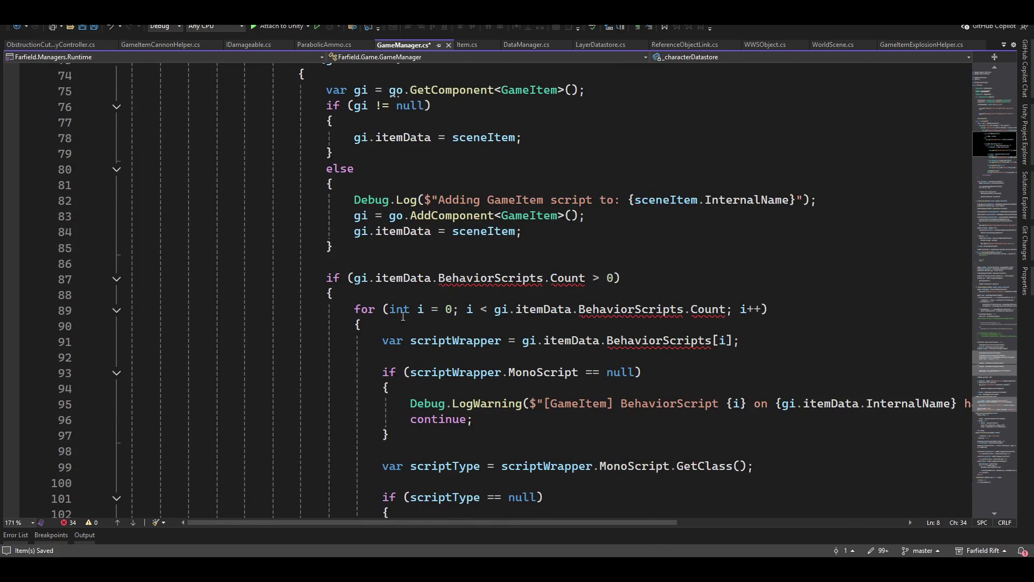
pyautogui.keyDown('ctrl'); pyautogui.click(462, 286); pyautogui.keyUp('ctrl')
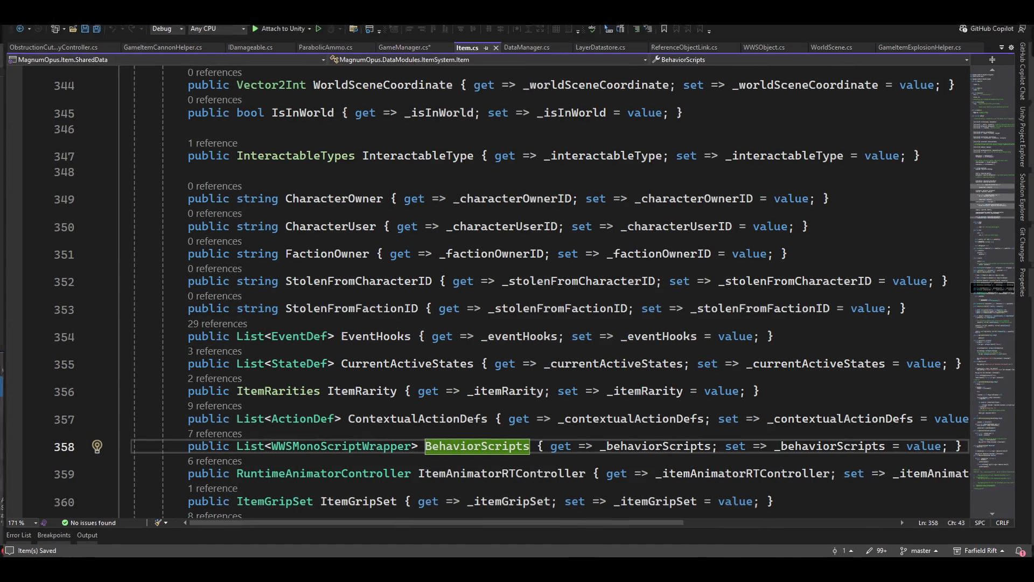
pyautogui.hotkey('alt', 'Tab')
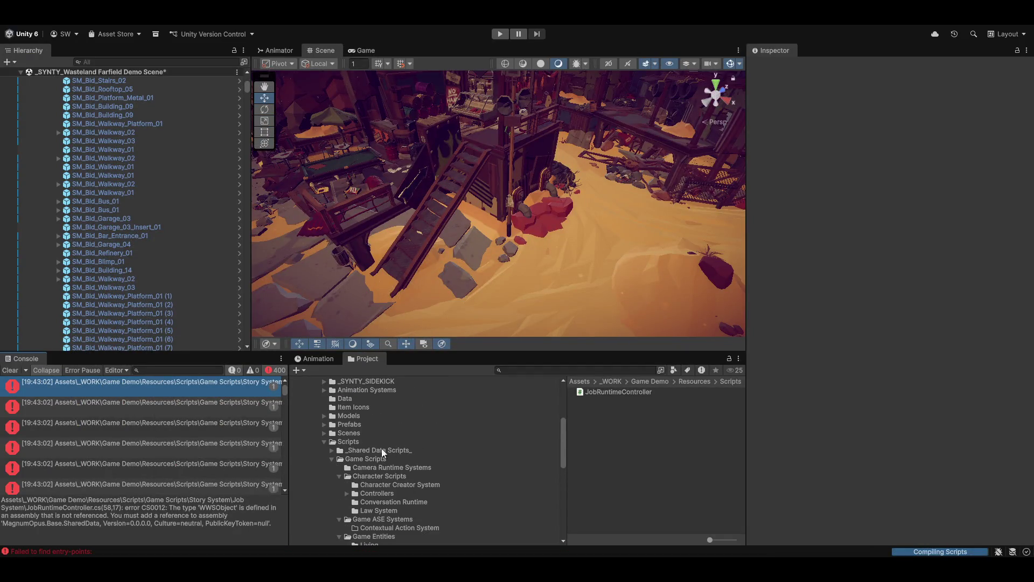
# Show the Scripts/Managers folder's contents, including GameManager, and move the Scene view camera to another viewpoint.
pyautogui.scroll(-3, 347, 469)
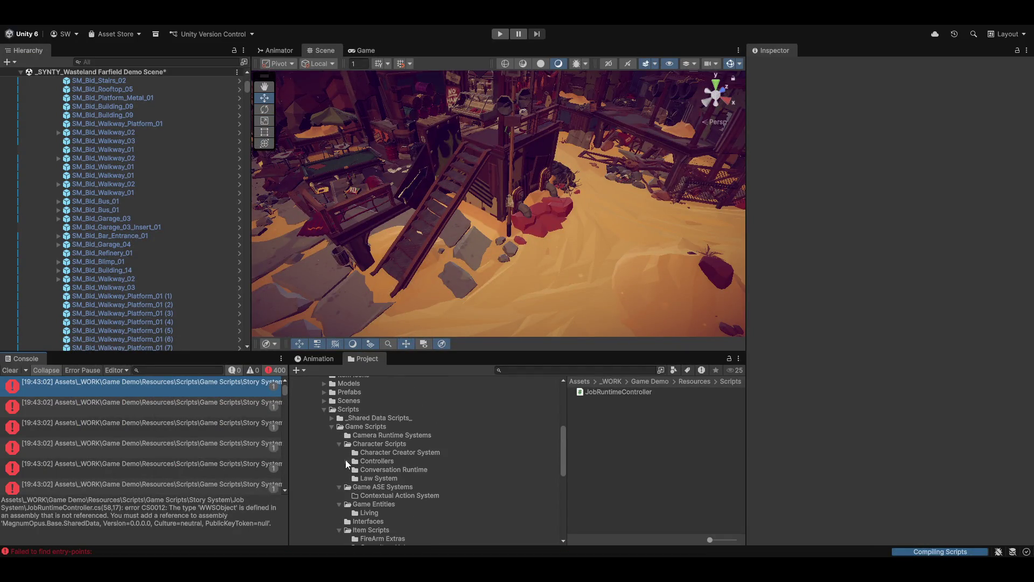
pyautogui.scroll(-5, 354, 497)
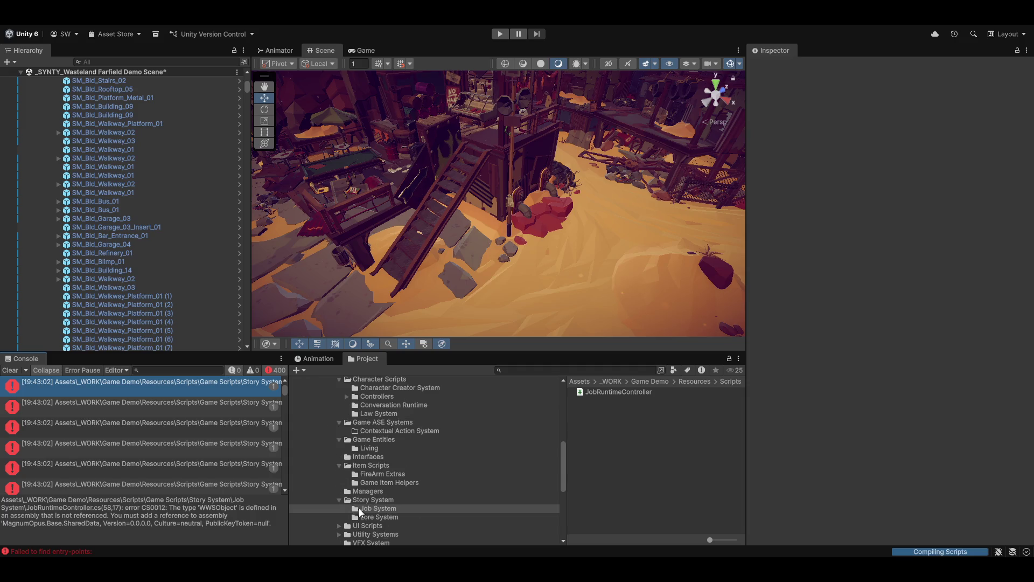
pyautogui.click(363, 493)
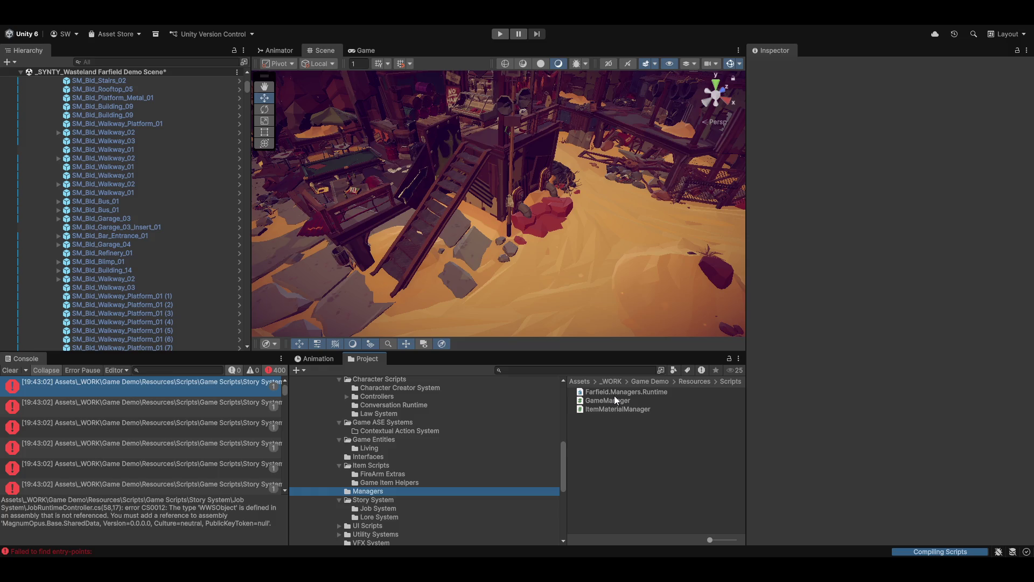
pyautogui.click(345, 26)
pyautogui.click(350, 58)
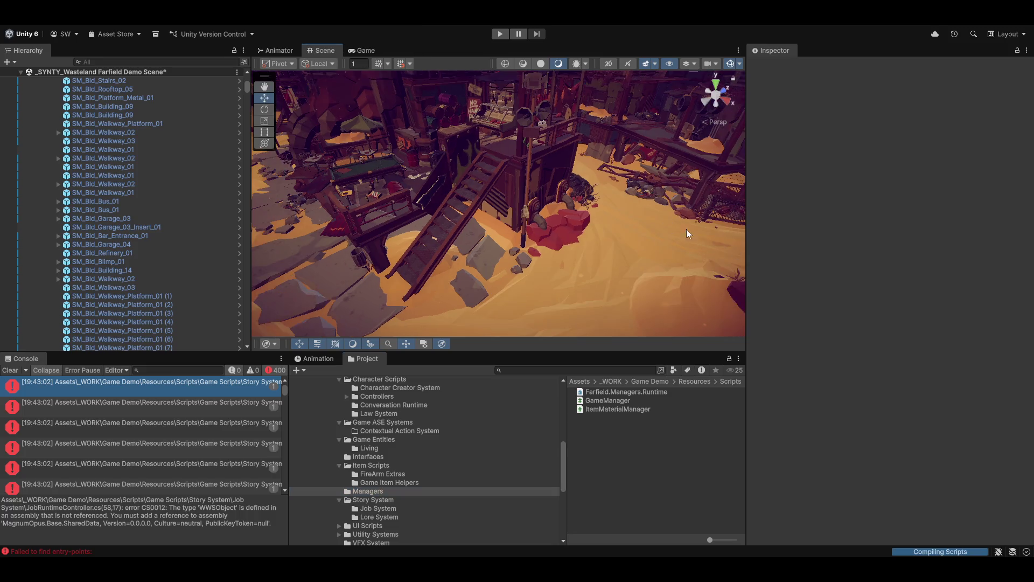
# Maximise the Scene view and fly through the town, up to a desert overview, then over the canyon.
pyautogui.hotkey('shift', 'space')
pyautogui.press('w')
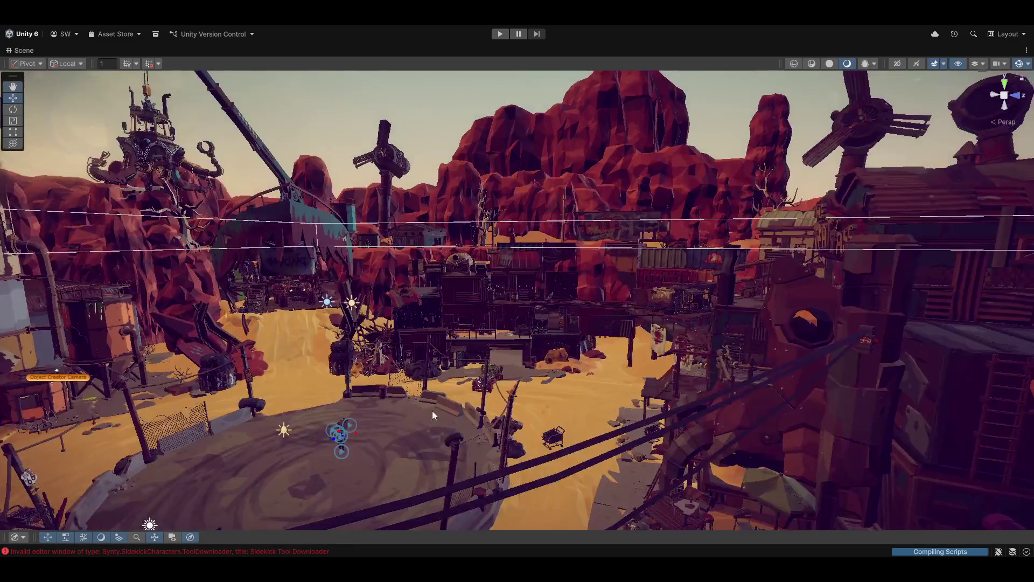
pyautogui.press('s')
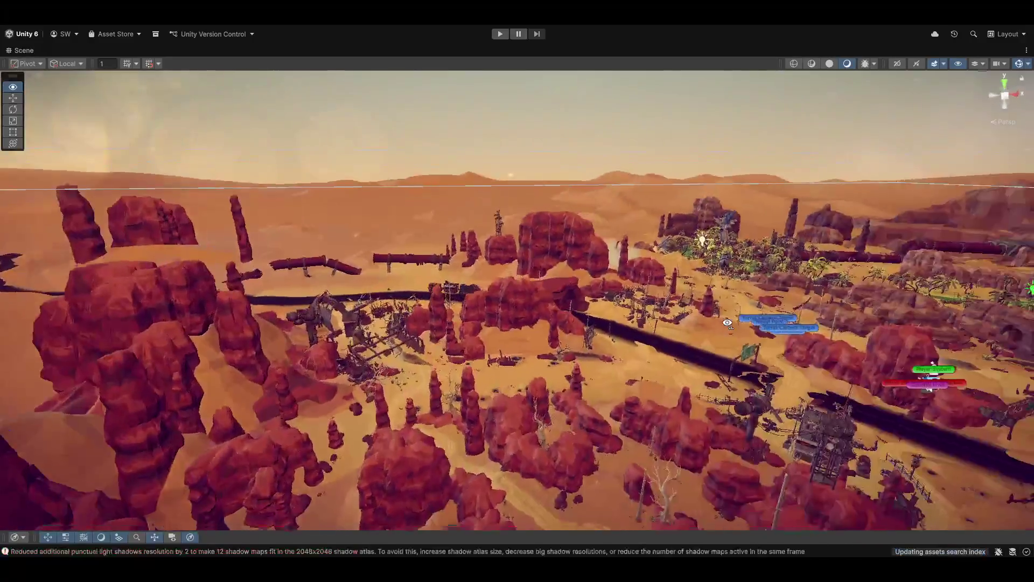
pyautogui.press('w')
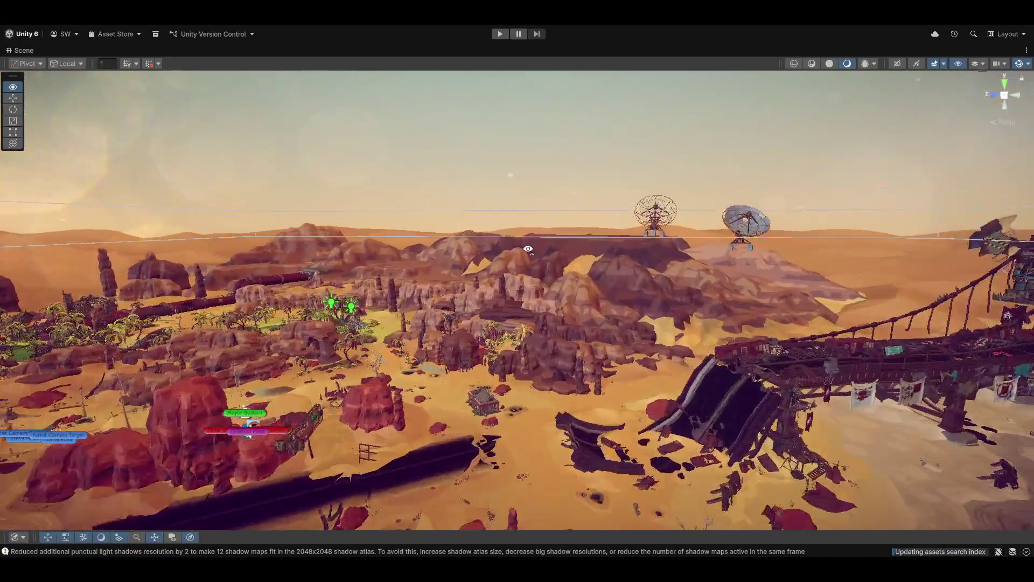
pyautogui.press('w')
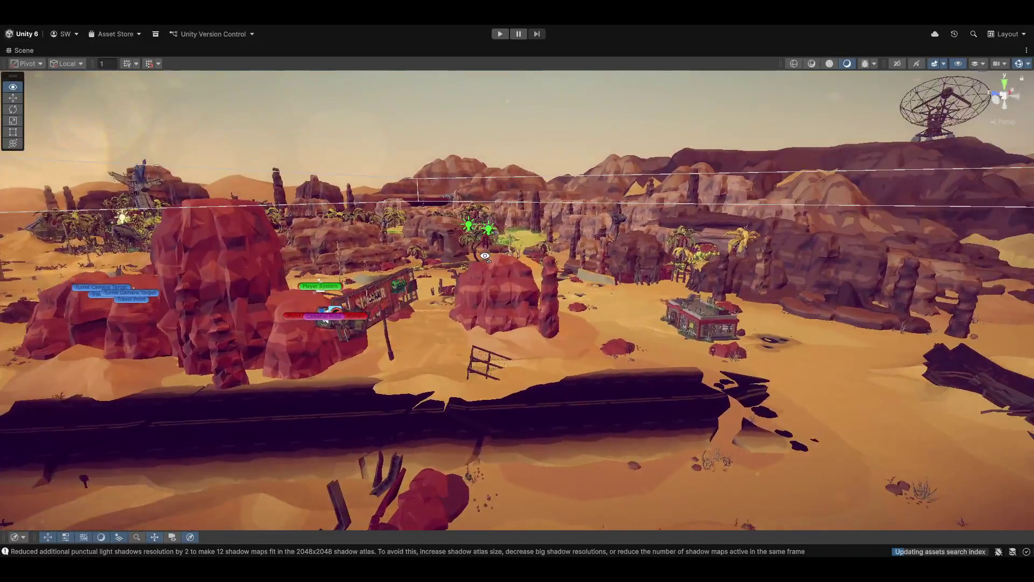
# Fly left past the roadside building to the road and billboard, then rise above the town.
pyautogui.press('w')
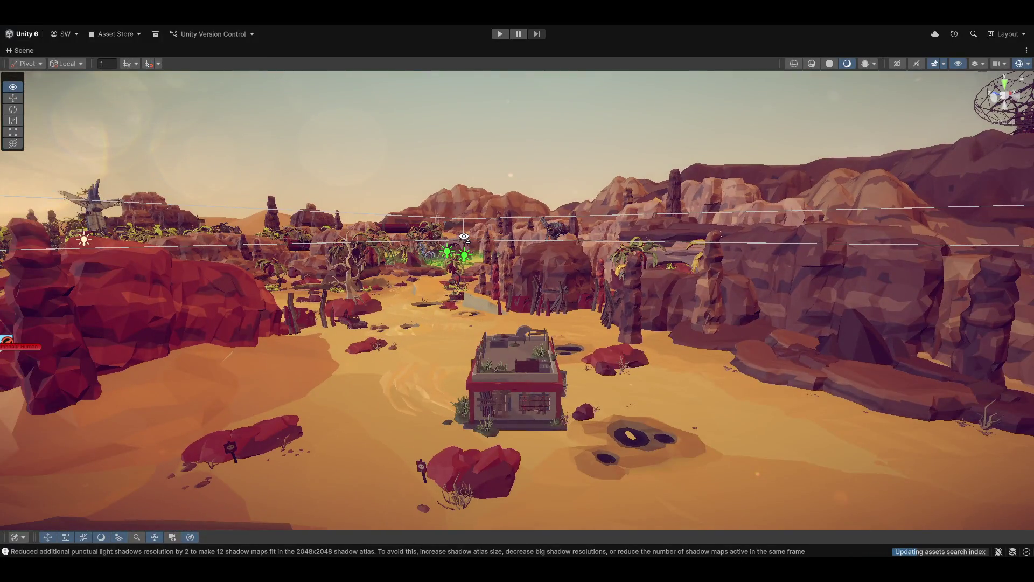
pyautogui.press('w')
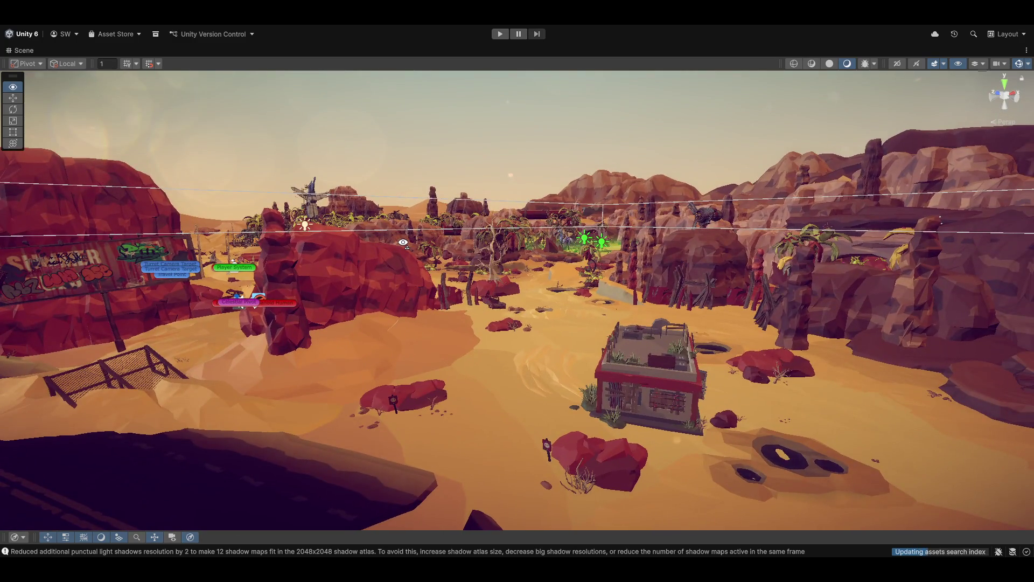
pyautogui.press('w')
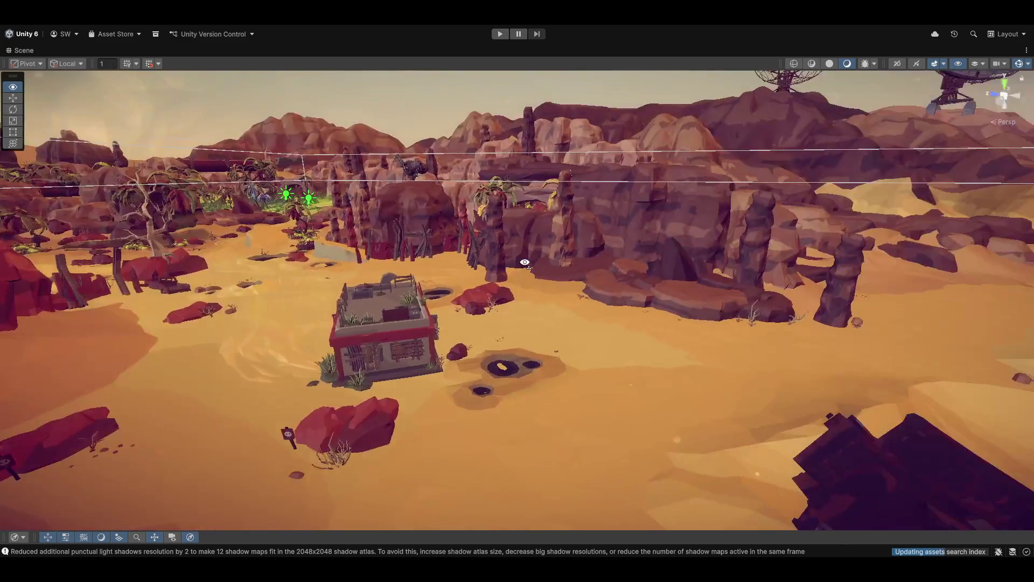
pyautogui.press('w')
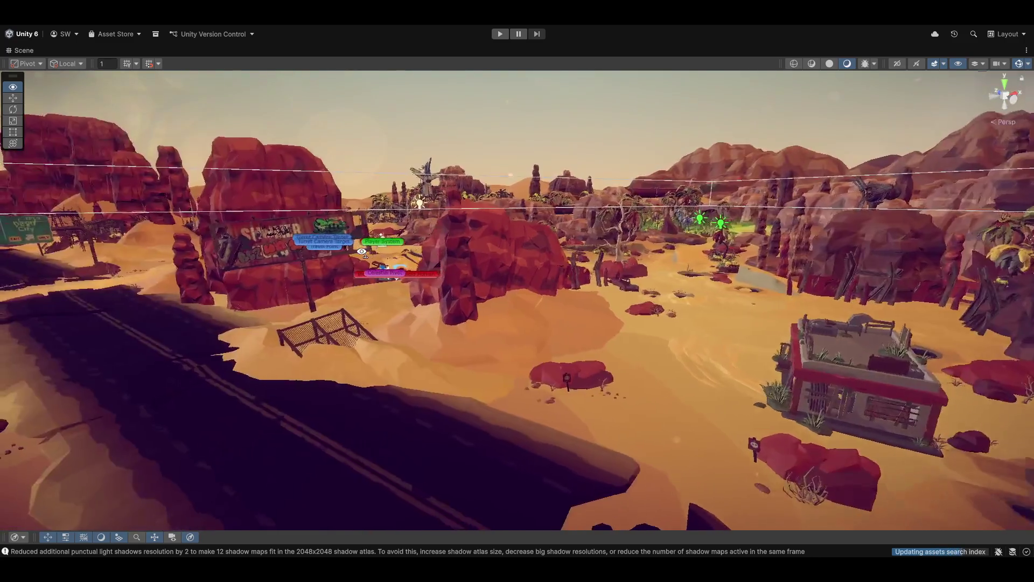
pyautogui.press('w')
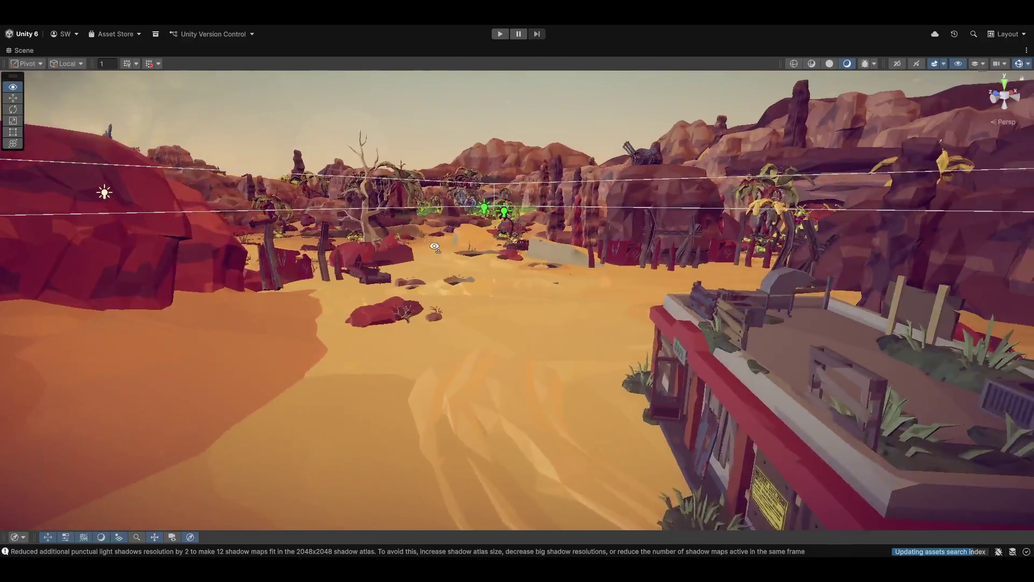
pyautogui.press('w')
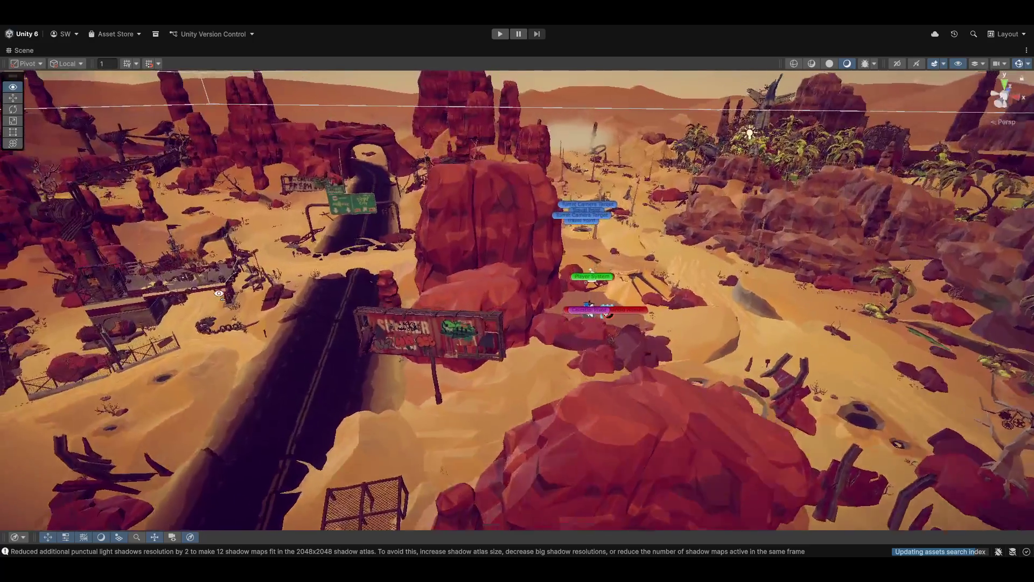
# Turn the view to centre the desert town and bring up the custom editor tools menu.
pyautogui.moveTo(528, 250); pyautogui.dragTo(282, 242)
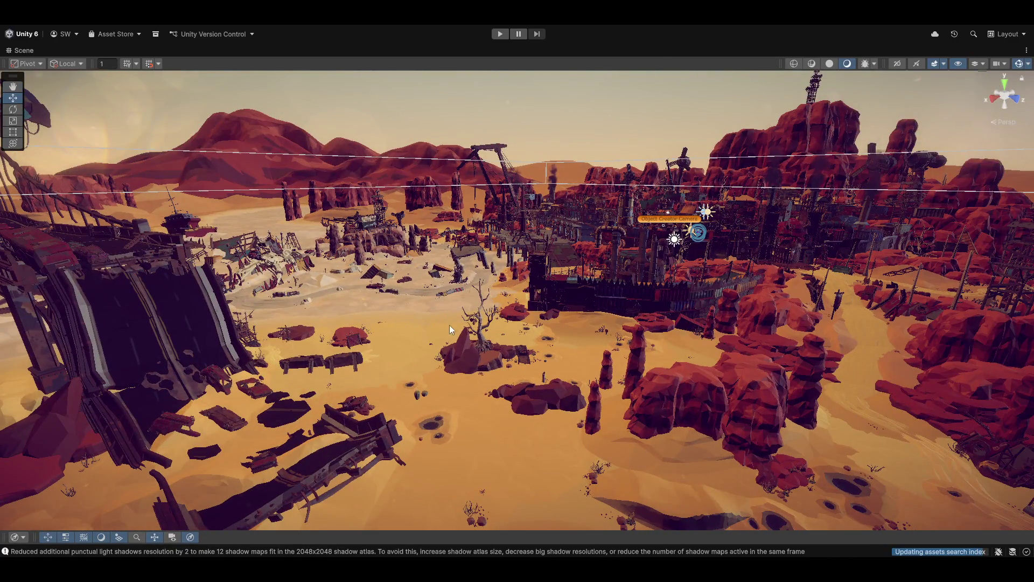
pyautogui.moveTo(502, 357); pyautogui.dragTo(620, 353)
pyautogui.moveTo(538, 450); pyautogui.dragTo(572, 447)
pyautogui.click(323, 12)
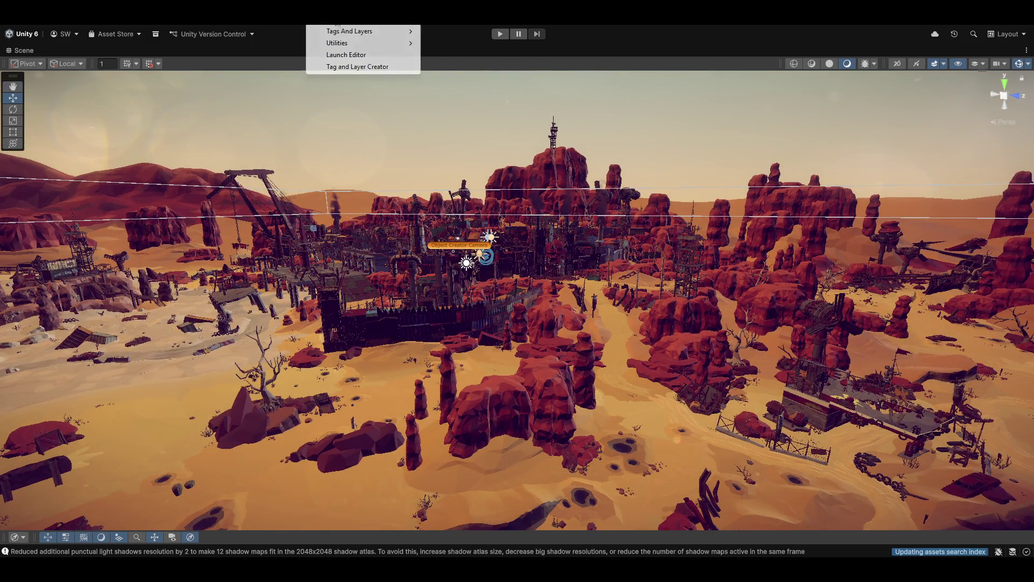
# Launch the Magnum Opus Editor, zoom and pan its cartography map, go fullscreen, and open Celestial System Designer.
pyautogui.click(365, 52)
pyautogui.scroll(-10, 413, 413)
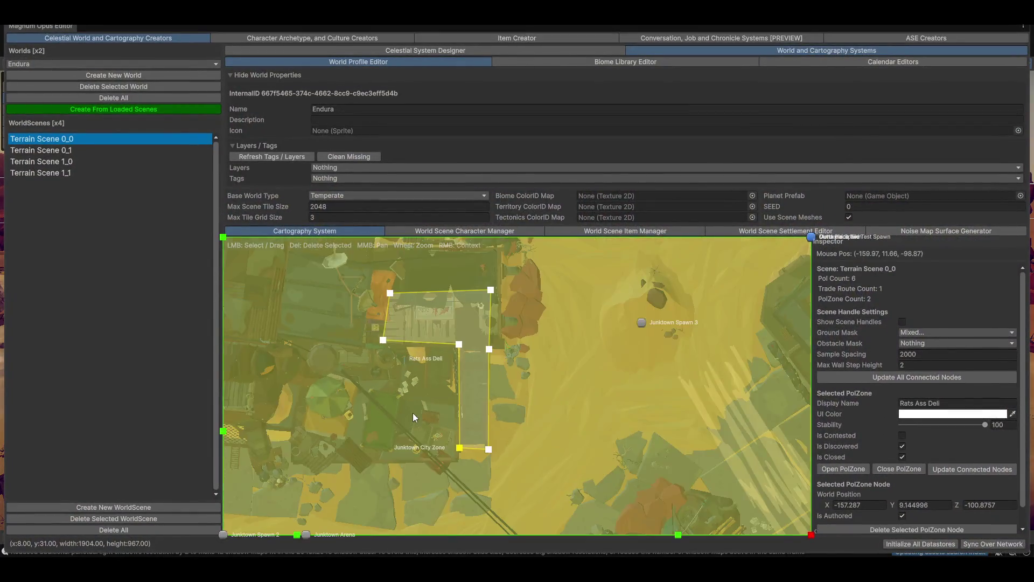
pyautogui.moveTo(582, 410); pyautogui.dragTo(517, 351)
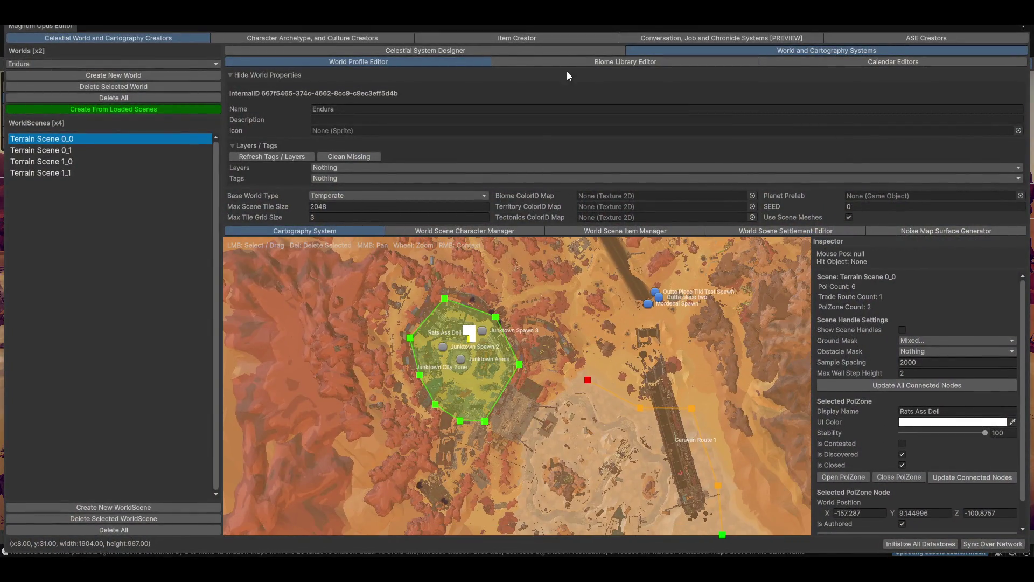
pyautogui.press('F11')
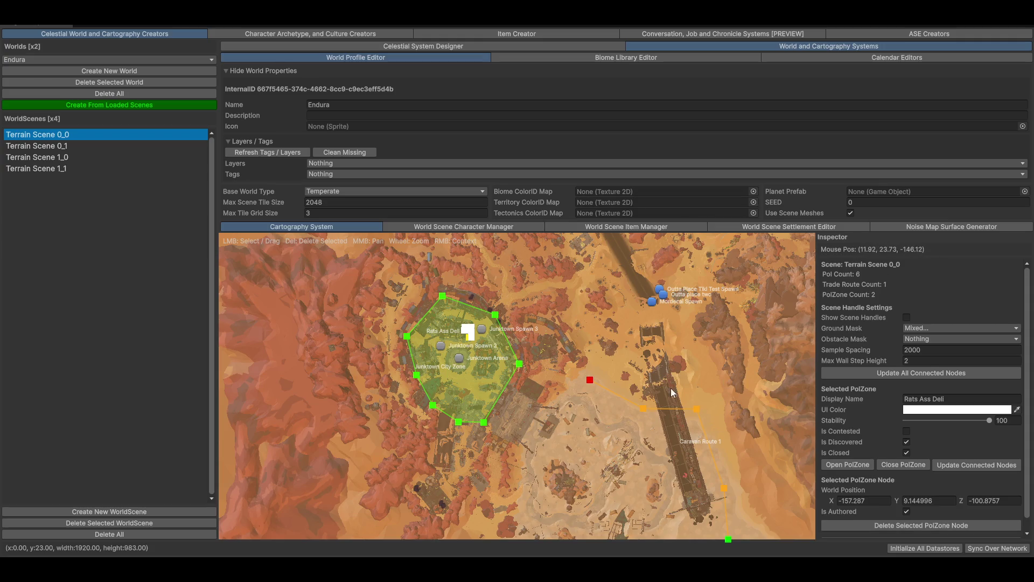
pyautogui.click(318, 46)
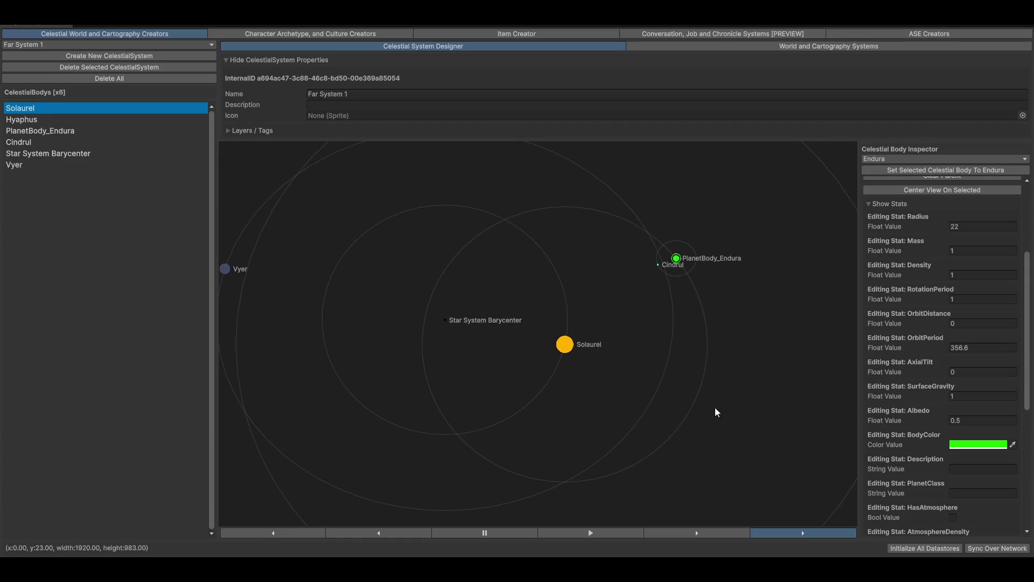
pyautogui.scroll(-5, 700, 367)
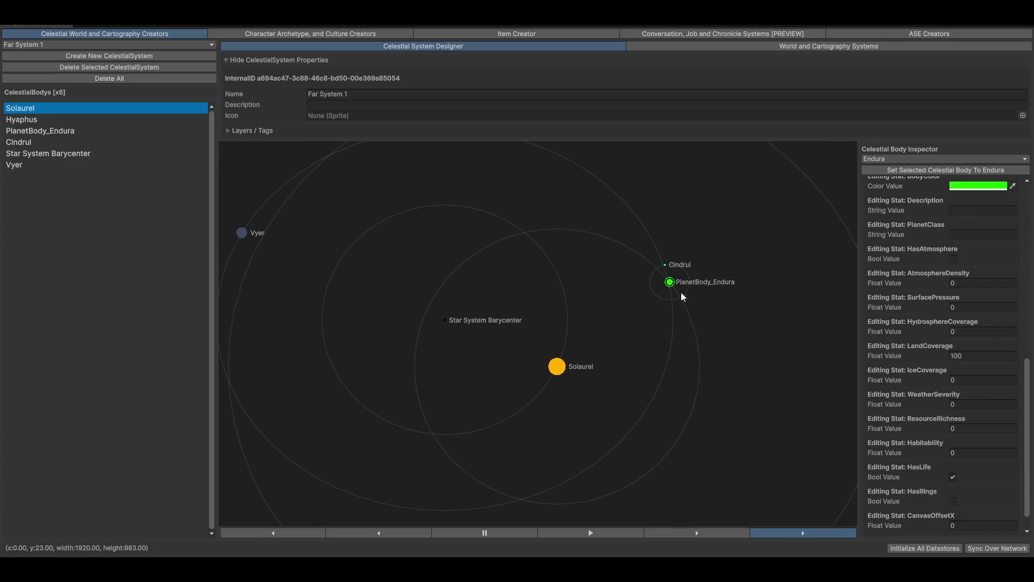
pyautogui.scroll(5, 975, 210)
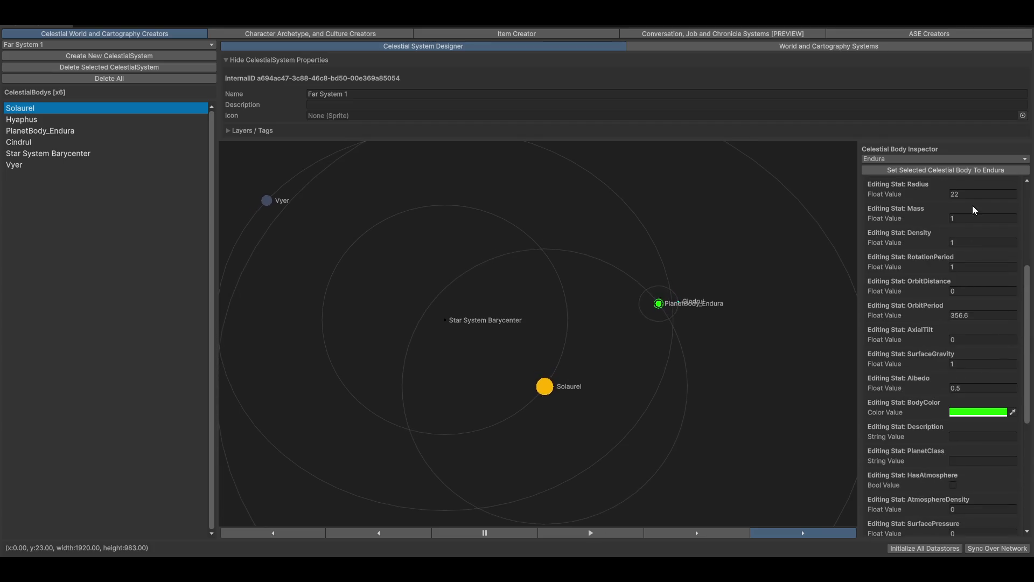
pyautogui.scroll(4, 975, 211)
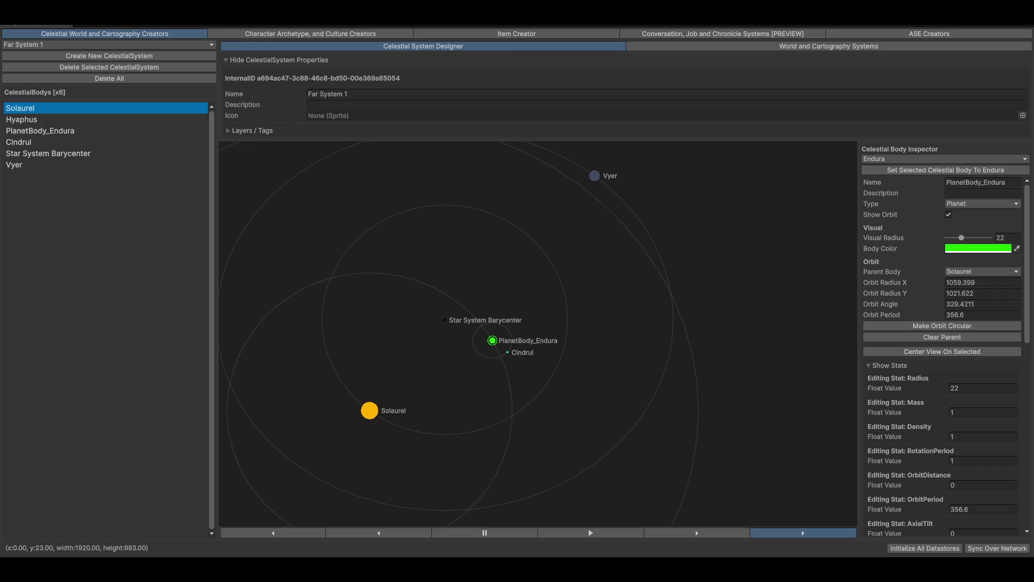
pyautogui.click(715, 47)
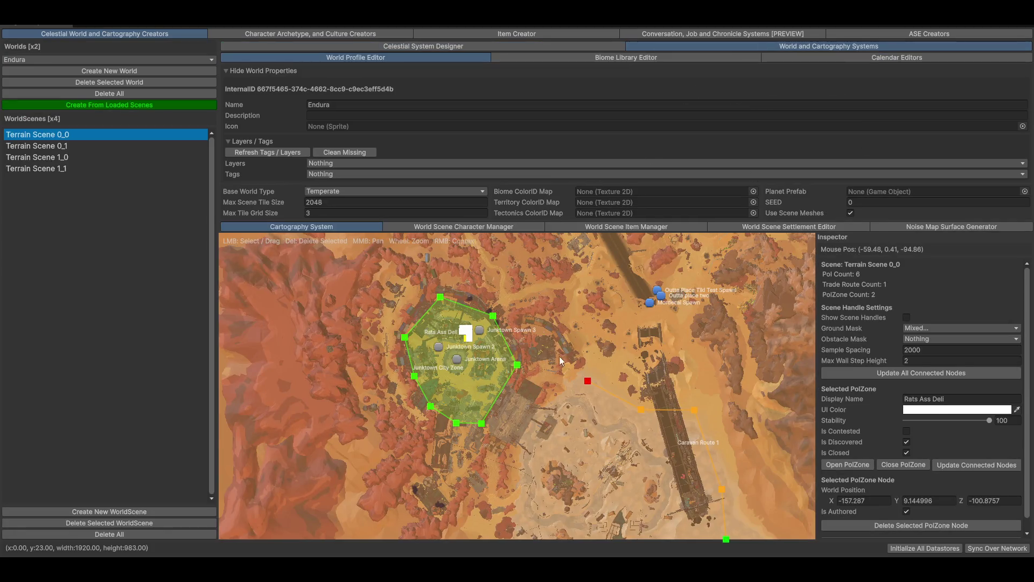
# Zoom the cartography map and select Caravan Route 1.
pyautogui.scroll(10, 546, 346)
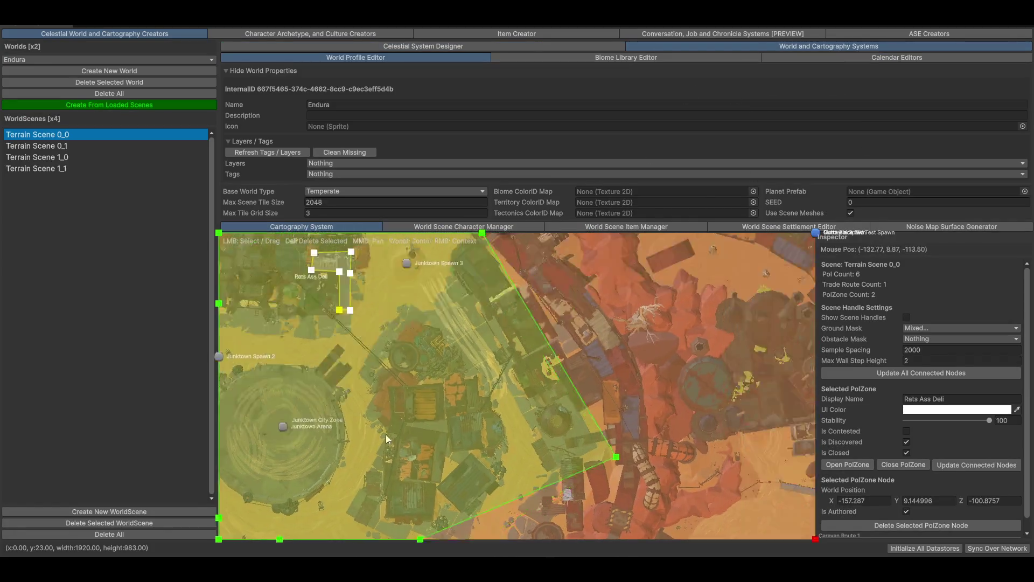
pyautogui.scroll(-5, 558, 341)
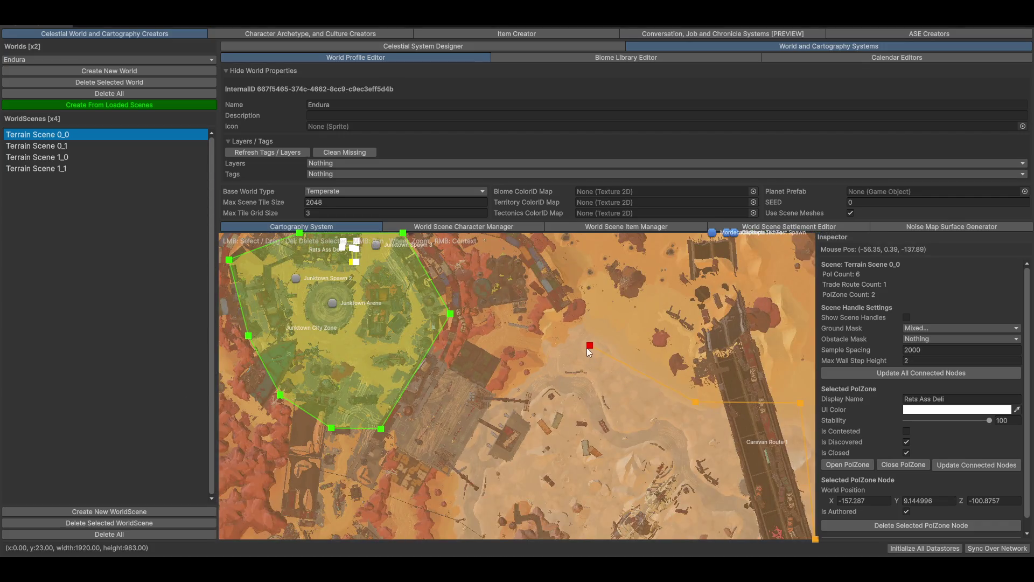
pyautogui.click(641, 429)
pyautogui.scroll(-2, 495, 313)
pyautogui.scroll(5, 464, 312)
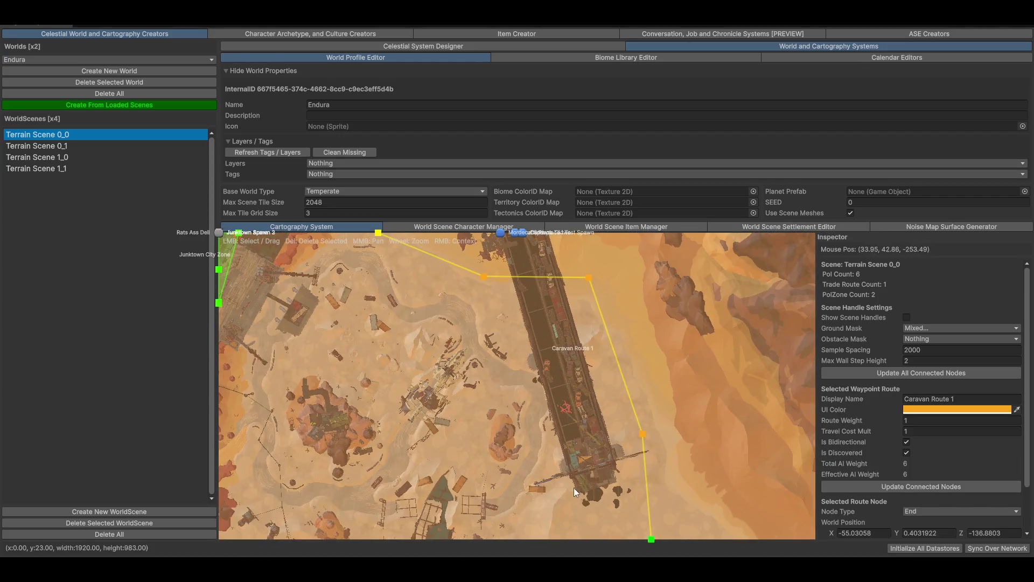
pyautogui.scroll(2, 574, 487)
pyautogui.scroll(-3, 653, 415)
pyautogui.scroll(1, 693, 389)
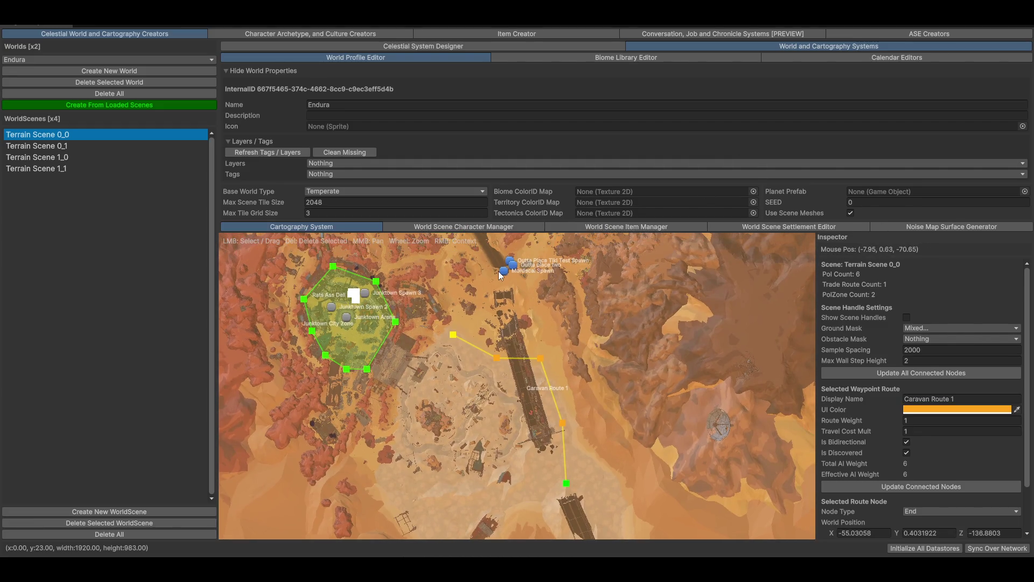
# Bring up and dismiss the map's add-feature options, then open the World Scene Item Manager.
pyautogui.rightClick(555, 306)
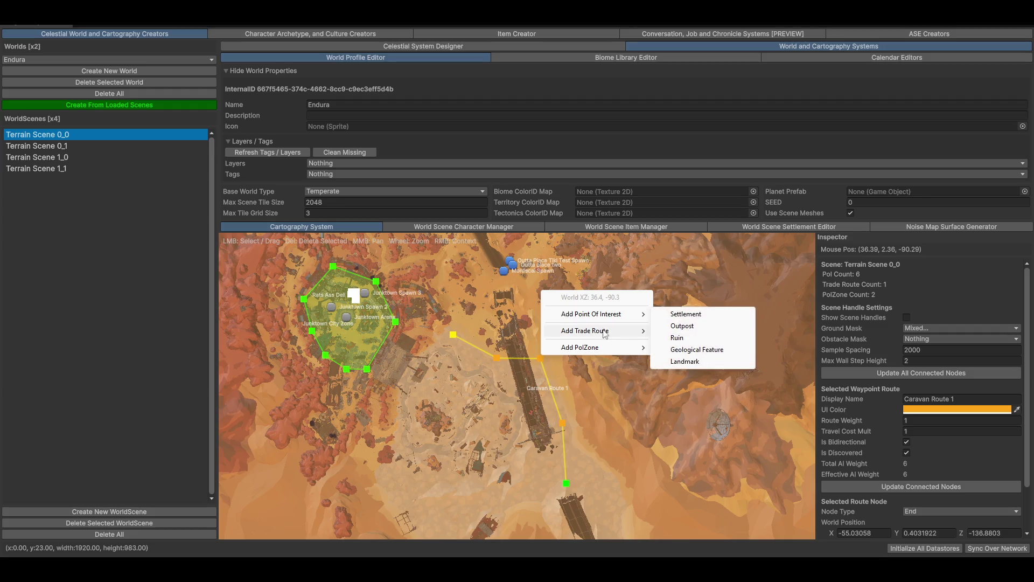
pyautogui.moveTo(632, 350)
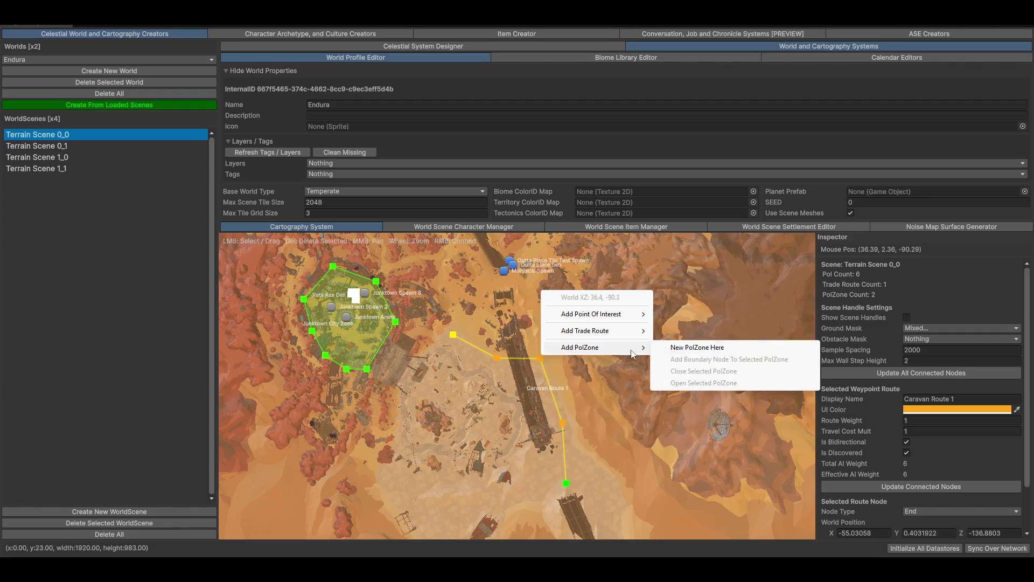
pyautogui.click(133, 262)
pyautogui.click(602, 228)
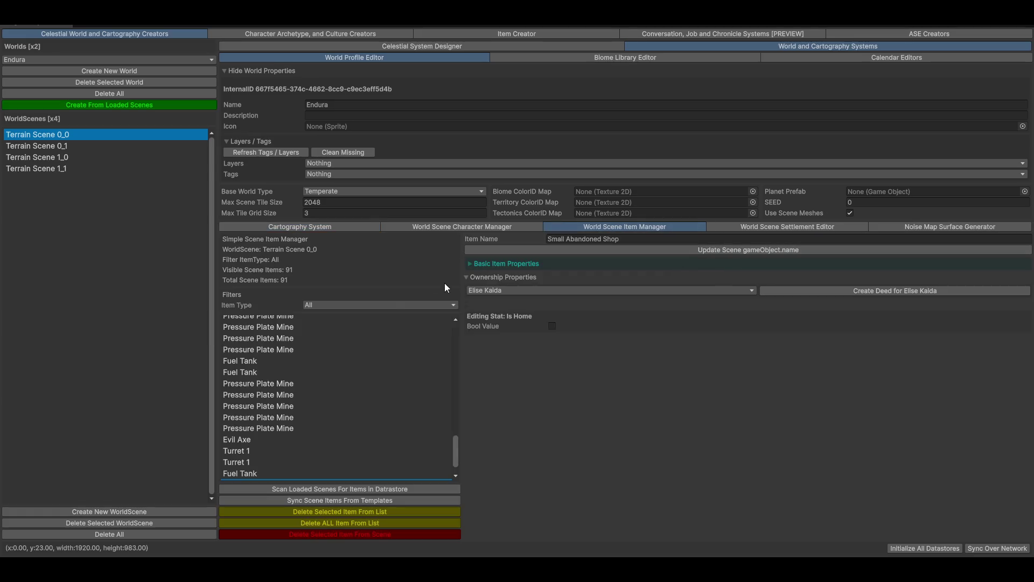
# Scroll up the scene item list and select The Count Drag Monster Car's entry.
pyautogui.scroll(10, 357, 408)
pyautogui.scroll(10, 355, 385)
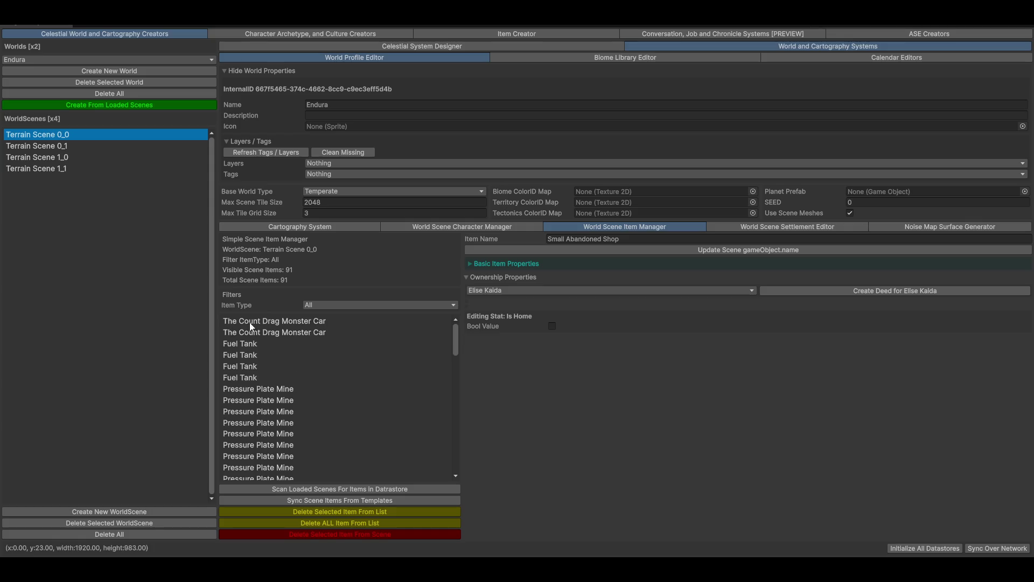
pyautogui.click(252, 323)
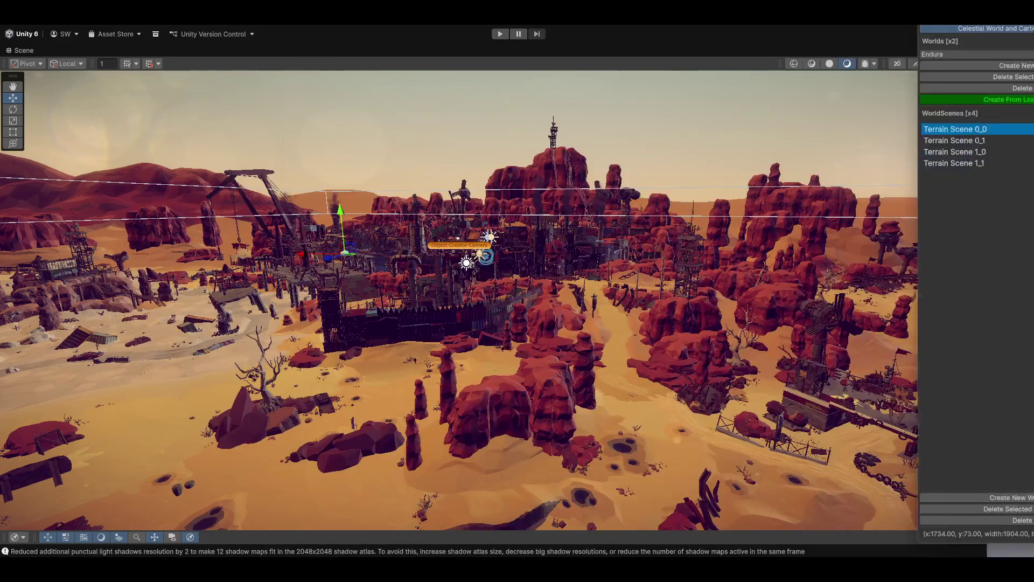
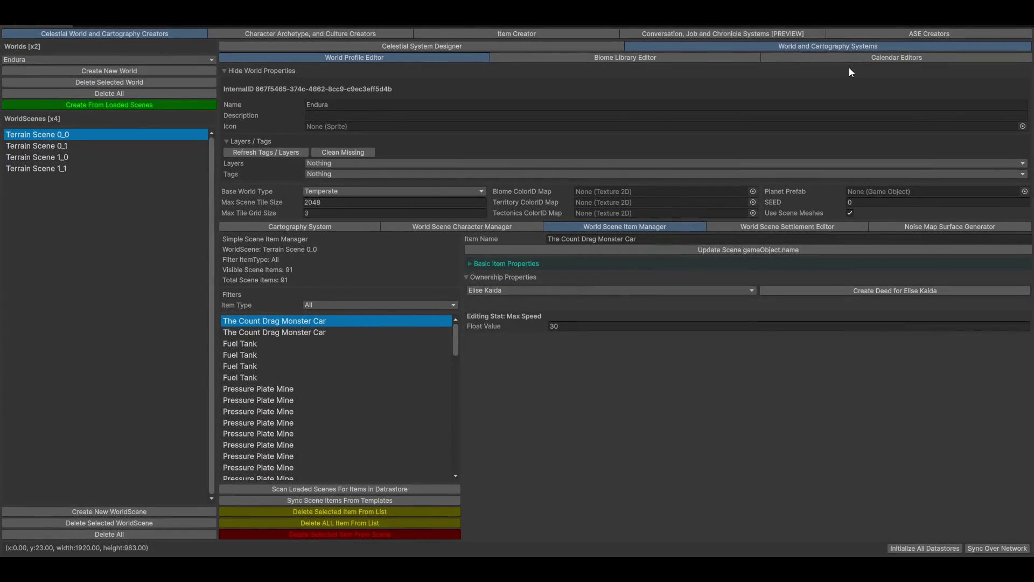
# View the cartography map with its routes, then open the Character Profile in the character creators.
pyautogui.click(323, 226)
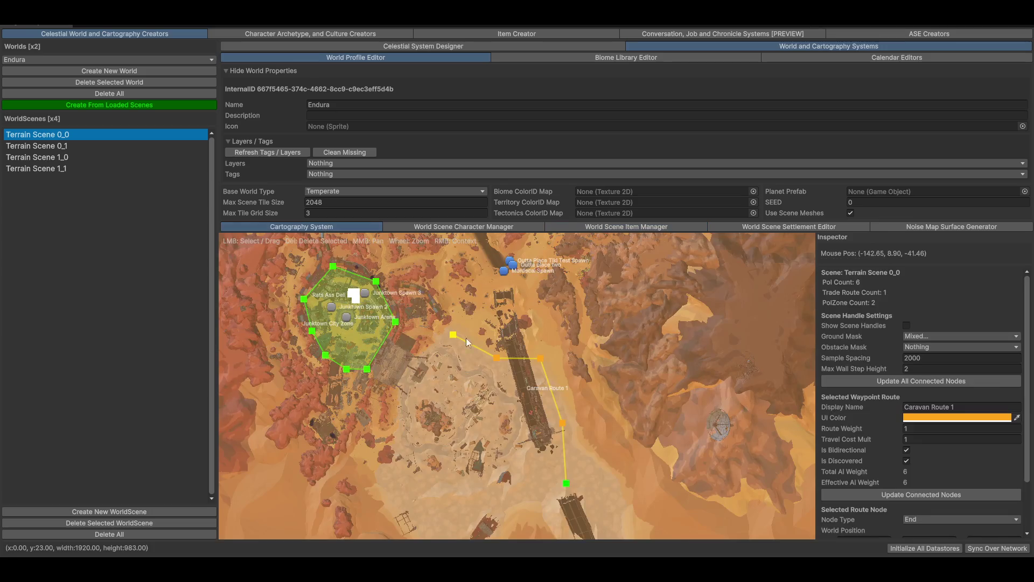
pyautogui.moveTo(550, 338)
pyautogui.mouseDown()
pyautogui.moveTo(623, 413)
pyautogui.moveTo(615, 405)
pyautogui.mouseUp()
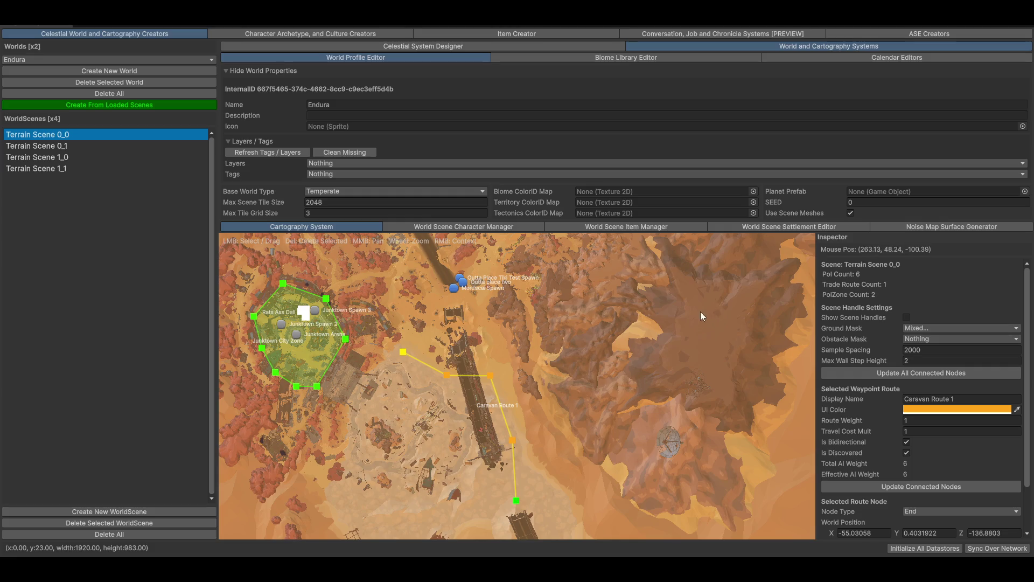
pyautogui.click(305, 31)
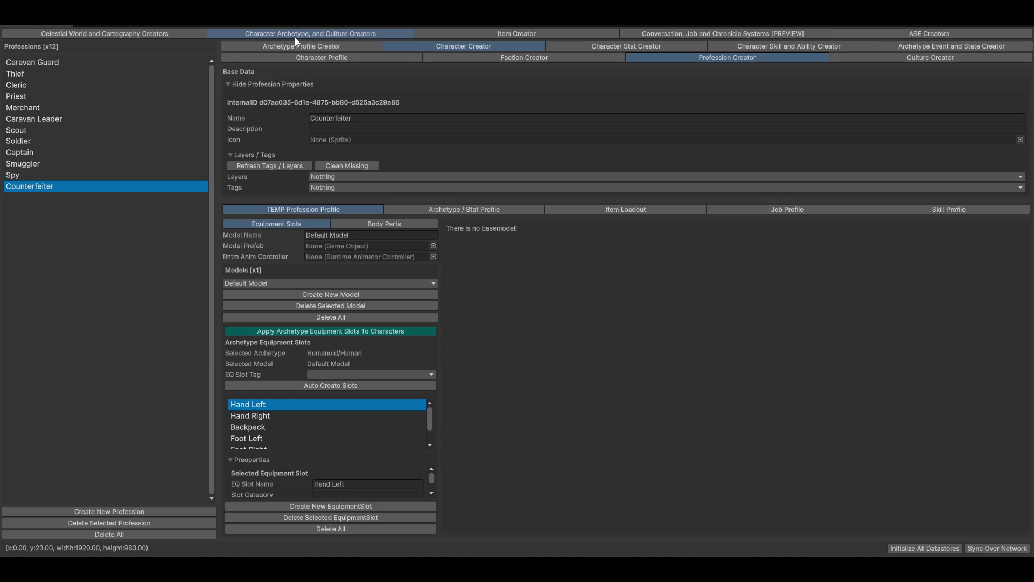
pyautogui.click(304, 55)
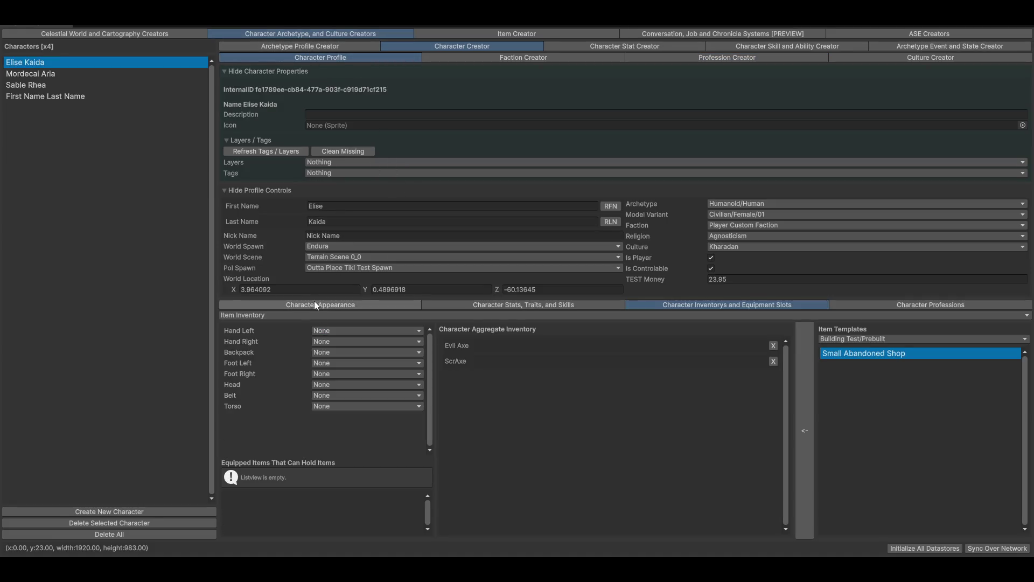
# Show the First Name Last Name character's profile with its 3D appearance preview.
pyautogui.click(316, 306)
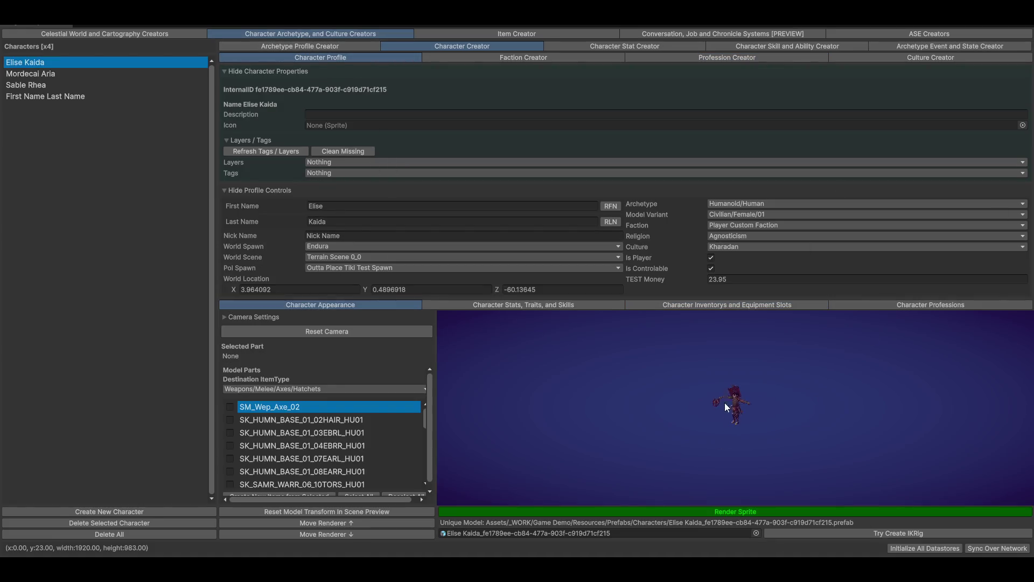
pyautogui.scroll(3, 740, 392)
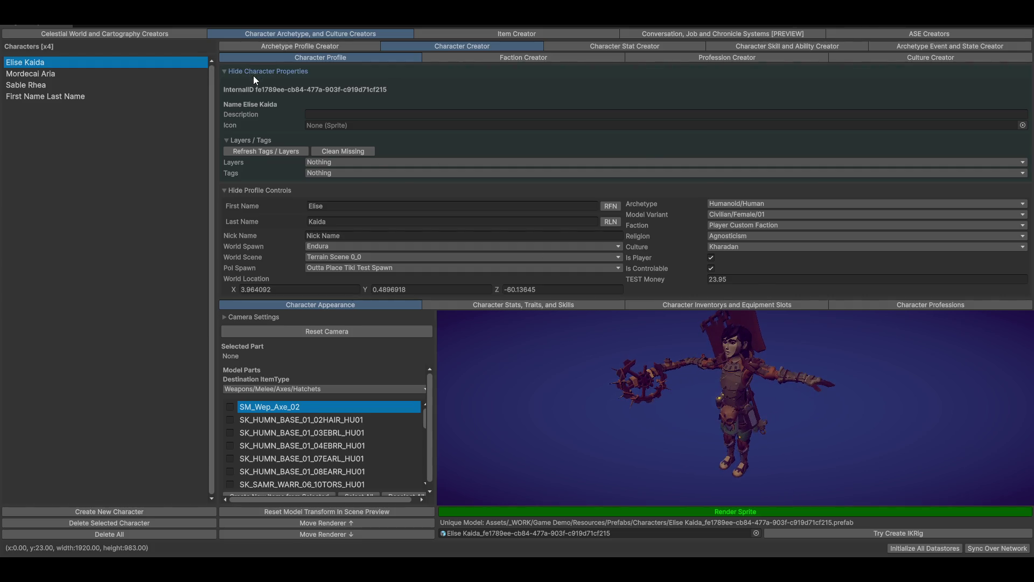
pyautogui.click(254, 74)
pyautogui.moveTo(772, 325); pyautogui.dragTo(770, 139)
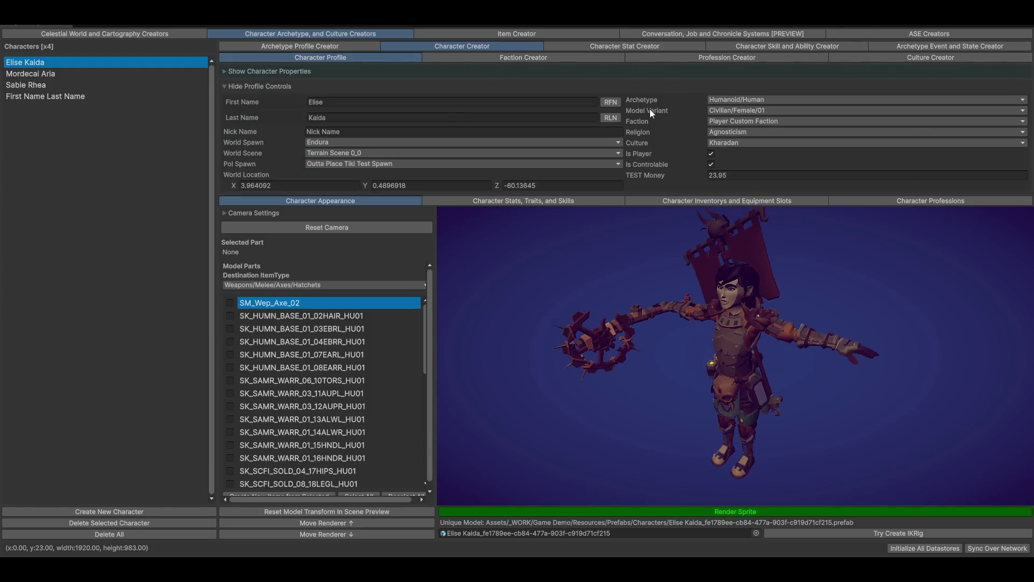
pyautogui.click(764, 101)
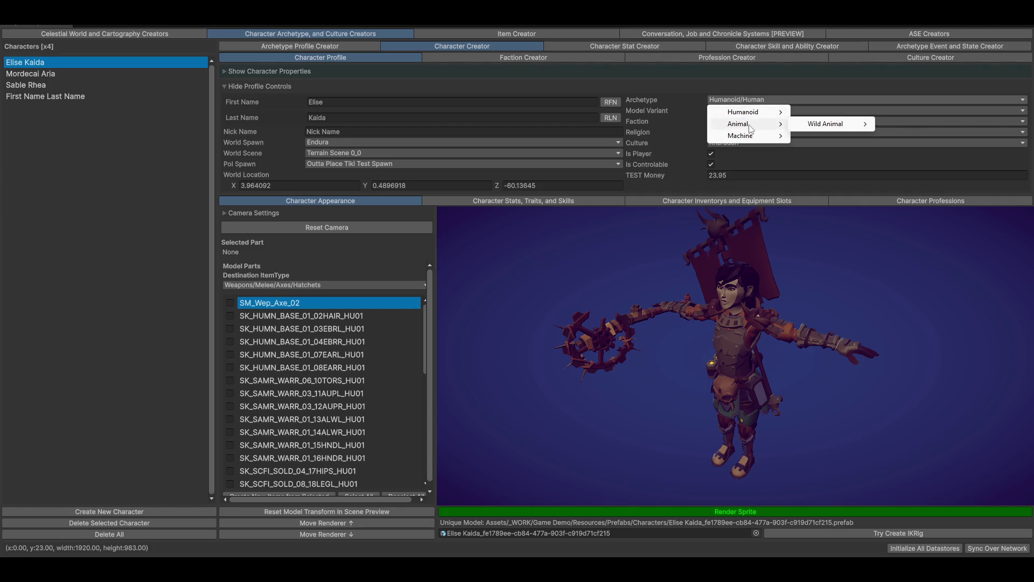
pyautogui.click(60, 96)
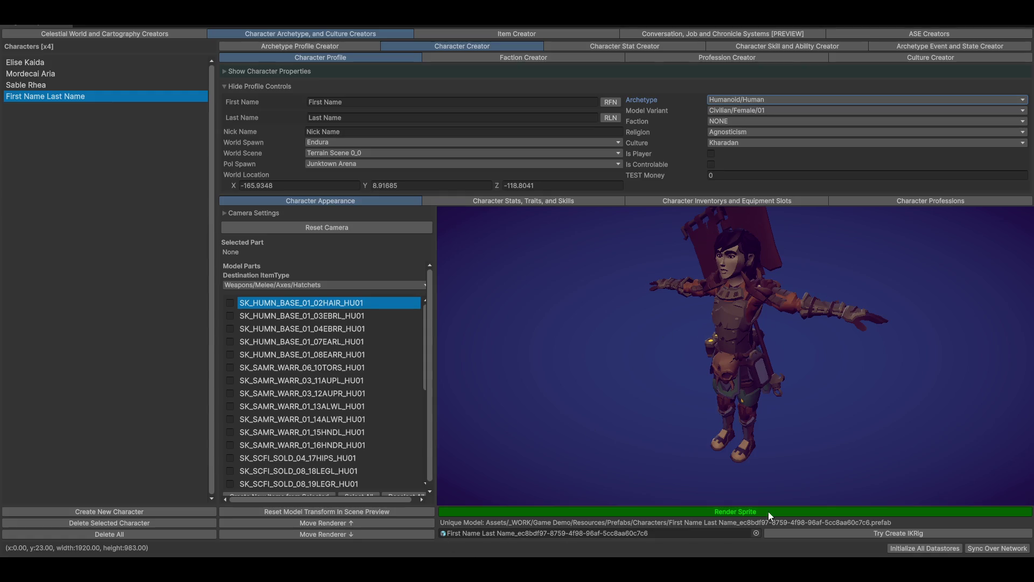
# Set the character's archetype to Machine/Robot and orbit and zoom the robot preview.
pyautogui.click(767, 101)
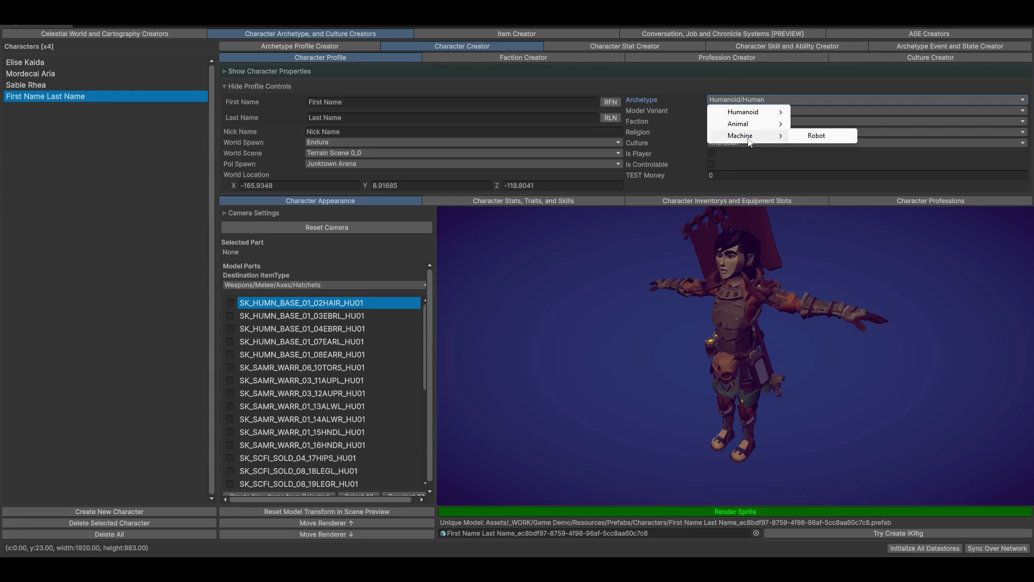
pyautogui.click(812, 138)
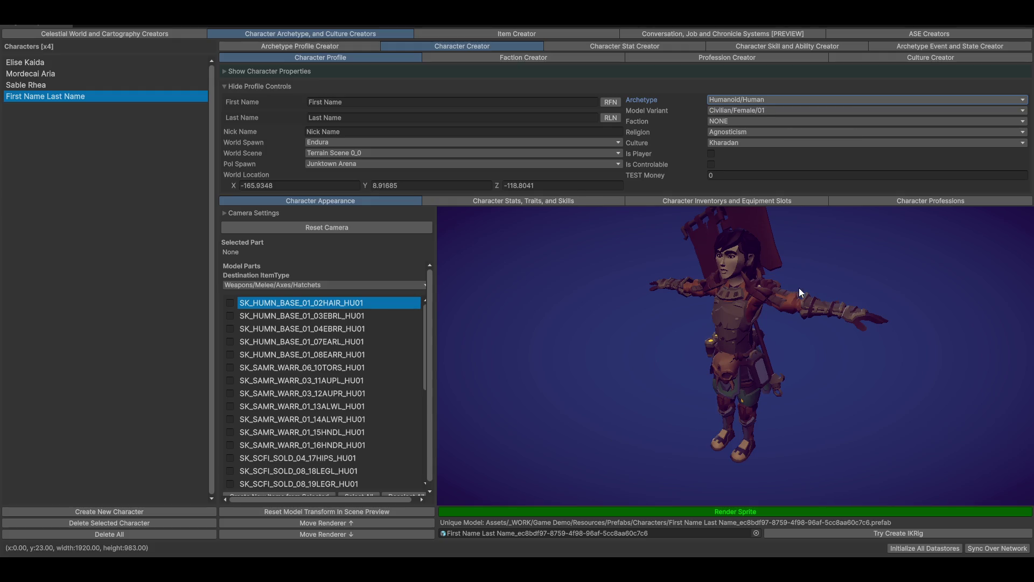
pyautogui.moveTo(799, 314)
pyautogui.mouseDown()
pyautogui.moveTo(799, 353)
pyautogui.moveTo(820, 359)
pyautogui.moveTo(736, 369)
pyautogui.moveTo(770, 335)
pyautogui.moveTo(716, 380)
pyautogui.moveTo(644, 369)
pyautogui.mouseUp()
pyautogui.scroll(10, 770, 335)
pyautogui.scroll(5, 716, 381)
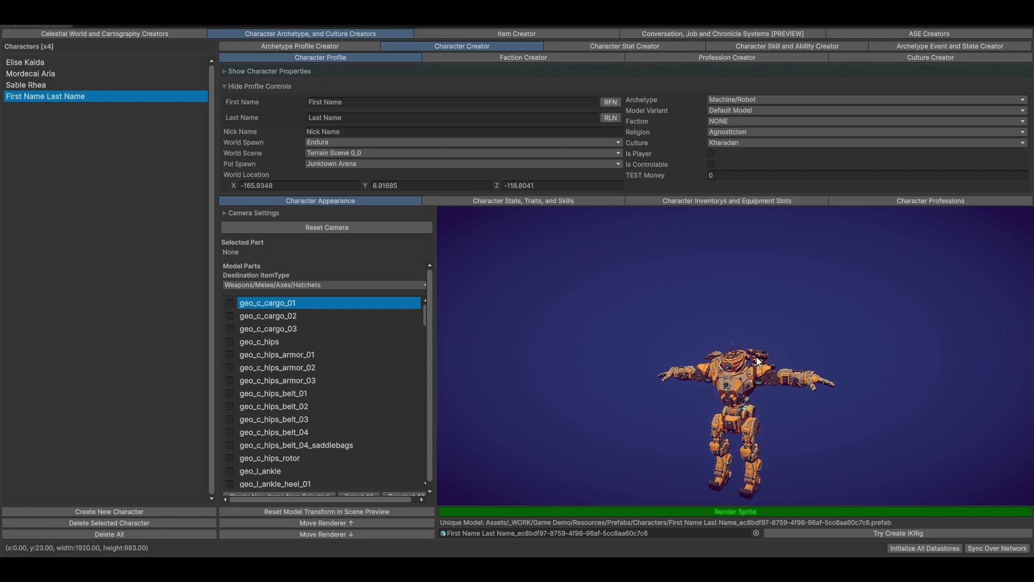
# Inspect the robot's chest, heavy shoulder armor, holed chest plate and left elbow armor parts.
pyautogui.click(731, 382)
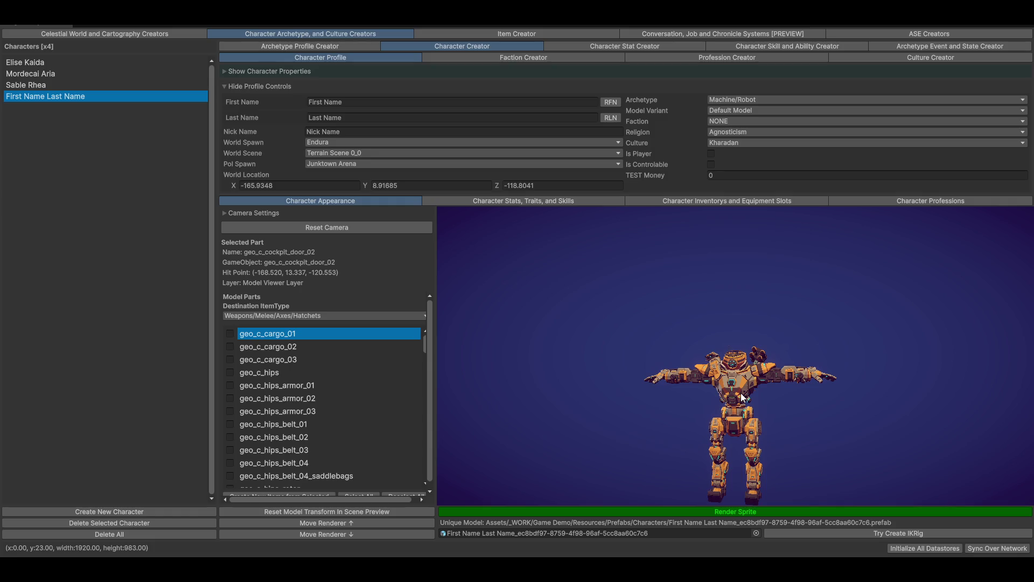
pyautogui.click(698, 373)
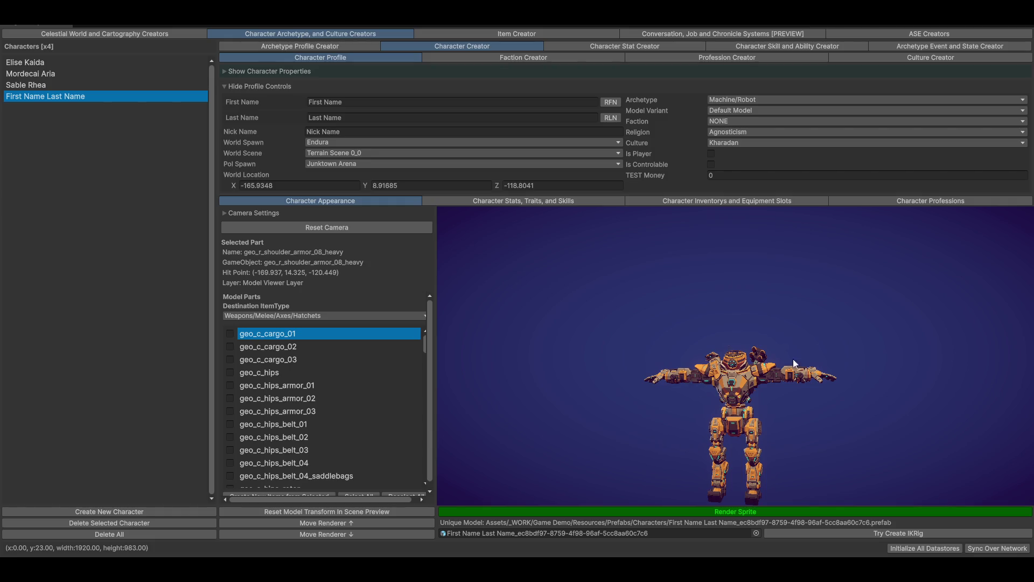
pyautogui.scroll(5, 786, 356)
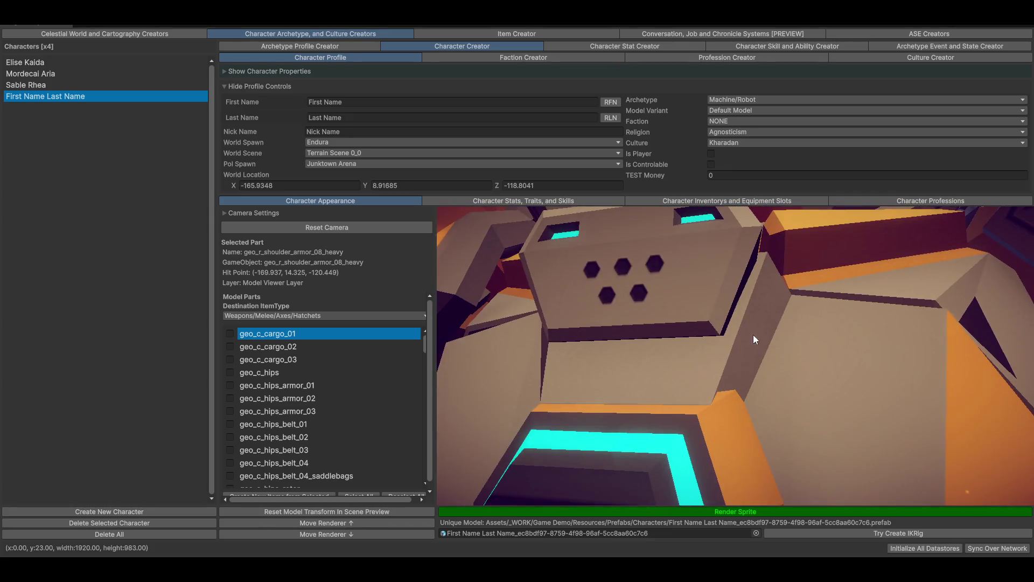
pyautogui.click(719, 301)
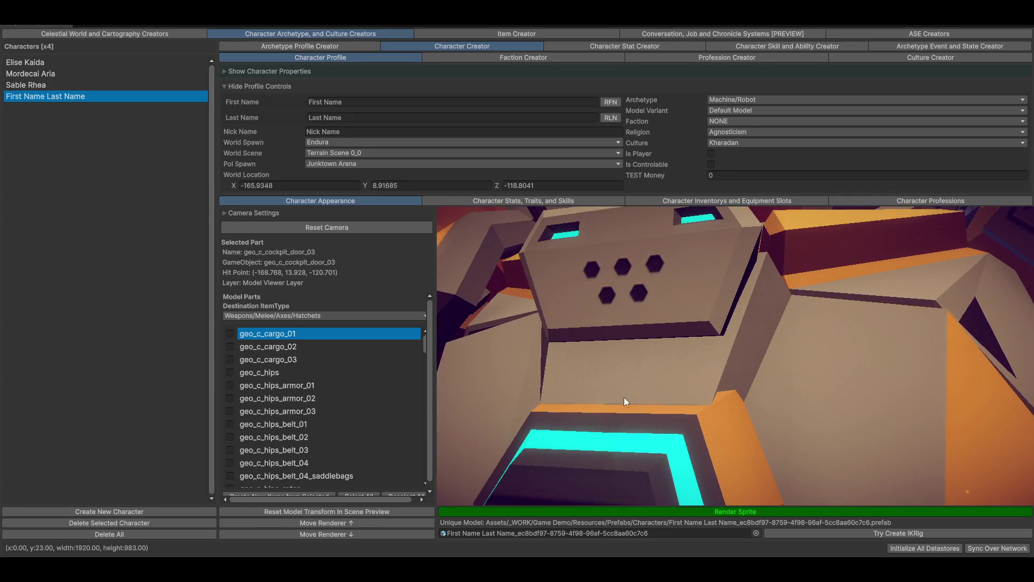
pyautogui.scroll(-5, 741, 387)
pyautogui.click(863, 354)
# Inspect the humanoid player character's rifle scope lens, torso armor and left forearm armor parts.
pyautogui.click(64, 61)
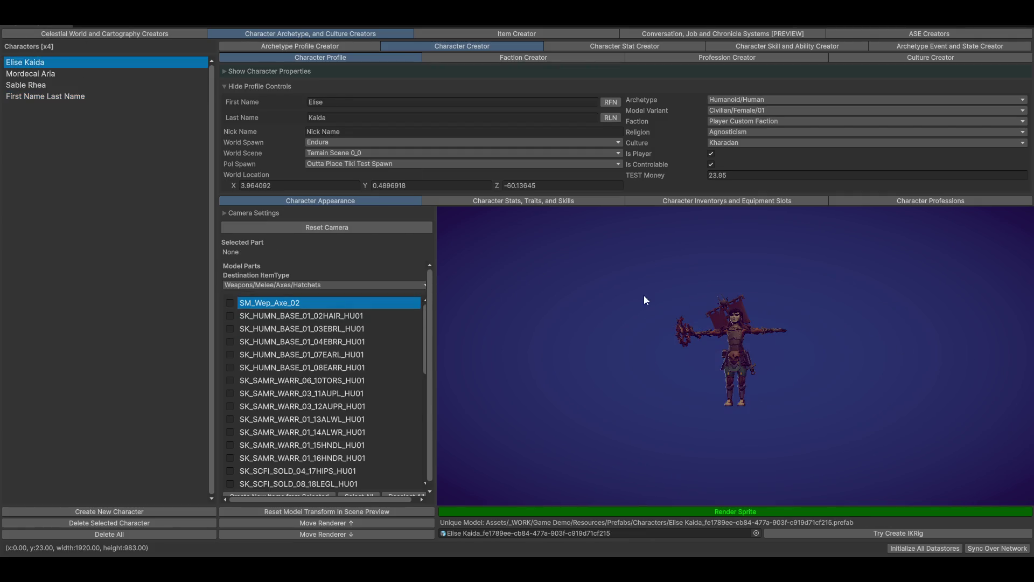
pyautogui.click(744, 312)
pyautogui.scroll(-3, 775, 269)
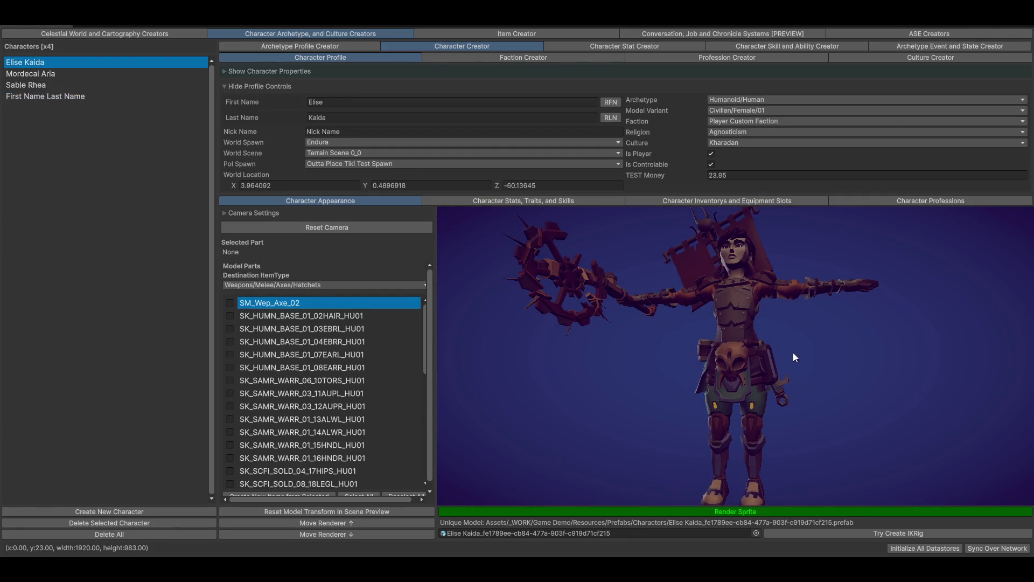
pyautogui.click(735, 317)
pyautogui.moveTo(734, 317)
pyautogui.mouseDown()
pyautogui.moveTo(793, 361)
pyautogui.moveTo(780, 312)
pyautogui.mouseUp()
pyautogui.click(782, 294)
pyautogui.click(731, 315)
pyautogui.click(758, 305)
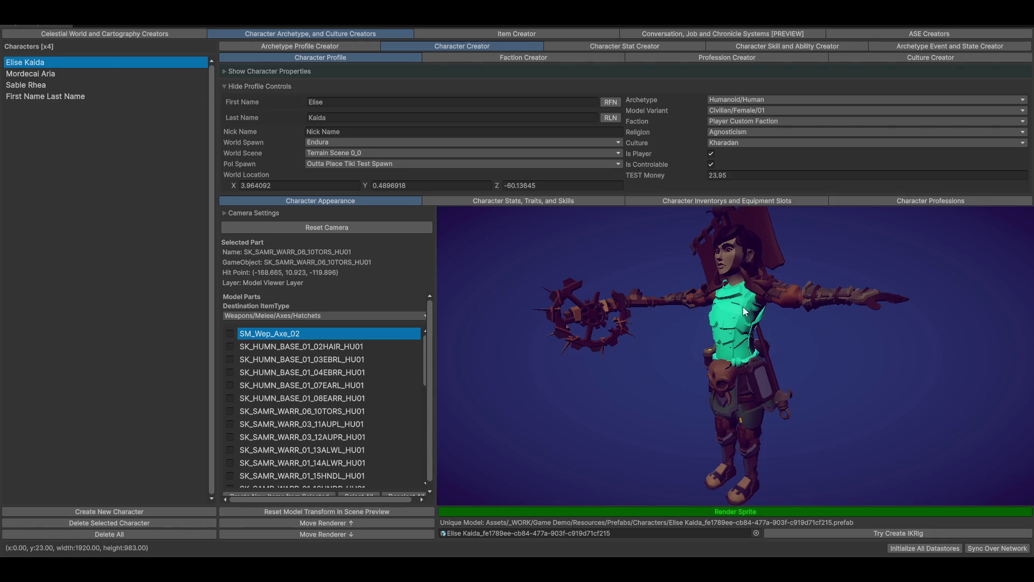
pyautogui.moveTo(742, 306)
pyautogui.mouseDown()
pyautogui.moveTo(734, 383)
pyautogui.moveTo(771, 376)
pyautogui.moveTo(742, 335)
pyautogui.mouseUp()
pyautogui.click(819, 323)
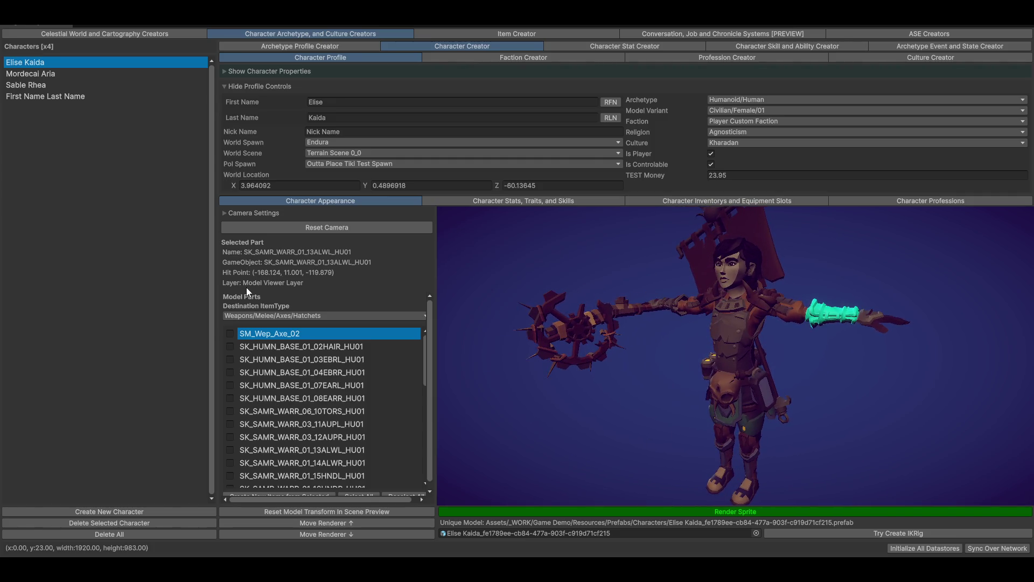
# Scroll the Model Parts list, check Destination ItemType categories, then go to the Item Creator.
pyautogui.scroll(-5, 249, 402)
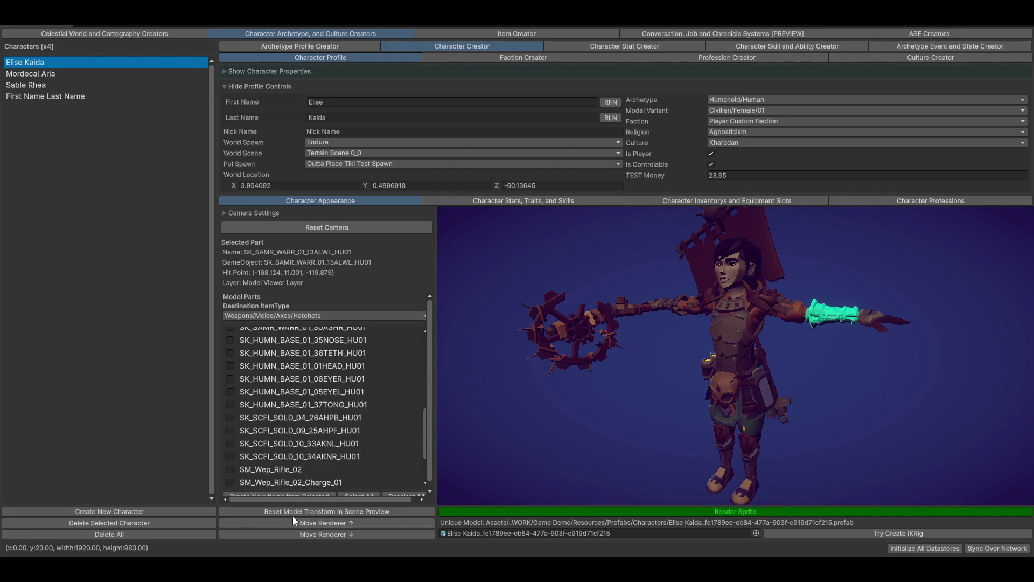
pyautogui.scroll(-3, 388, 458)
pyautogui.scroll(-1, 414, 470)
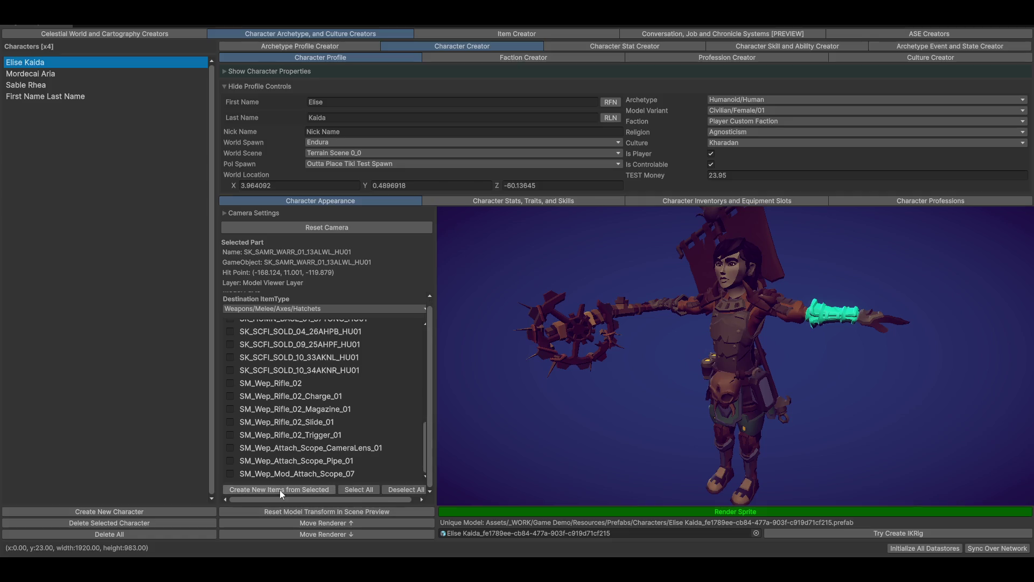
pyautogui.click(302, 312)
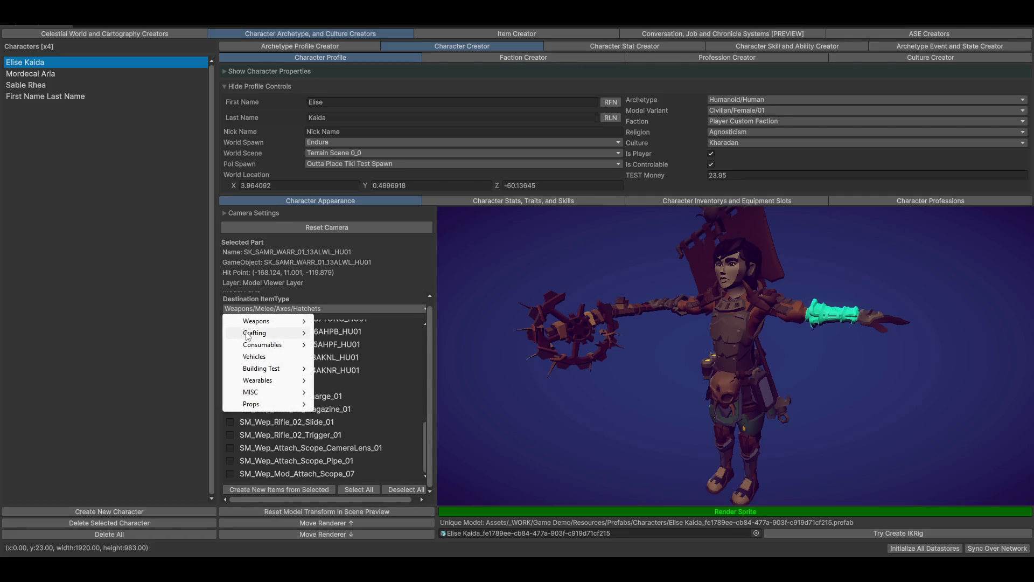
pyautogui.moveTo(283, 333)
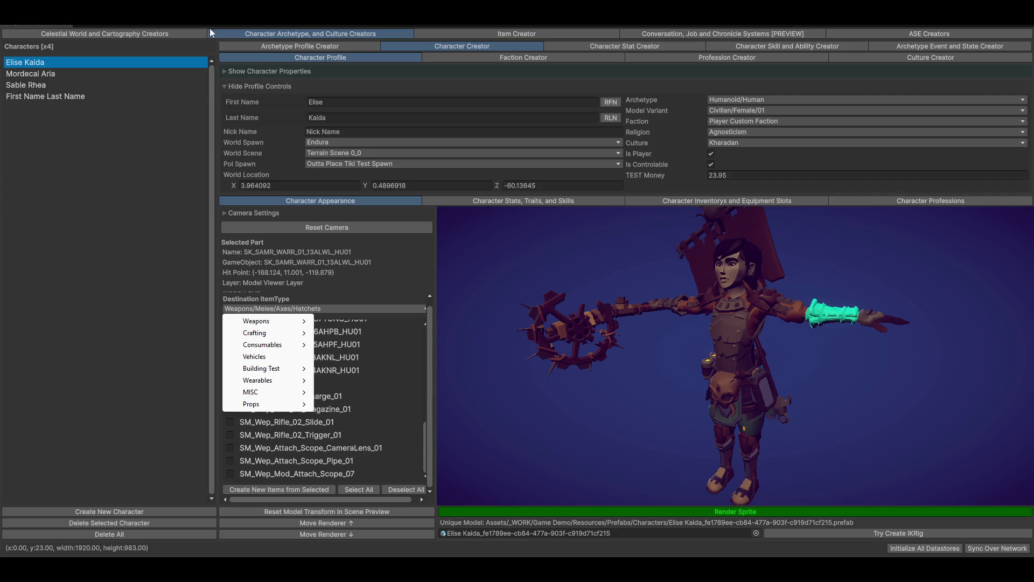
pyautogui.click(490, 30)
pyautogui.click(496, 33)
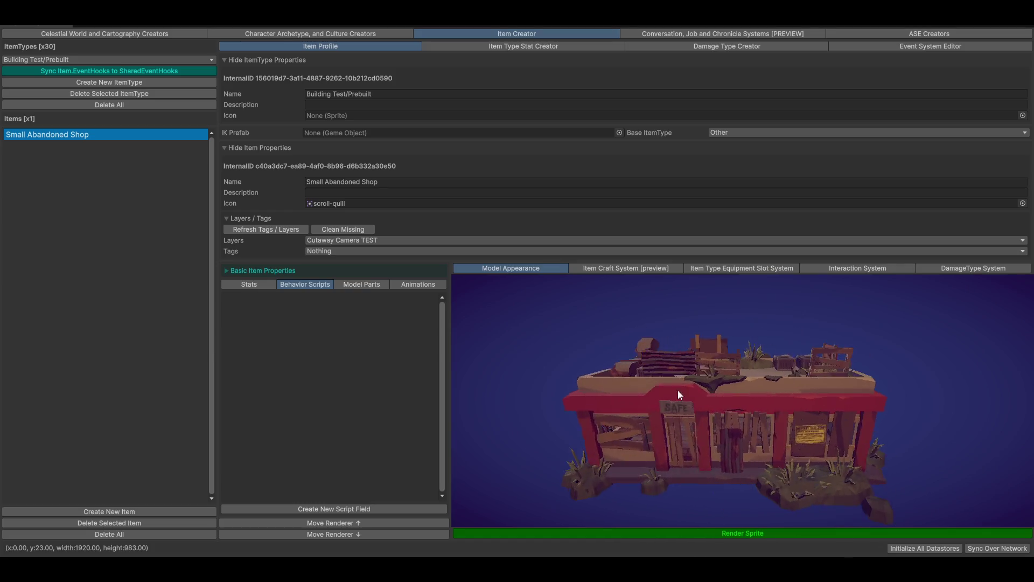
# Create a crafting graph for the Small Abandoned Shop item and collapse the property panels.
pyautogui.click(624, 268)
pyautogui.click(515, 300)
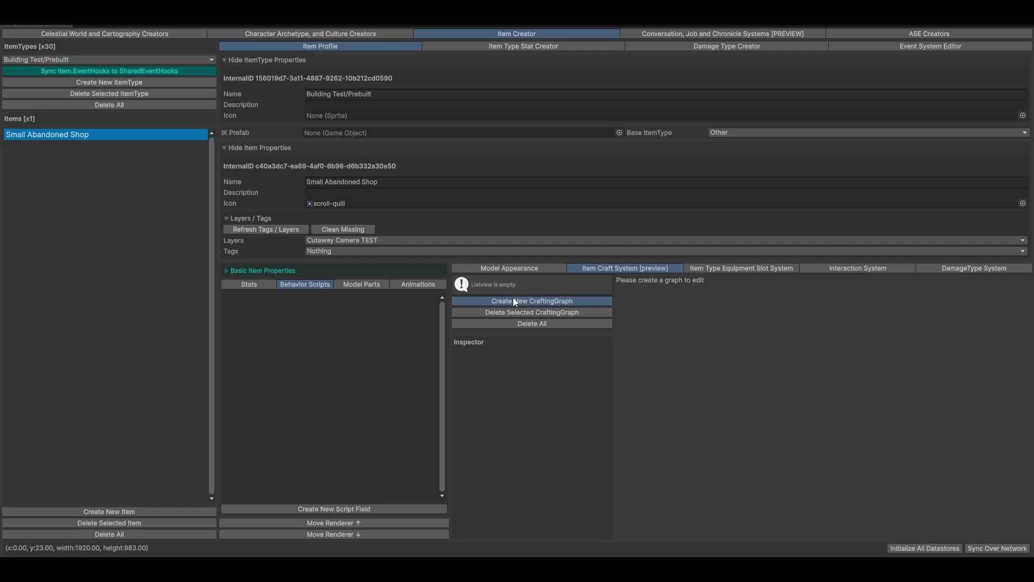
pyautogui.moveTo(807, 463); pyautogui.dragTo(816, 450)
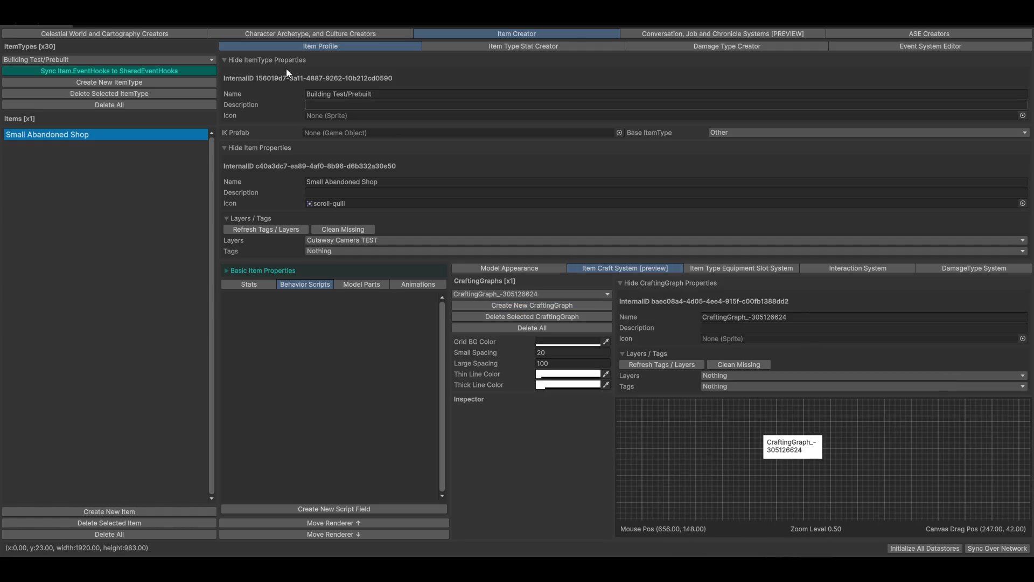
pyautogui.click(251, 60)
pyautogui.click(252, 91)
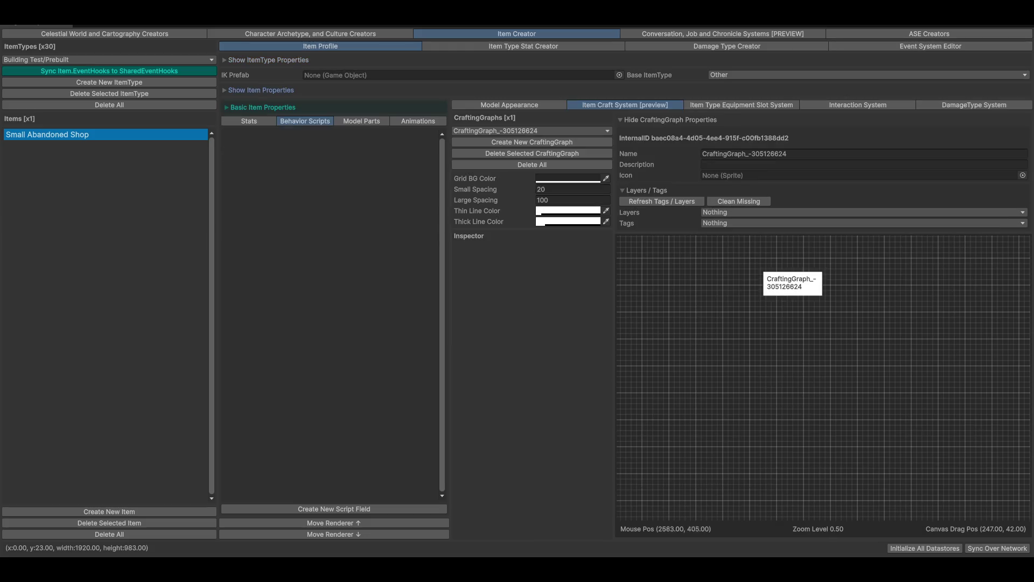
pyautogui.click(657, 120)
pyautogui.moveTo(786, 235)
pyautogui.mouseDown()
pyautogui.moveTo(766, 251)
pyautogui.moveTo(800, 376)
pyautogui.mouseUp()
# Add an Ingredient node with ScrAxe as its item above the graph root.
pyautogui.rightClick(806, 240)
pyautogui.moveTo(832, 244)
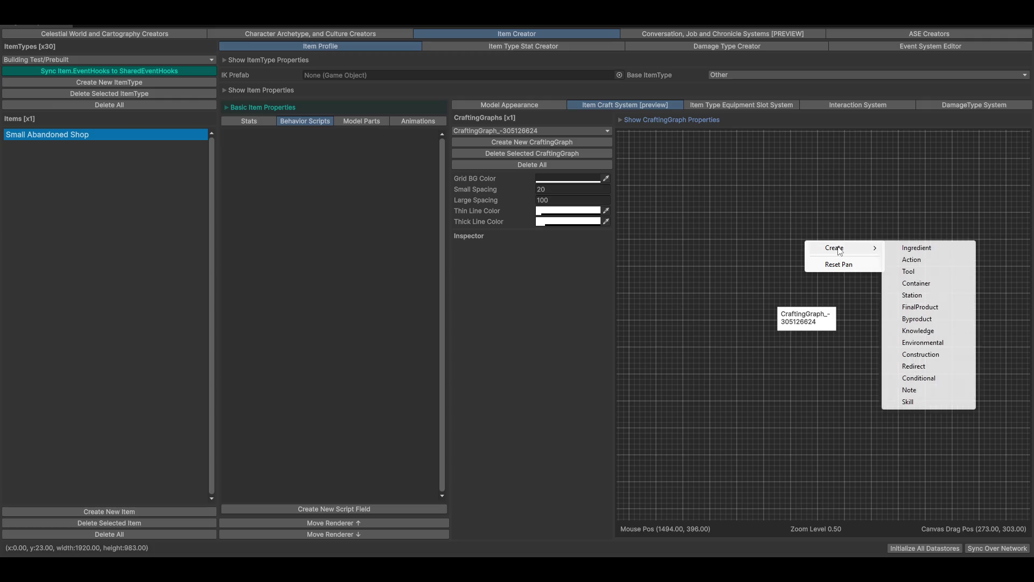
pyautogui.click(917, 248)
pyautogui.click(816, 322)
pyautogui.moveTo(816, 281); pyautogui.dragTo(817, 231)
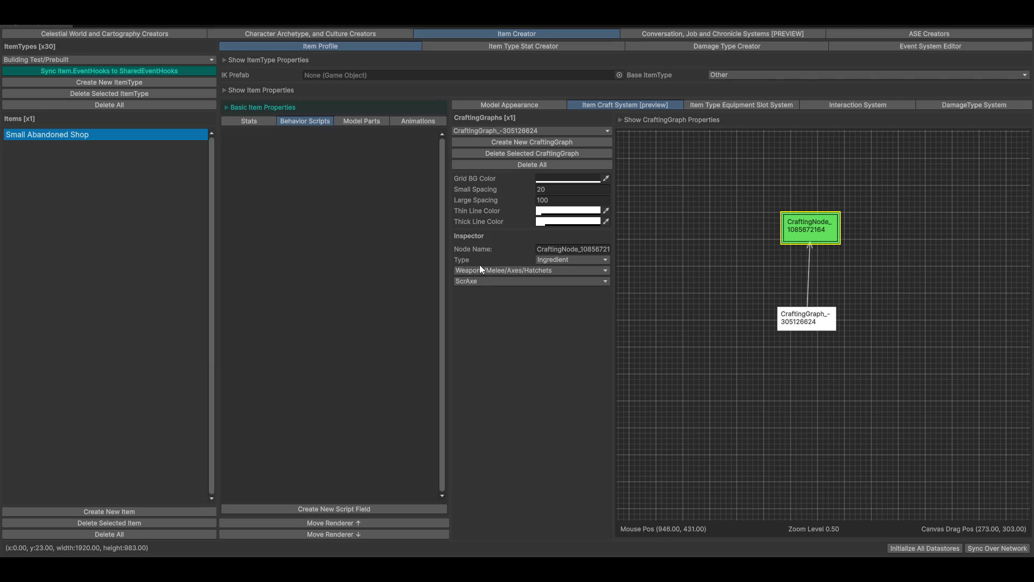
pyautogui.click(485, 281)
pyautogui.click(510, 293)
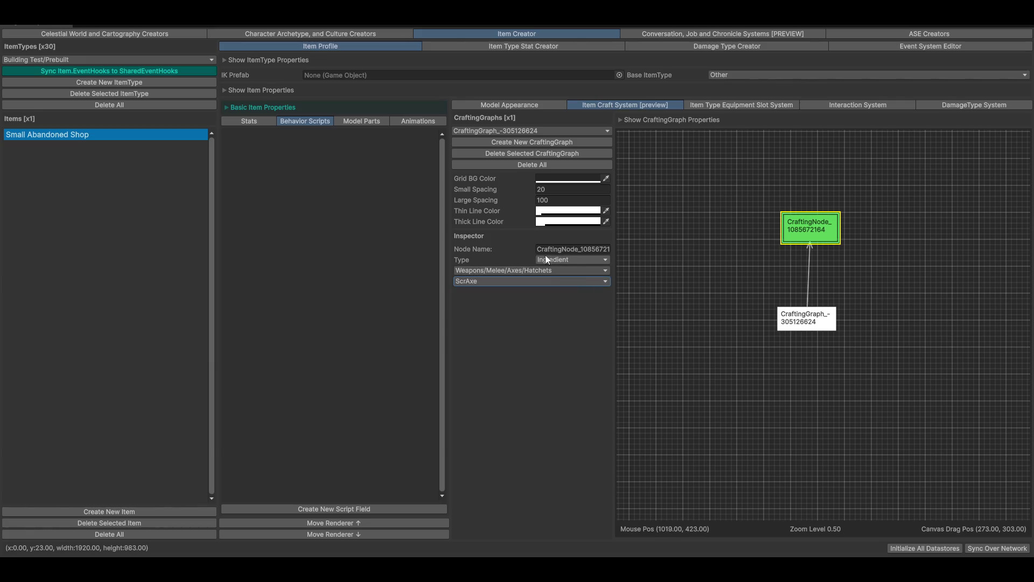
# Switch the crafting node's type through Action, Container and Knowledge.
pyautogui.click(552, 277)
pyautogui.click(585, 262)
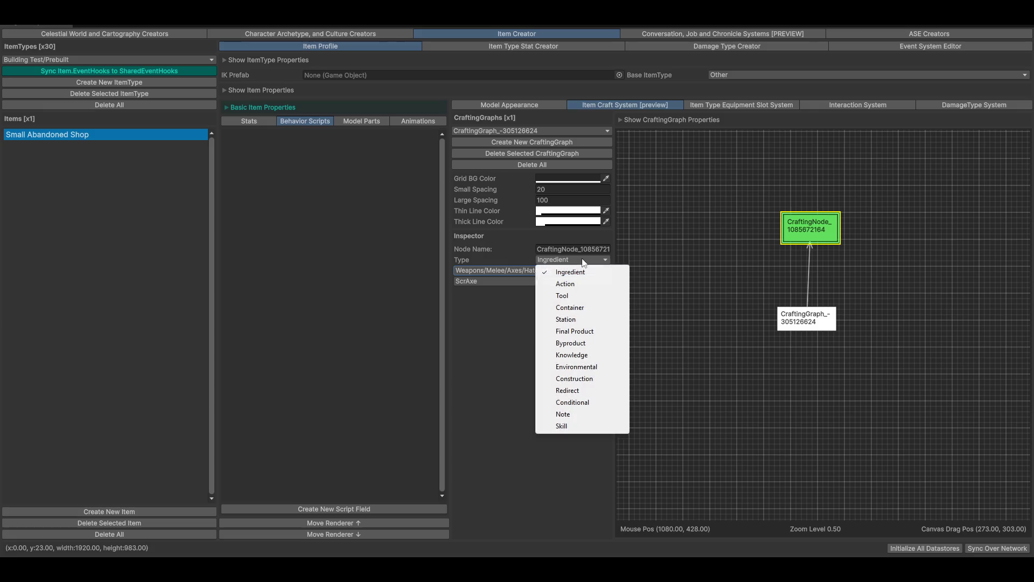
pyautogui.click(585, 284)
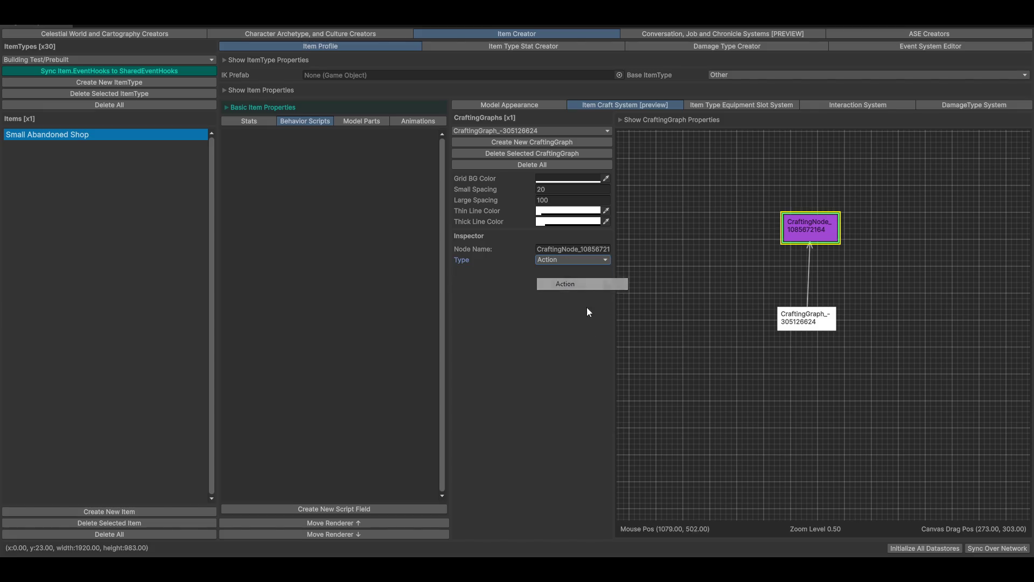
pyautogui.click(593, 261)
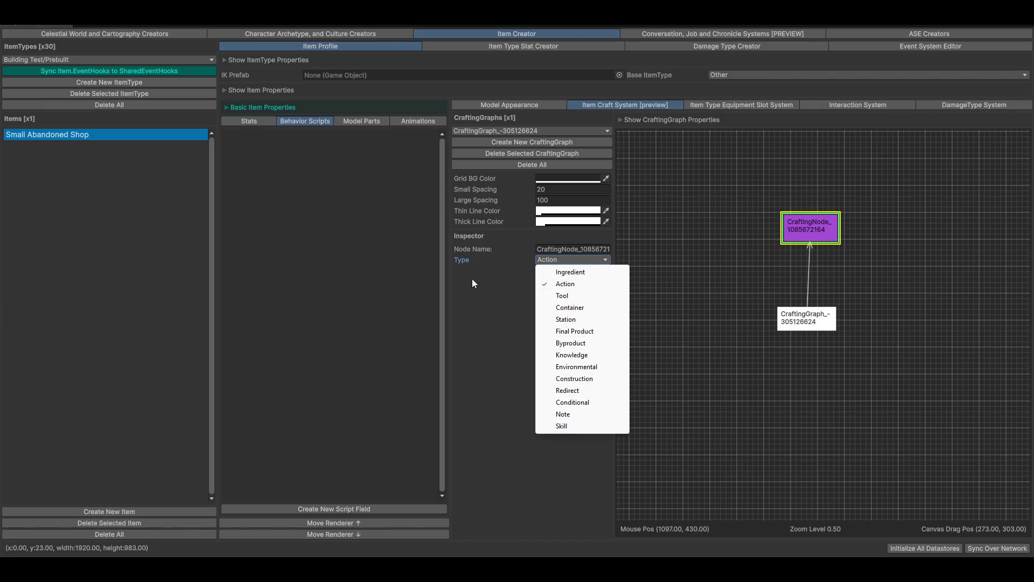
pyautogui.click(596, 307)
pyautogui.click(576, 260)
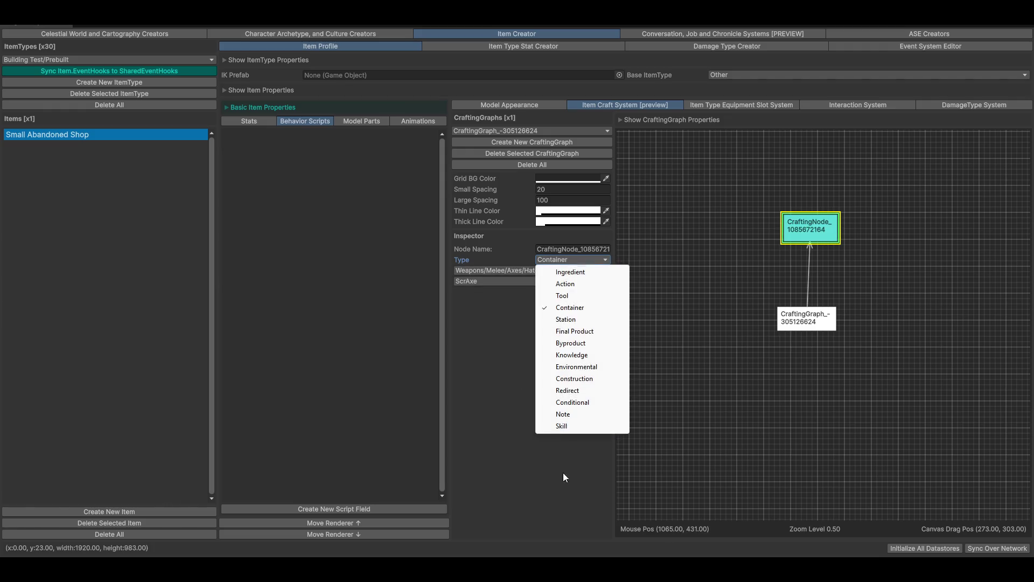
pyautogui.click(580, 356)
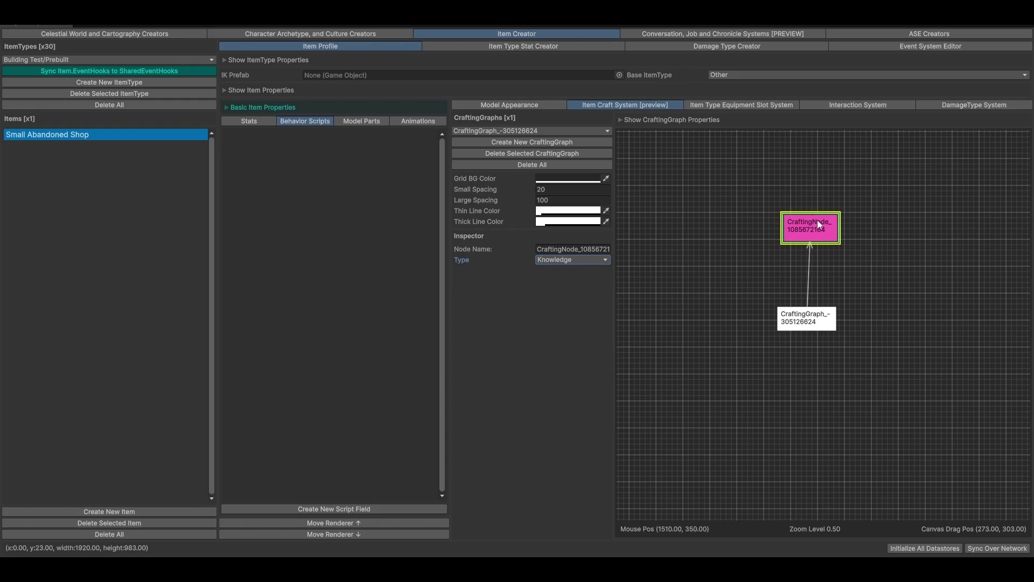
# Delete the crafting node and the whole CraftingGraph, then show the Equipment Slot System.
pyautogui.press('Delete')
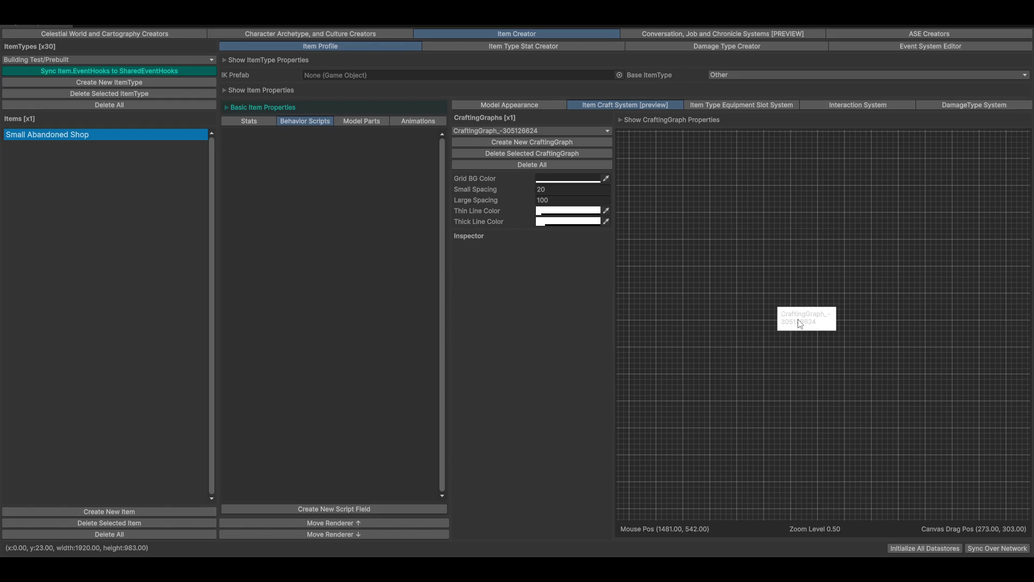
pyautogui.click(799, 321)
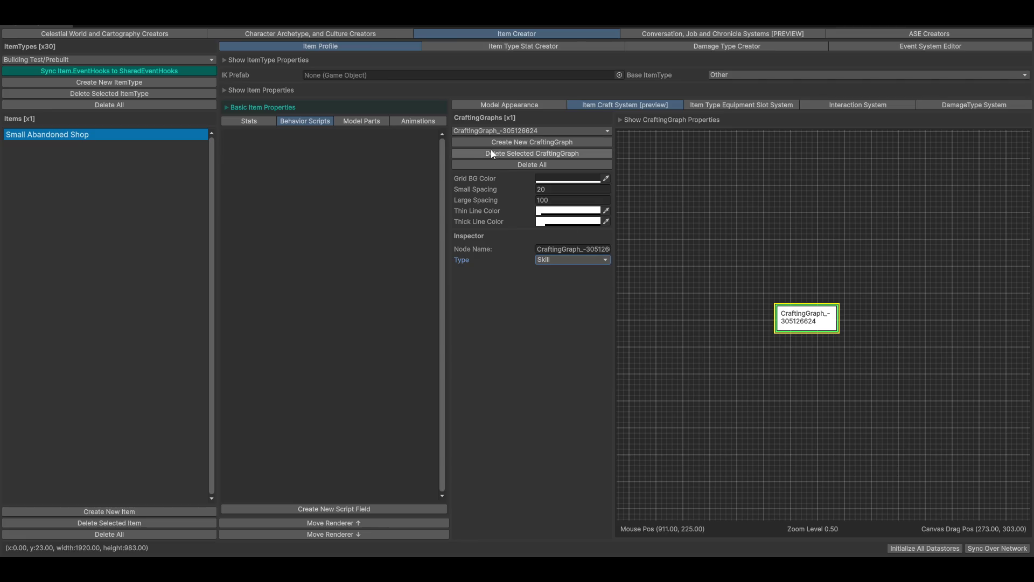
pyautogui.click(532, 154)
pyautogui.click(732, 107)
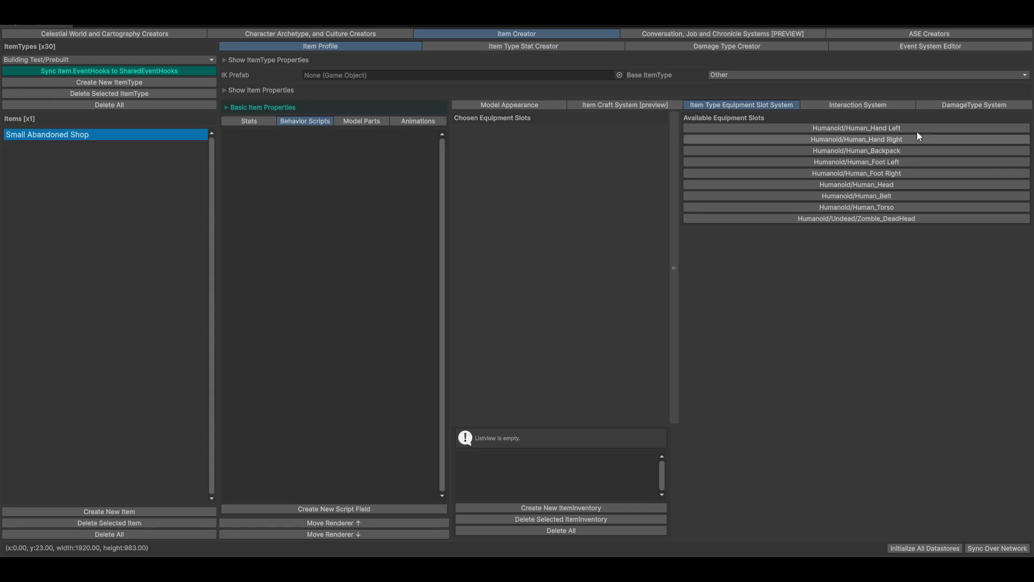
# Review the Interaction System settings, then show the empty DamageType System section.
pyautogui.click(860, 106)
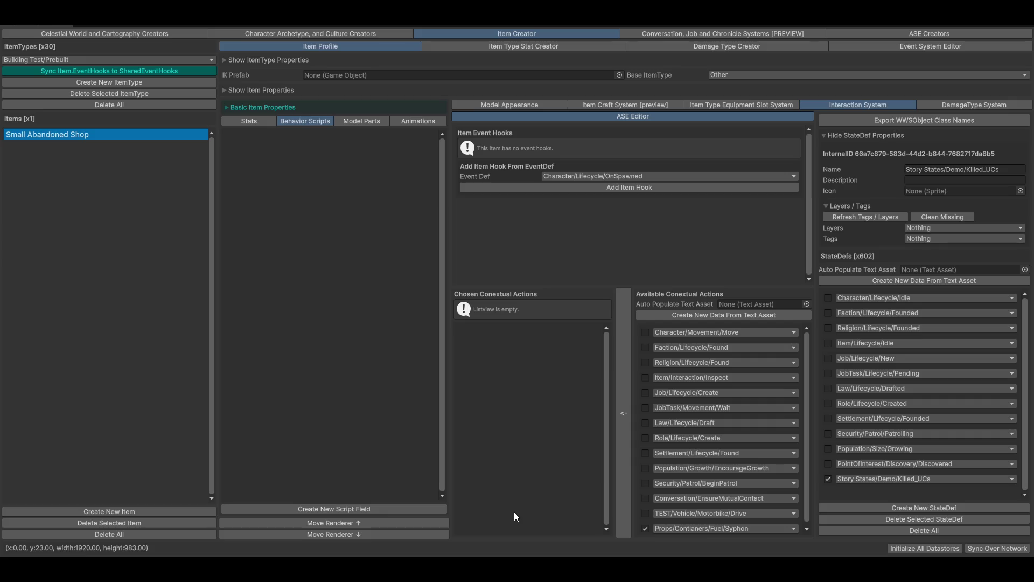
pyautogui.click(949, 107)
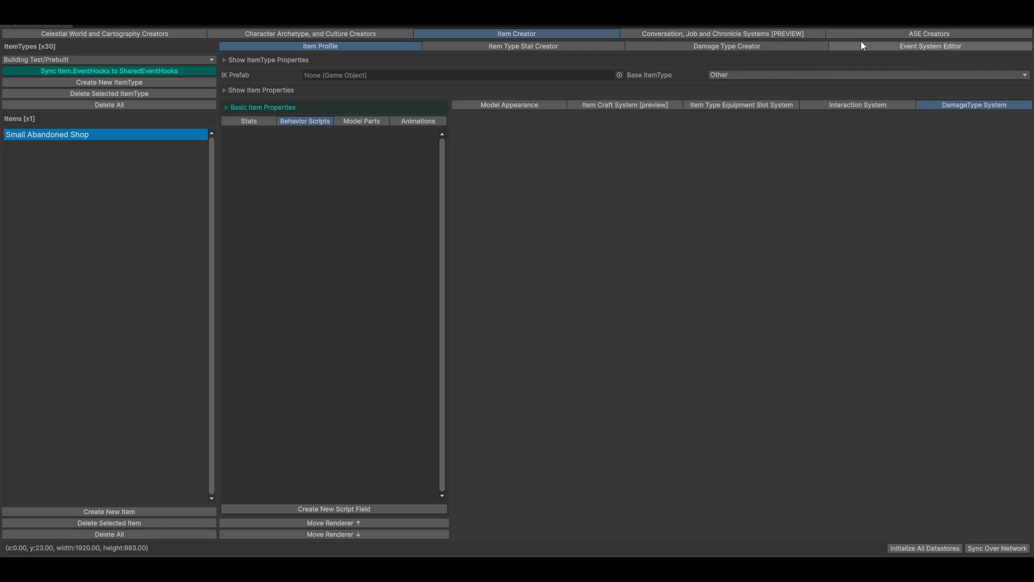
# Visit the Event System Editor and the Conversation Editor, nudging the New Conversation Node.
pyautogui.click(905, 47)
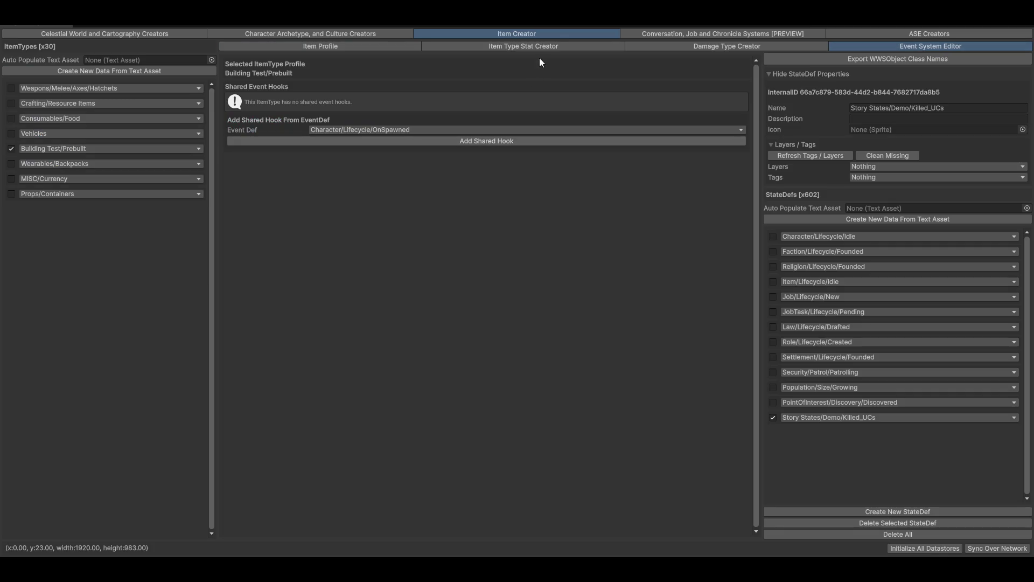
pyautogui.click(745, 33)
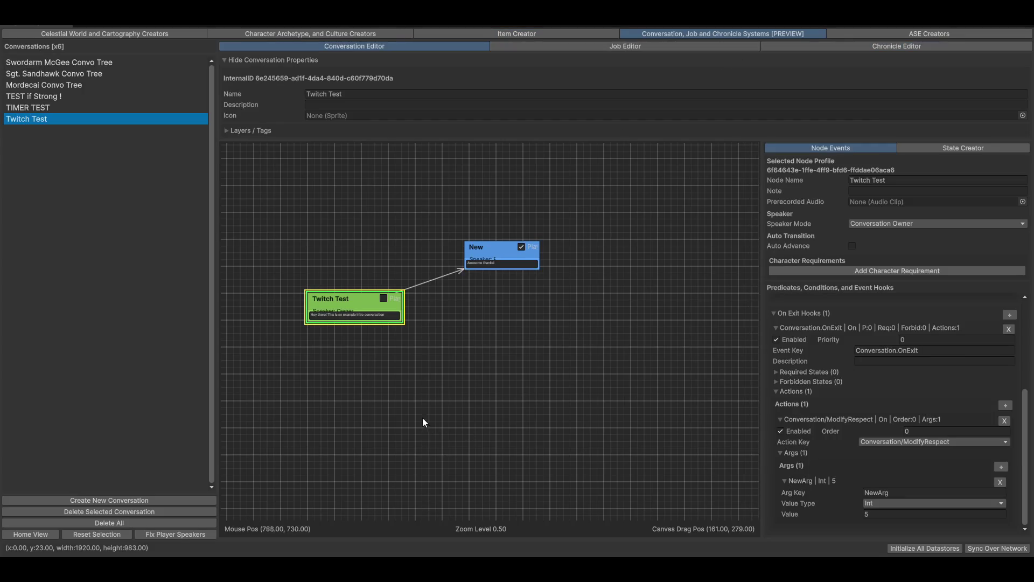
pyautogui.moveTo(353, 353); pyautogui.dragTo(432, 366)
pyautogui.scroll(5, 434, 371)
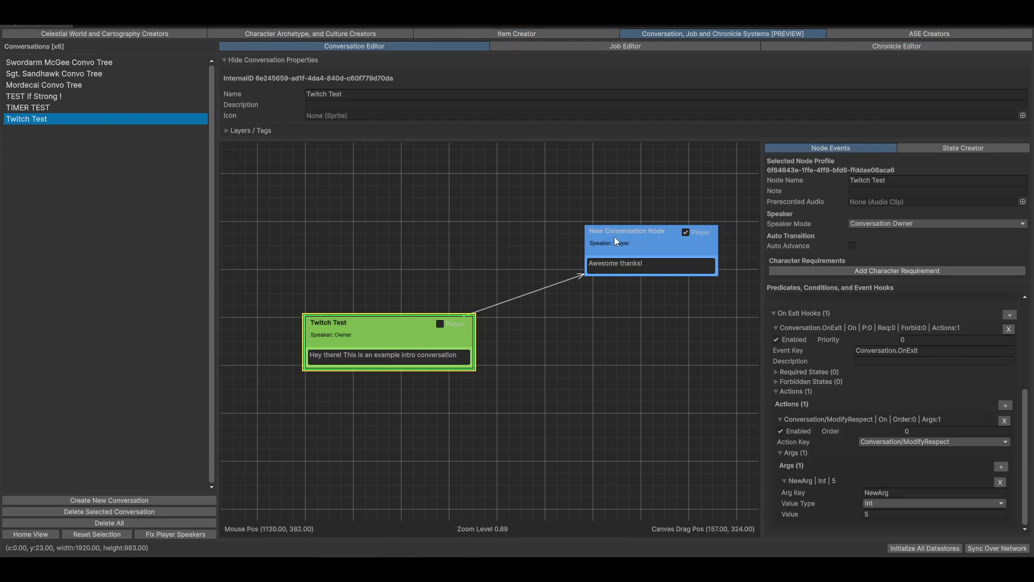
pyautogui.moveTo(625, 237); pyautogui.dragTo(645, 240)
# Visit the Job Editor's NPC Routine 1 graph and Task Command Creator, then return to the character creators.
pyautogui.click(630, 46)
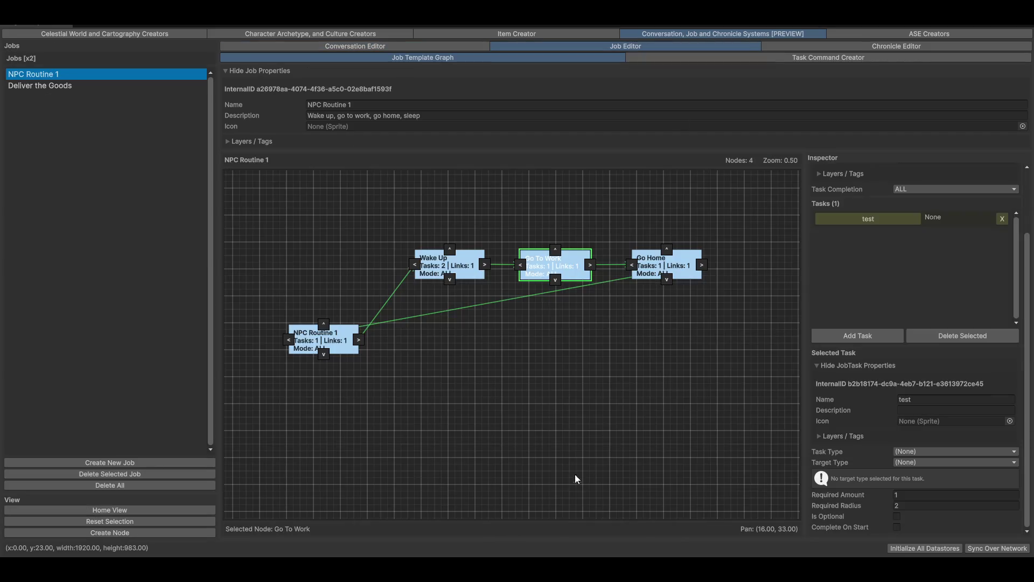
pyautogui.moveTo(542, 457); pyautogui.dragTo(474, 435)
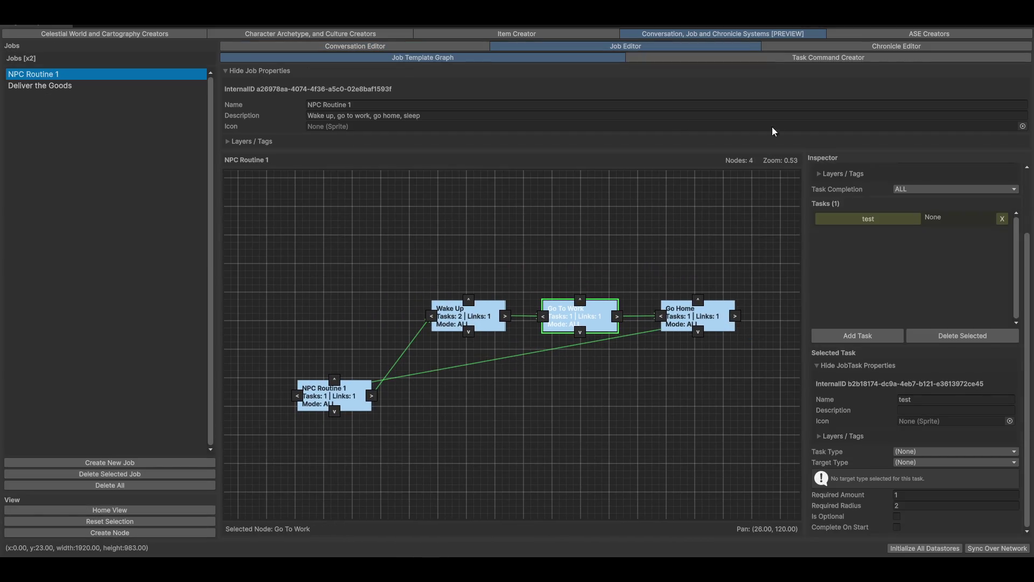
pyautogui.click(810, 58)
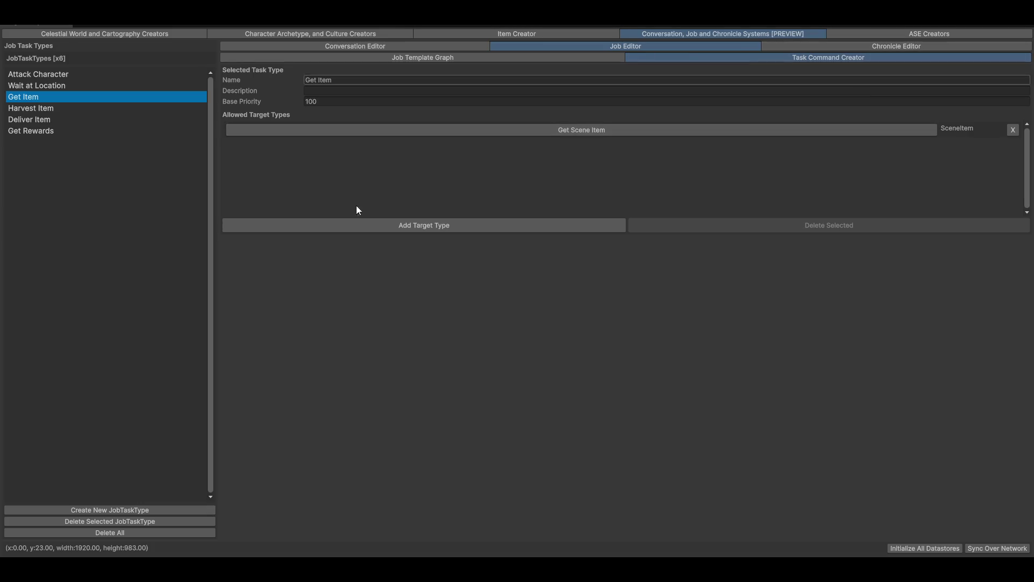
pyautogui.click(289, 32)
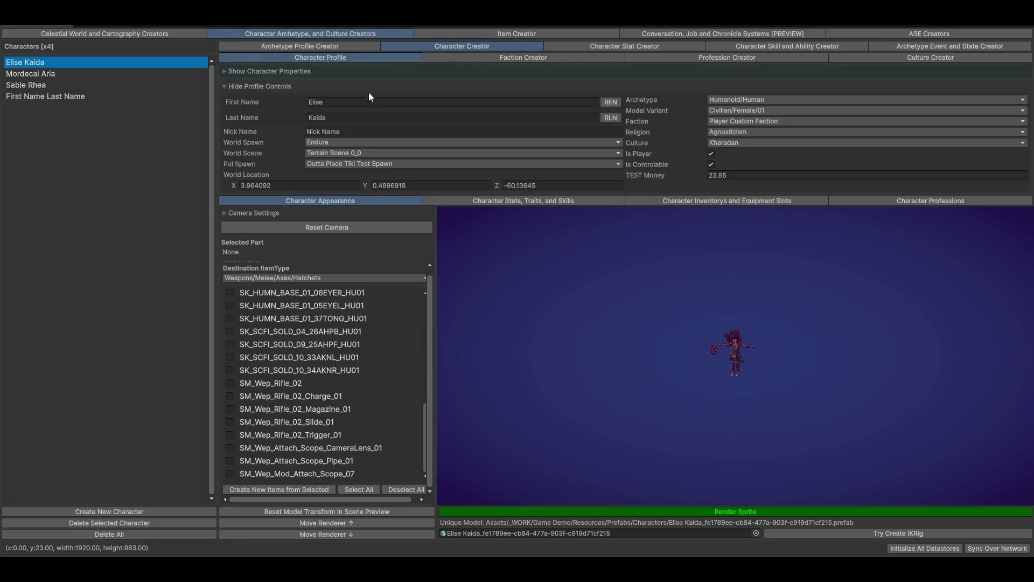
# Review the character's stats, then the Attributes stat type's Agility and Intelligence stats.
pyautogui.click(586, 204)
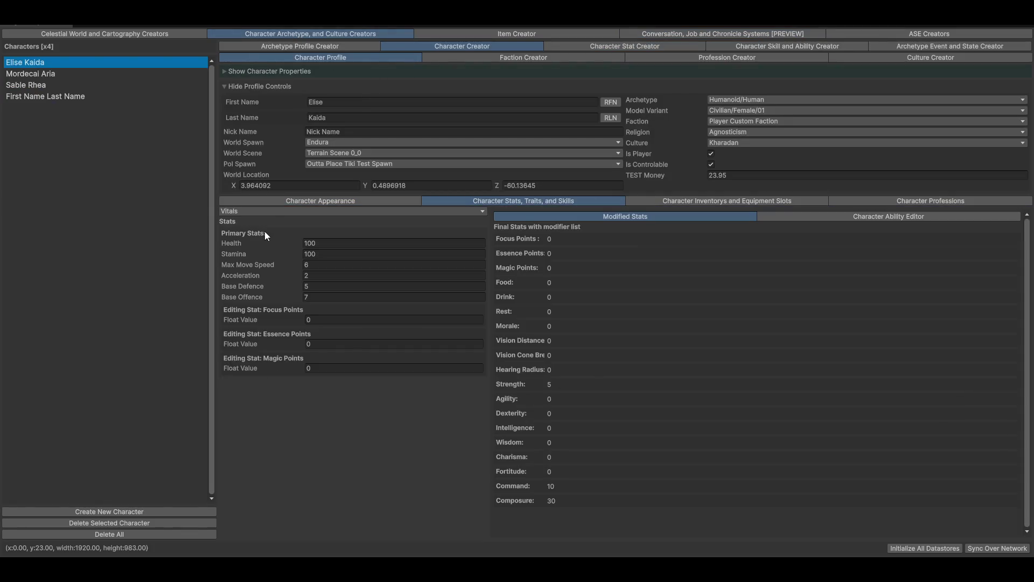
pyautogui.click(631, 46)
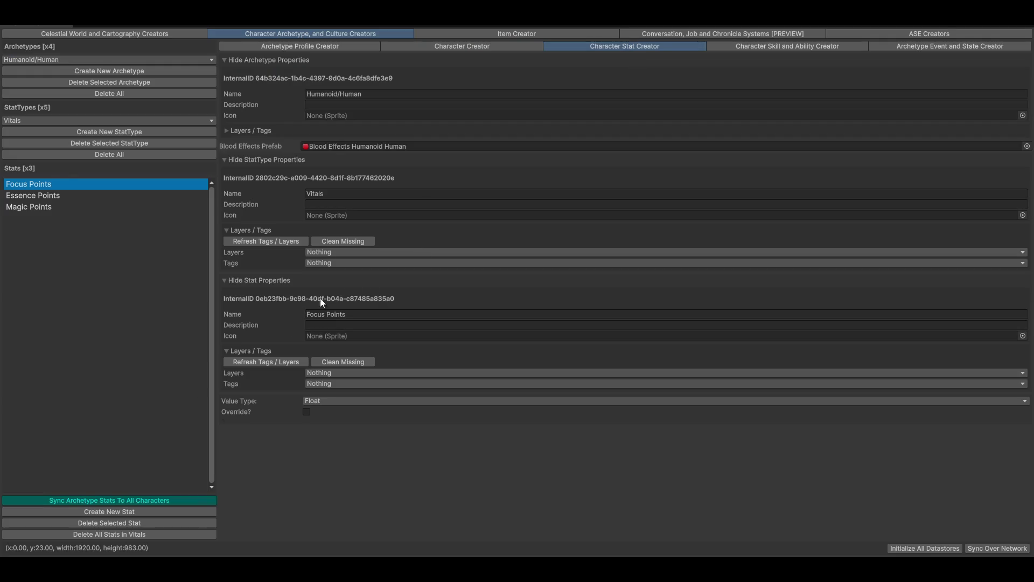
pyautogui.click(27, 121)
pyautogui.click(51, 157)
pyautogui.click(25, 197)
pyautogui.click(28, 218)
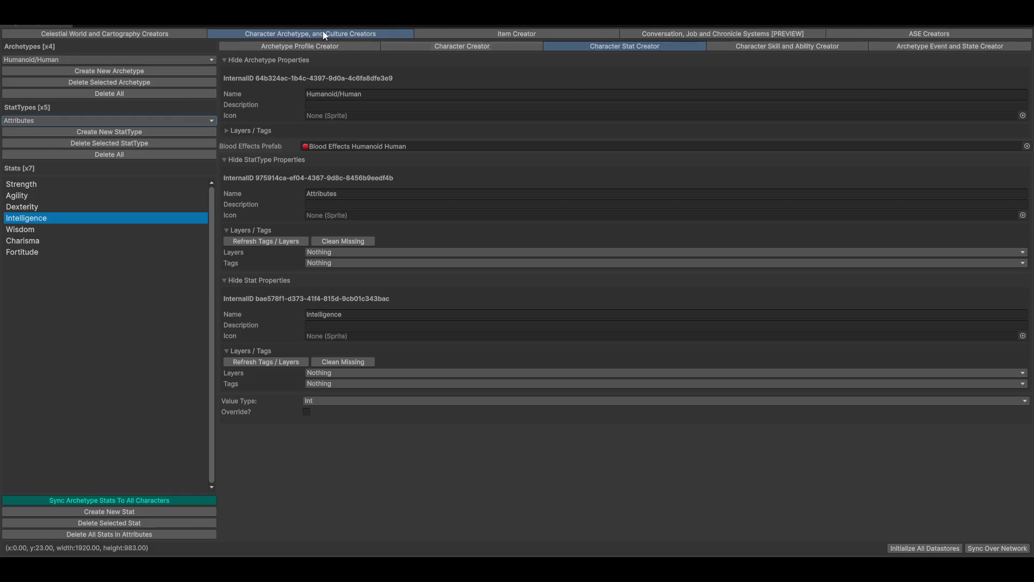
pyautogui.click(283, 45)
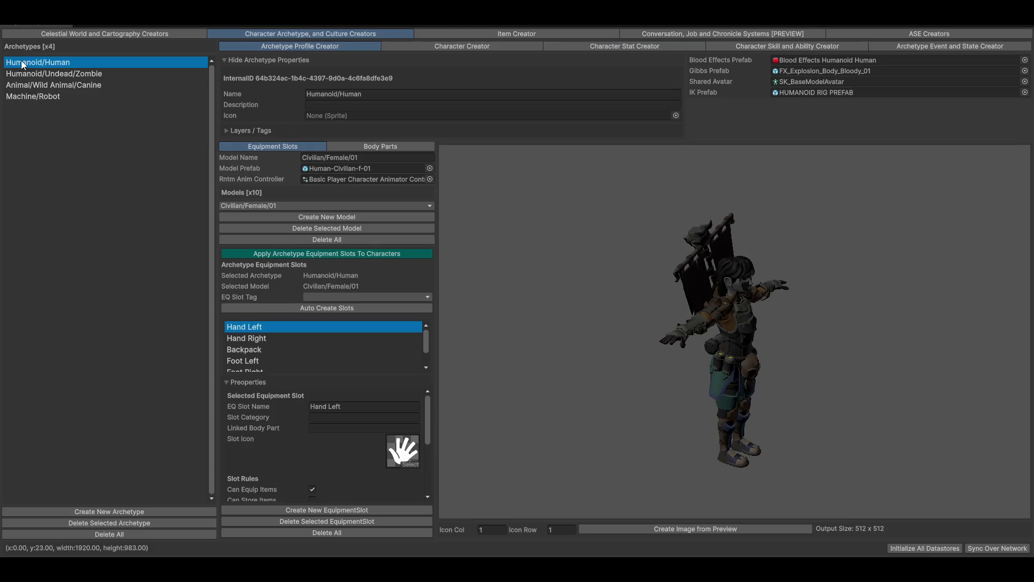
# Select and rotate the Machine/Robot archetype's mech preview, then view its Vitals stats.
pyautogui.click(23, 97)
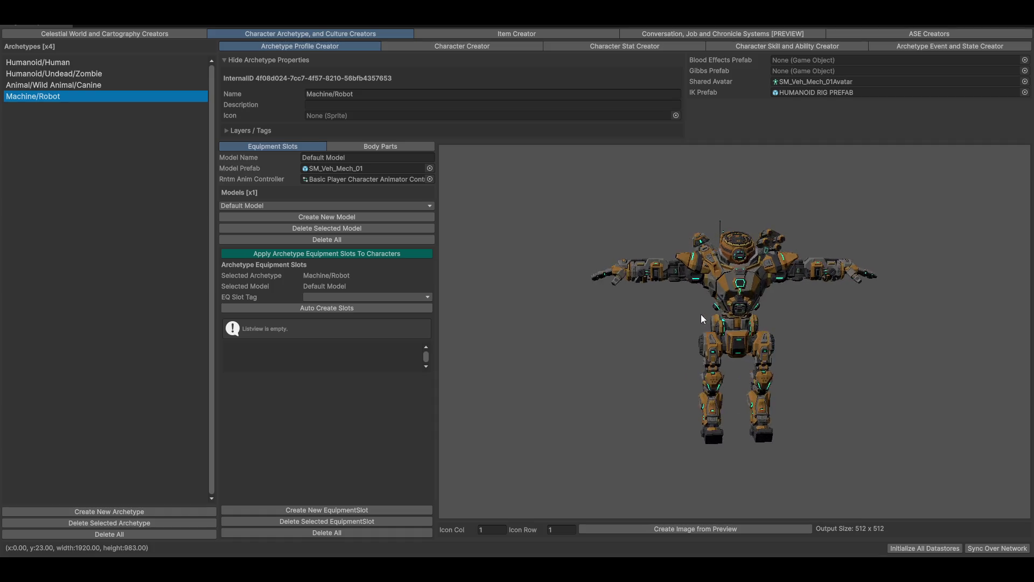
pyautogui.moveTo(780, 317); pyautogui.dragTo(705, 259)
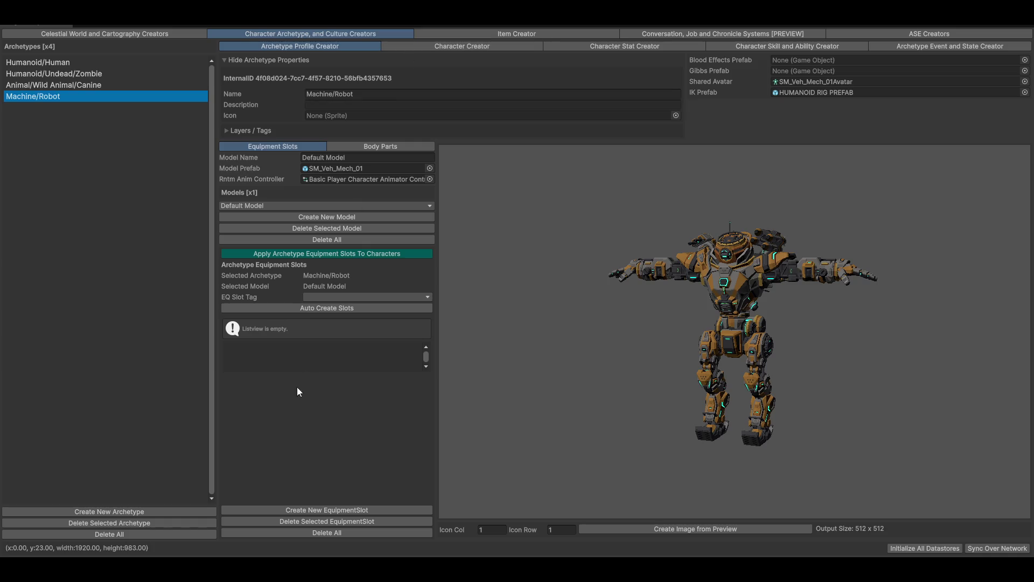
pyautogui.click(579, 47)
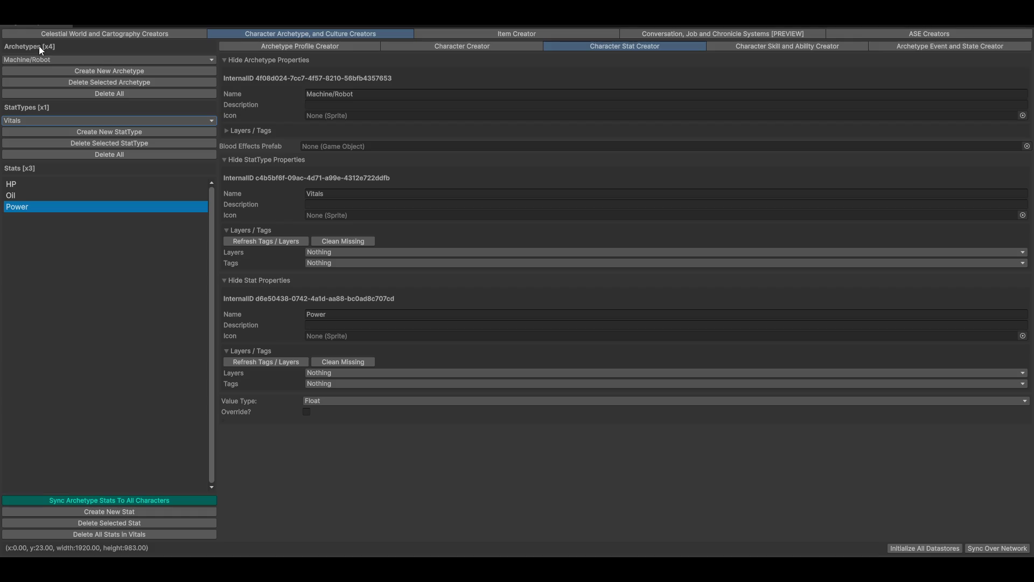
# Review the Machine/Robot Vitals stats HP, Oil and Power.
pyautogui.click(19, 191)
pyautogui.click(23, 182)
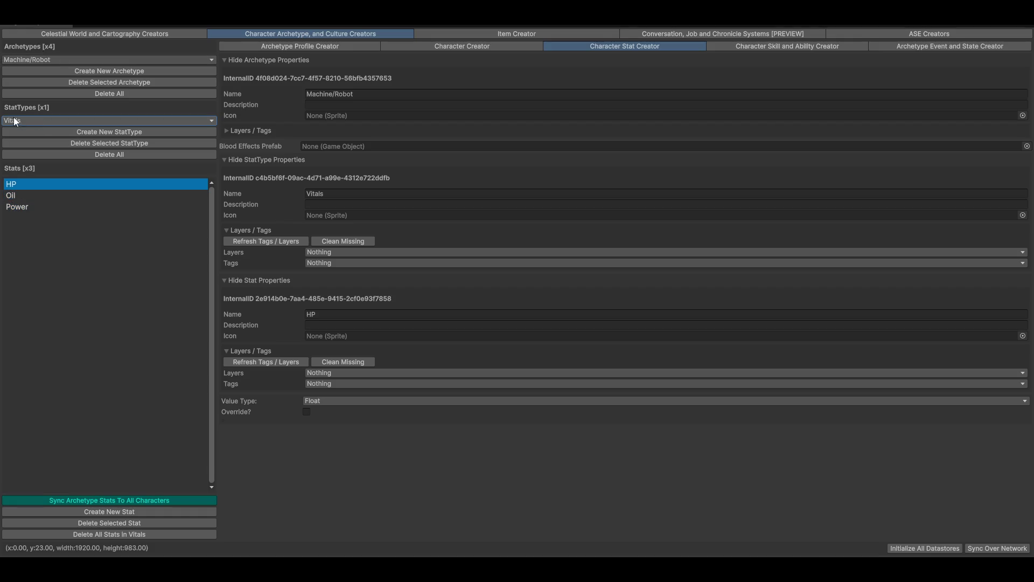
pyautogui.click(21, 196)
pyautogui.click(26, 209)
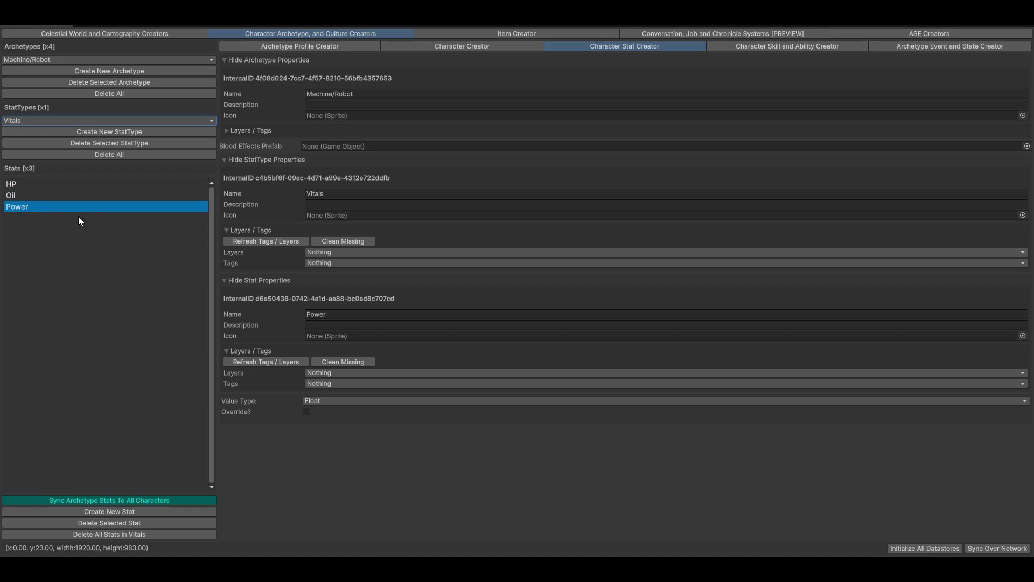
# Check the robot character's zeroed Vitals stats, then sync archetype stats to all characters.
pyautogui.click(464, 46)
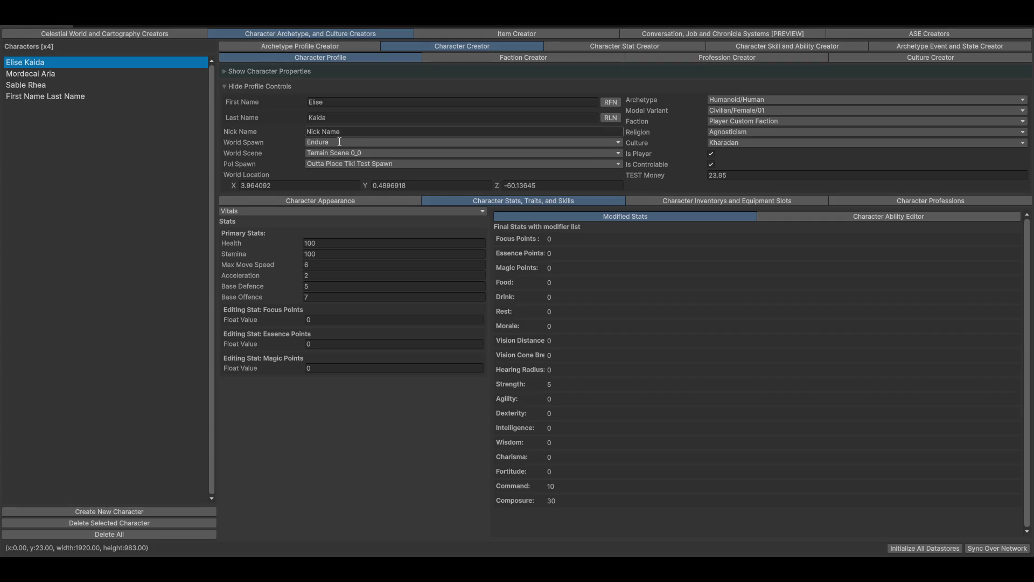
pyautogui.click(280, 200)
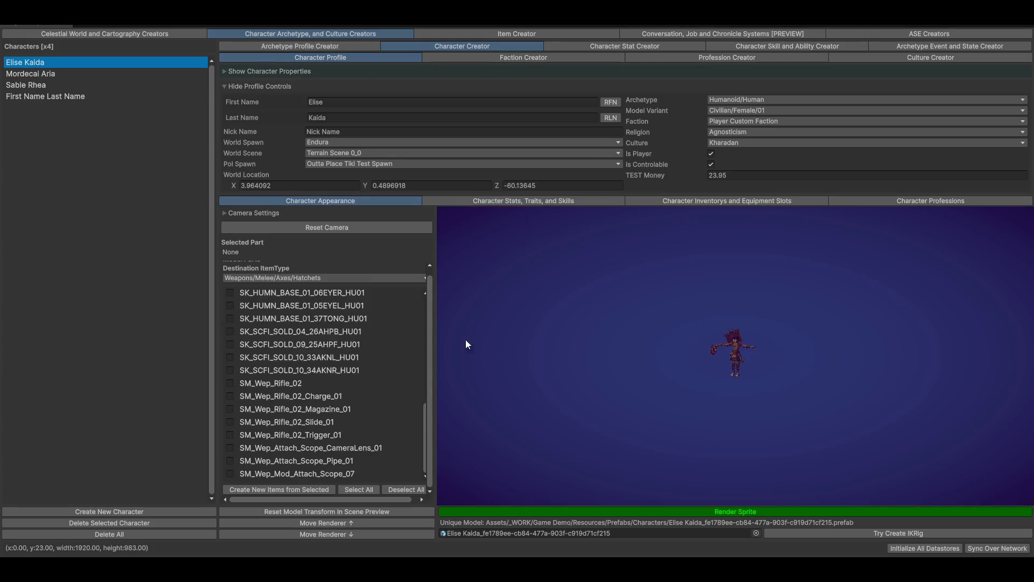
pyautogui.click(38, 96)
pyautogui.scroll(5, 743, 340)
pyautogui.moveTo(747, 353)
pyautogui.mouseDown()
pyautogui.moveTo(735, 341)
pyautogui.moveTo(712, 404)
pyautogui.moveTo(664, 367)
pyautogui.mouseUp()
pyautogui.click(521, 199)
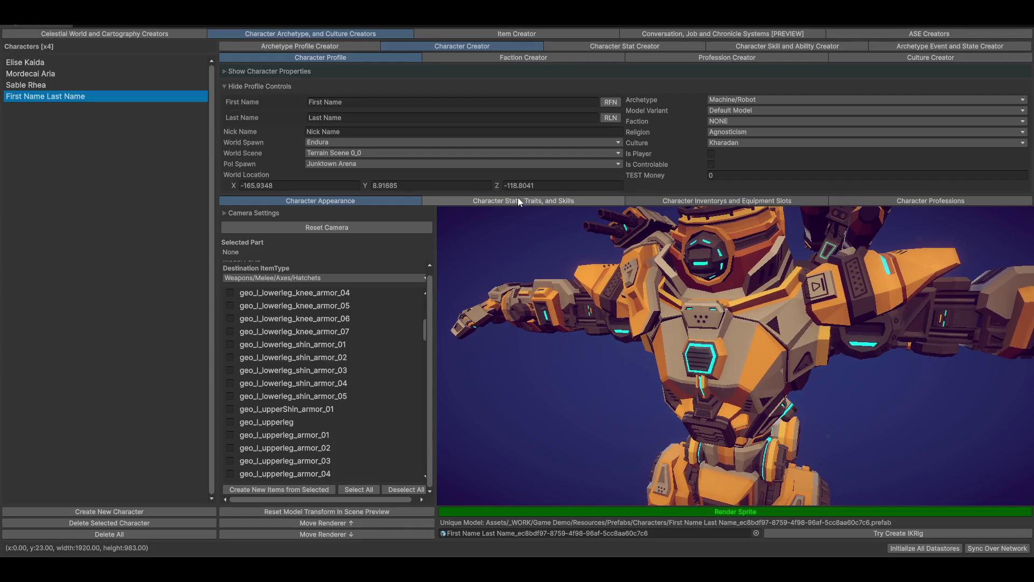
pyautogui.click(233, 297)
pyautogui.click(330, 210)
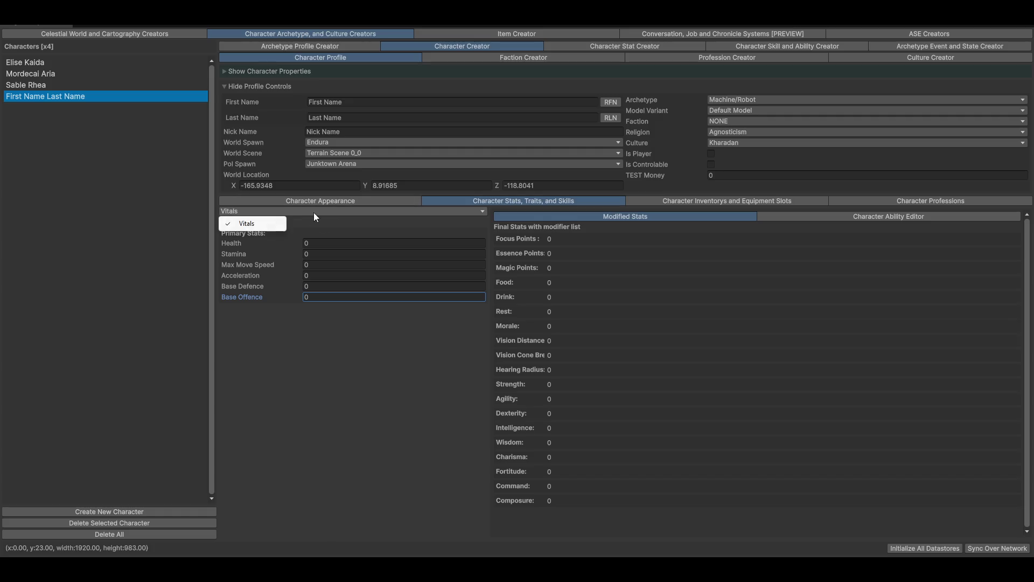
pyautogui.click(243, 213)
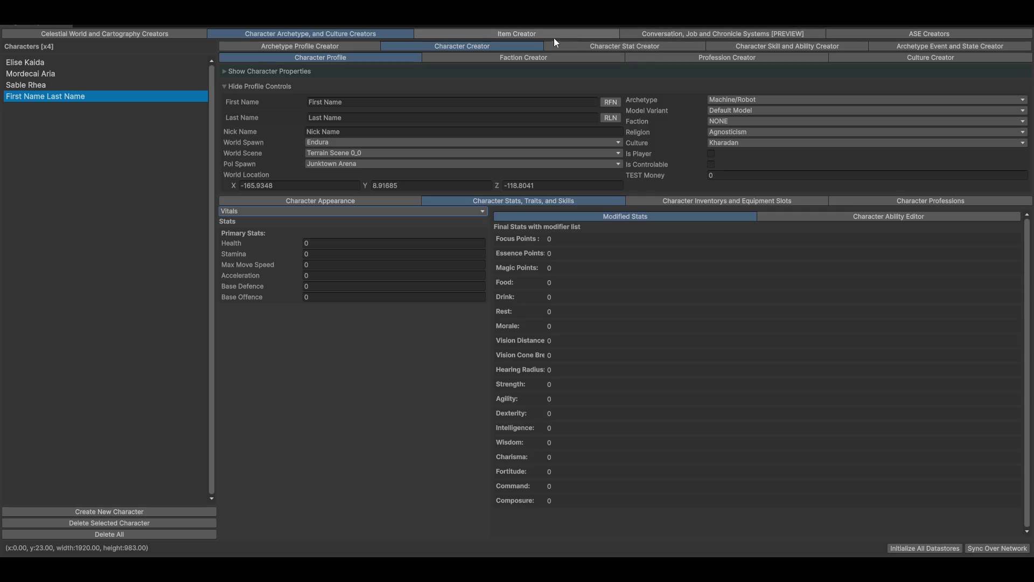
pyautogui.click(579, 47)
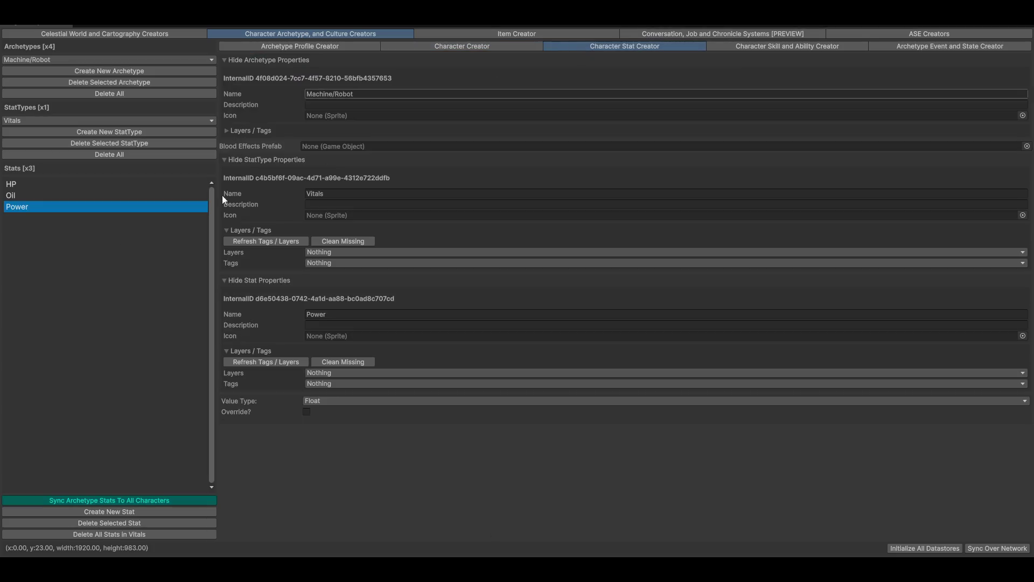
pyautogui.click(81, 500)
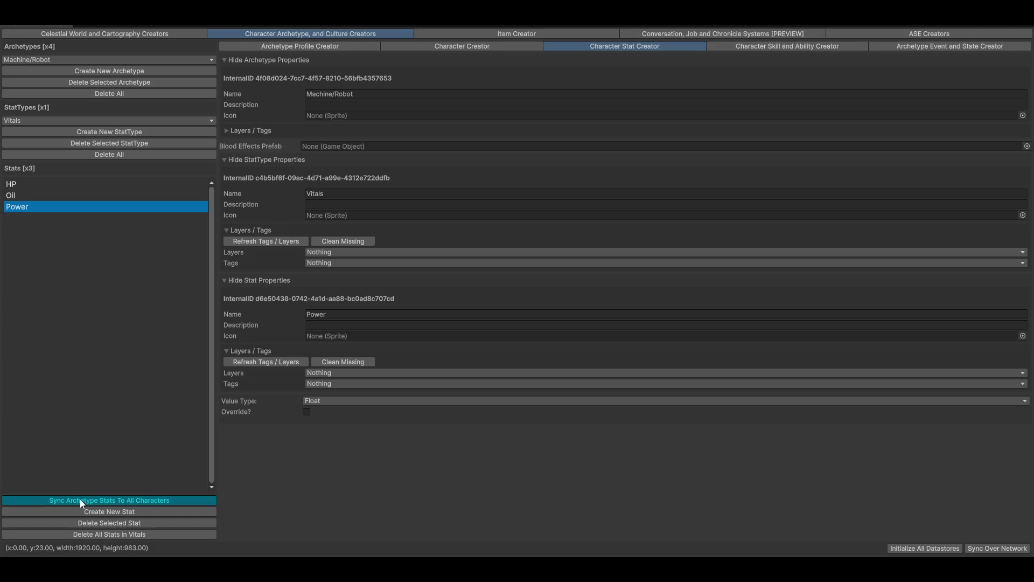
# Return to the character's stats and enter 100 for Oil and 10000 for HP.
pyautogui.click(411, 48)
pyautogui.moveTo(321, 324); pyautogui.dragTo(335, 320)
pyautogui.moveTo(284, 349)
pyautogui.mouseDown()
pyautogui.moveTo(287, 373)
pyautogui.moveTo(390, 372)
pyautogui.mouseUp()
pyautogui.write('1000')
pyautogui.hotkey('shift', 'Tab')
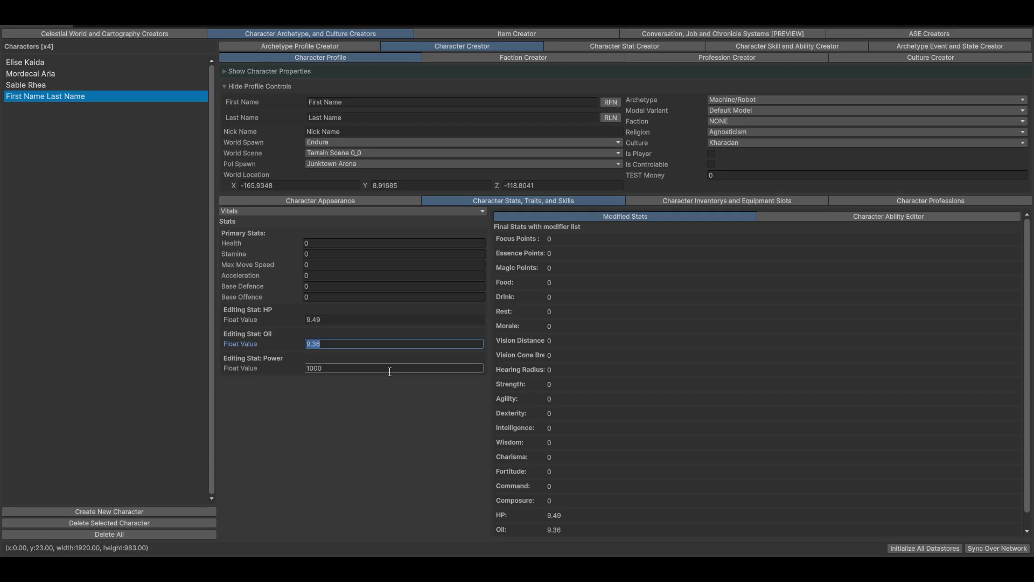
pyautogui.write('100')
pyautogui.hotkey('shift', 'Tab')
pyautogui.write('10000')
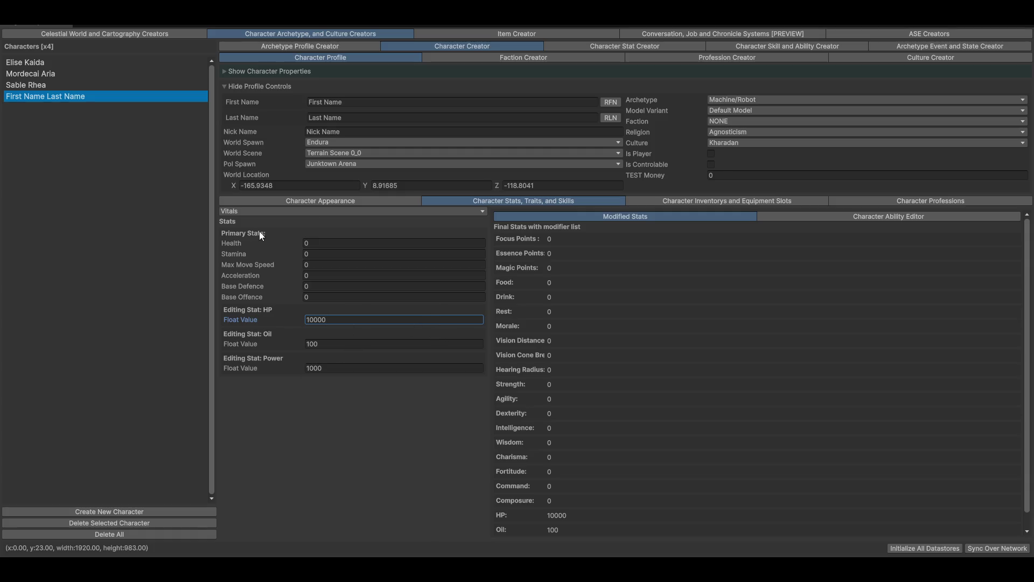
# Replace the Power value with 1000 and show the inventory and equipment slots.
pyautogui.moveTo(267, 241)
pyautogui.mouseDown()
pyautogui.moveTo(438, 254)
pyautogui.moveTo(344, 241)
pyautogui.moveTo(233, 257)
pyautogui.mouseUp()
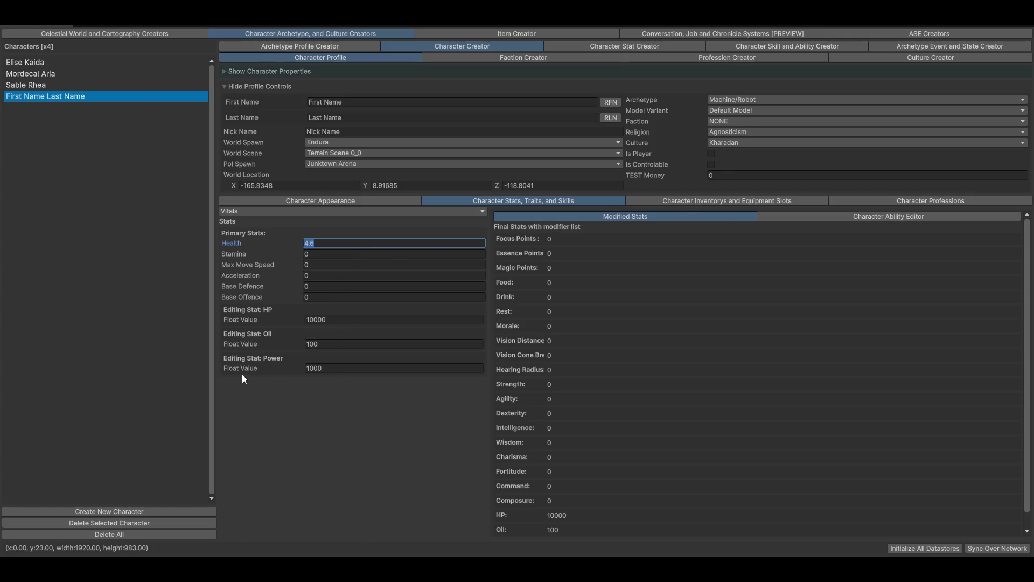
pyautogui.moveTo(257, 367); pyautogui.dragTo(319, 369)
pyautogui.doubleClick(371, 365)
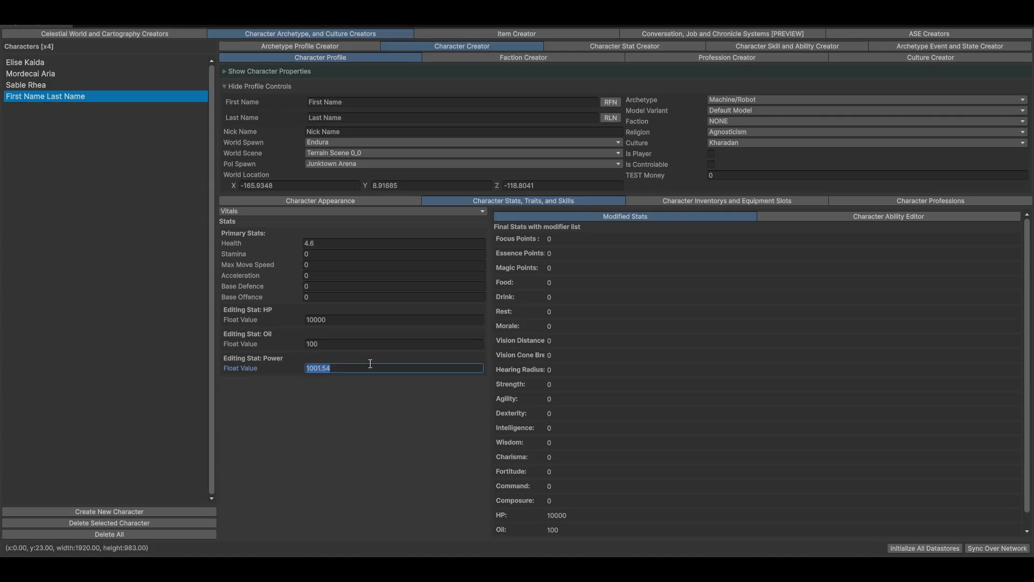
pyautogui.write('1000')
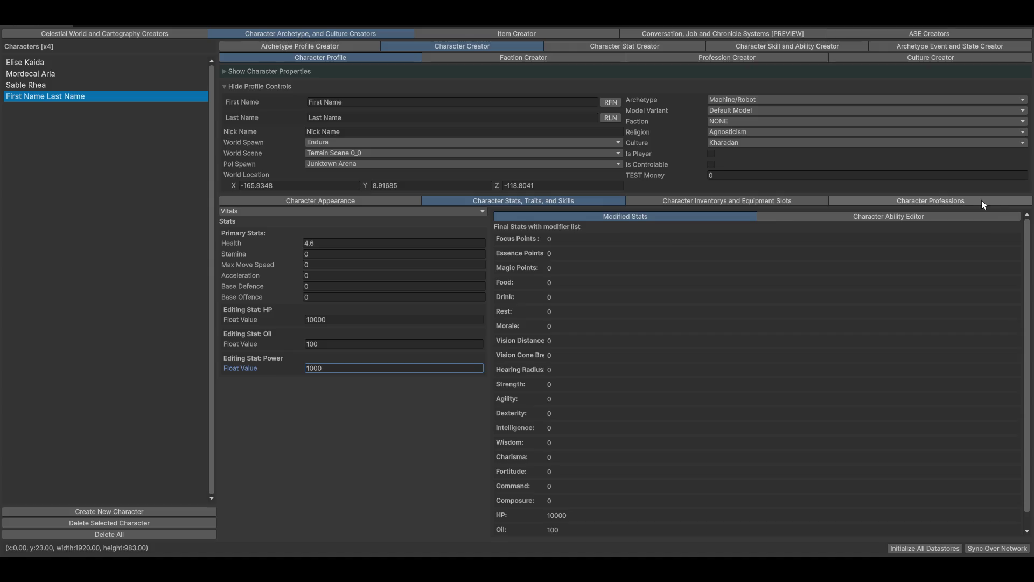
pyautogui.click(746, 201)
# Switch the panel to Contacts, load the first character, and set the contact's Respect to 0.
pyautogui.click(232, 210)
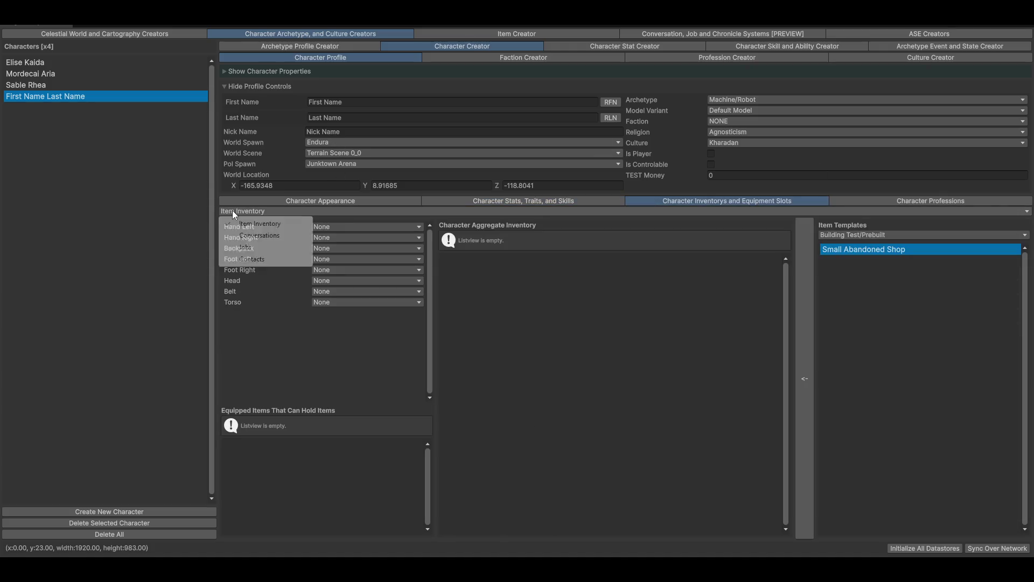
pyautogui.click(257, 259)
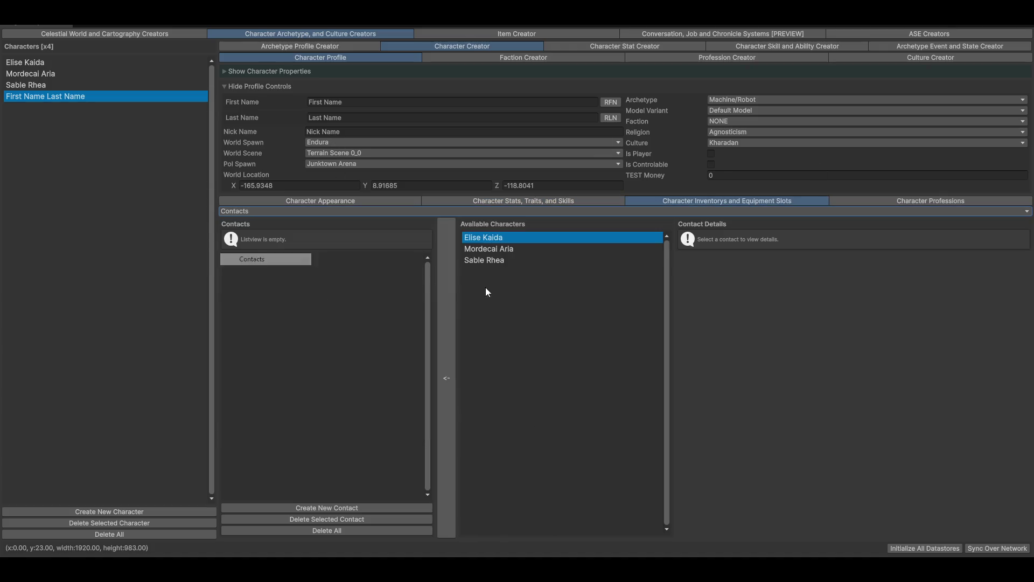
pyautogui.click(44, 62)
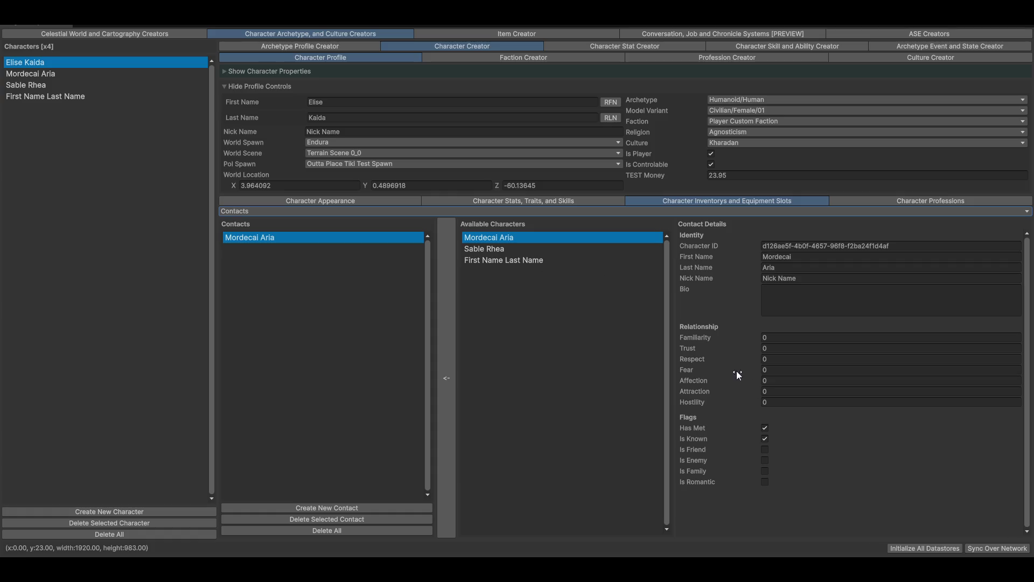
pyautogui.moveTo(733, 361); pyautogui.dragTo(697, 354)
pyautogui.doubleClick(786, 358)
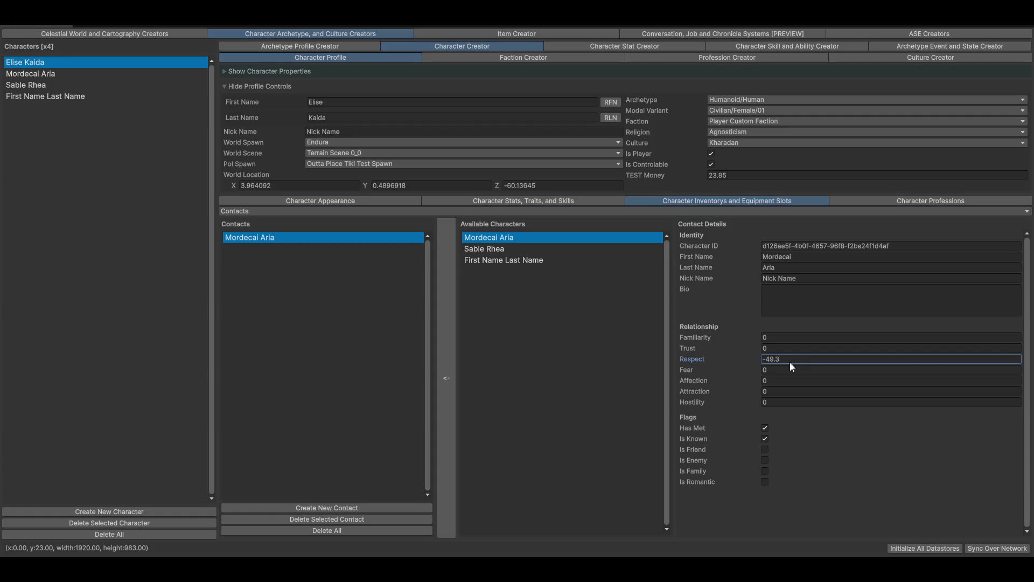
pyautogui.write('0')
# Open the Conversation Editor from the conversation, job and chronicle systems.
pyautogui.click(684, 34)
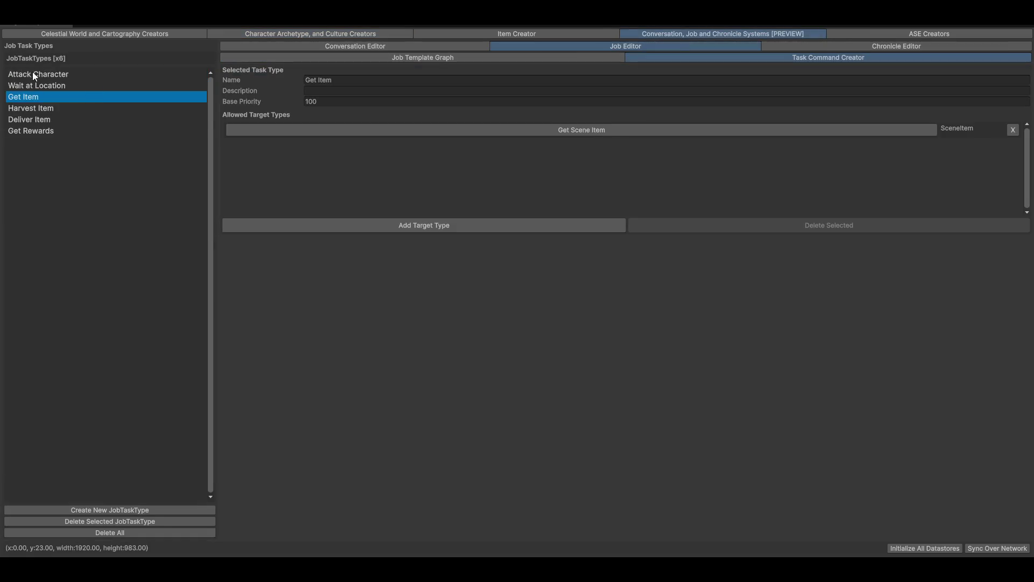
pyautogui.click(426, 57)
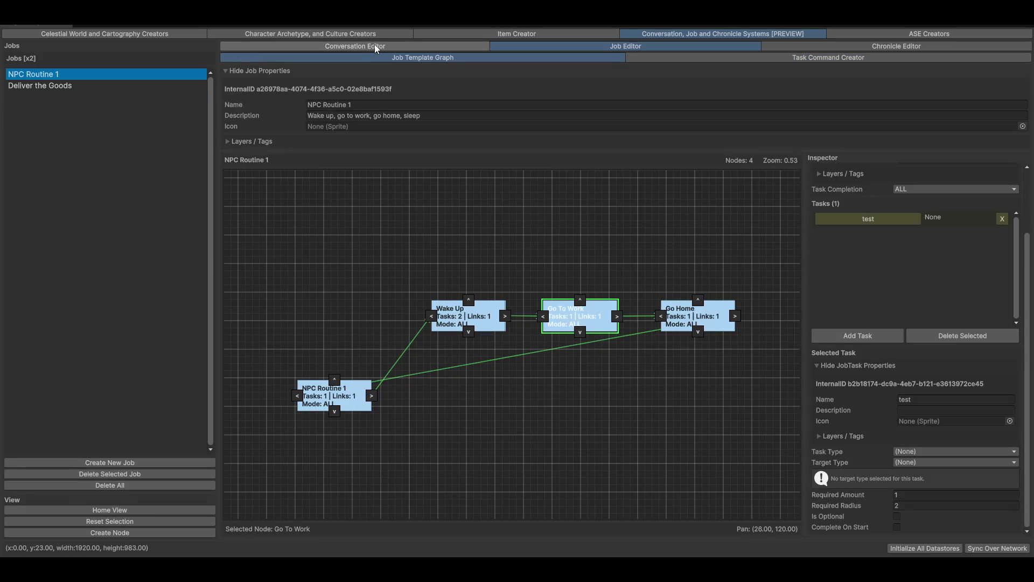
pyautogui.click(375, 48)
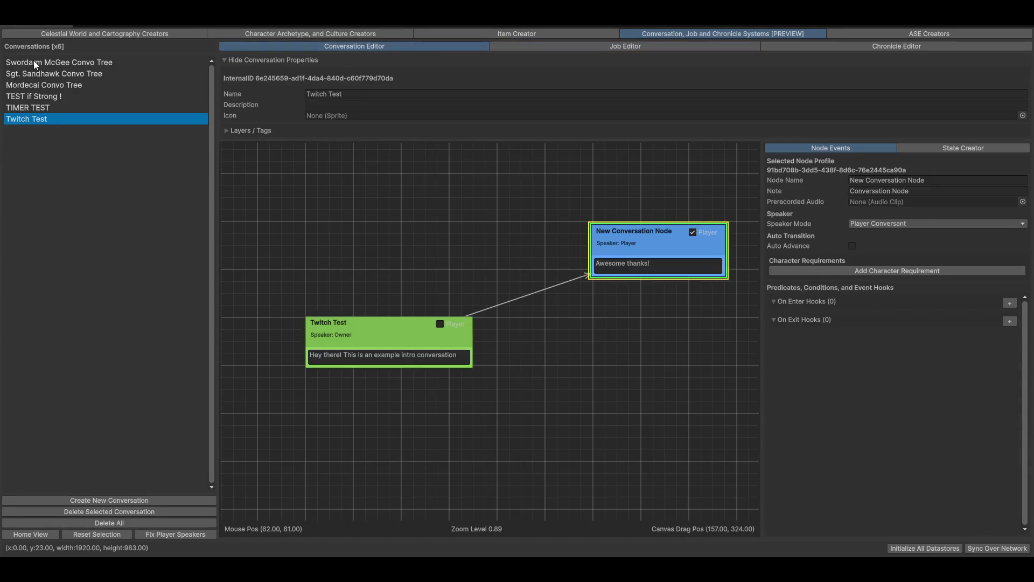
pyautogui.click(46, 72)
# Open the third conversation tree and select the middle Owner node to show its hooks.
pyautogui.scroll(-5, 461, 356)
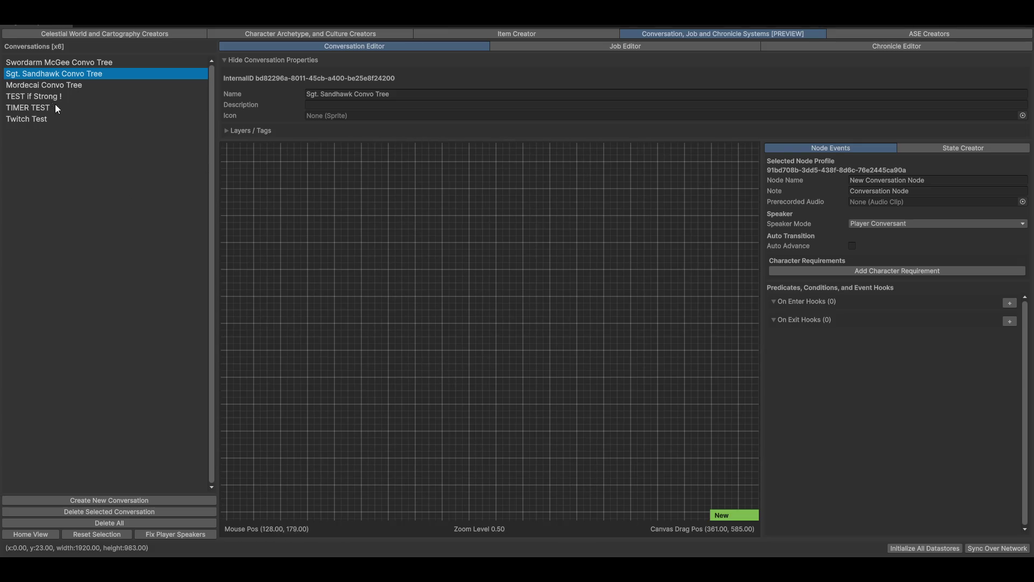
pyautogui.click(44, 86)
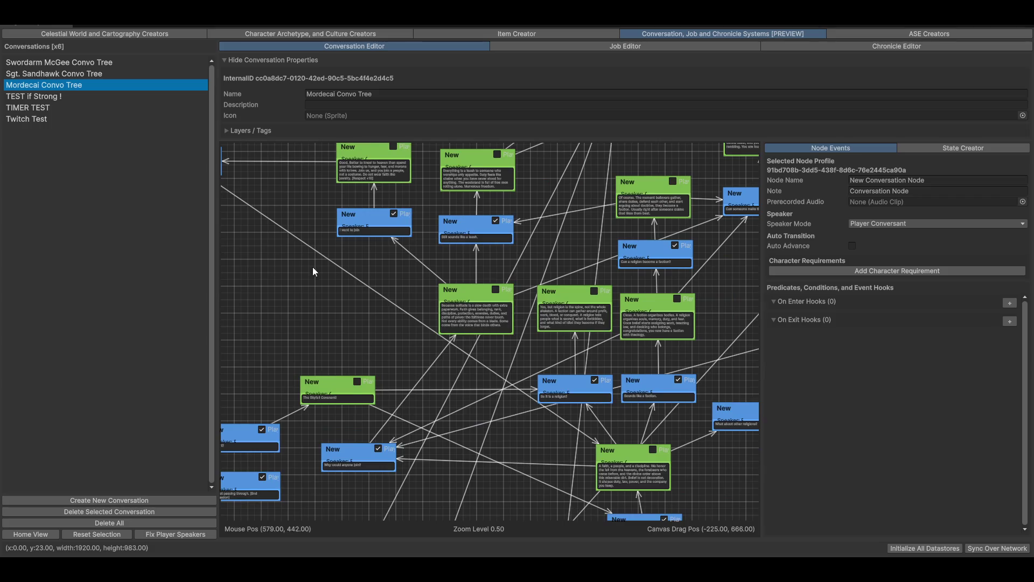
pyautogui.scroll(3, 388, 282)
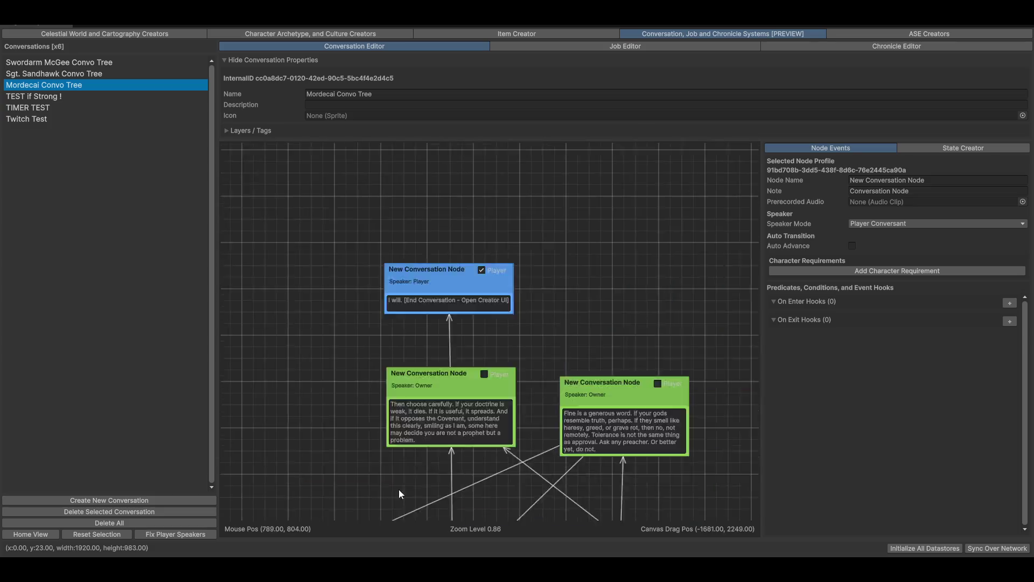
pyautogui.click(399, 251)
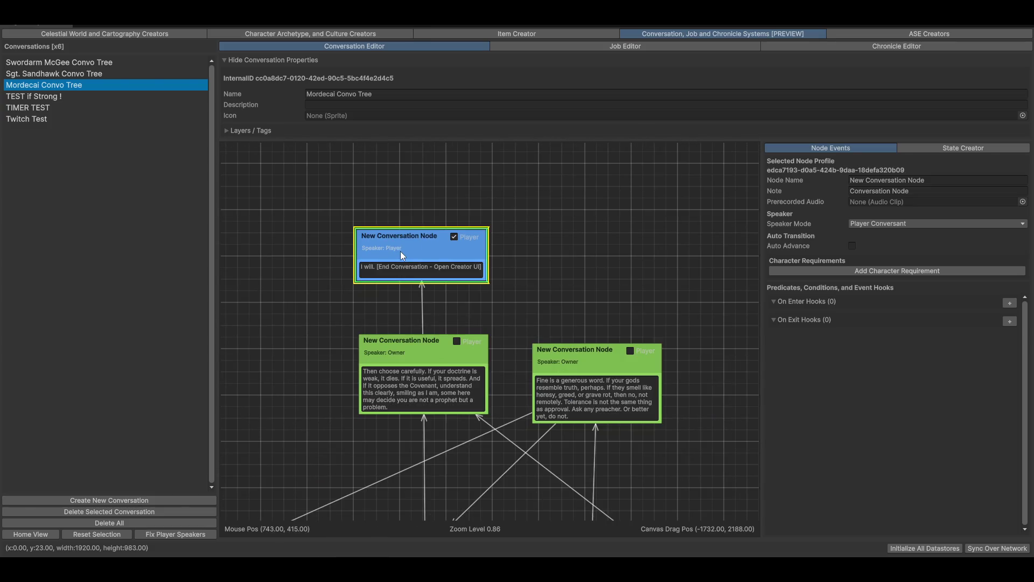
pyautogui.click(417, 363)
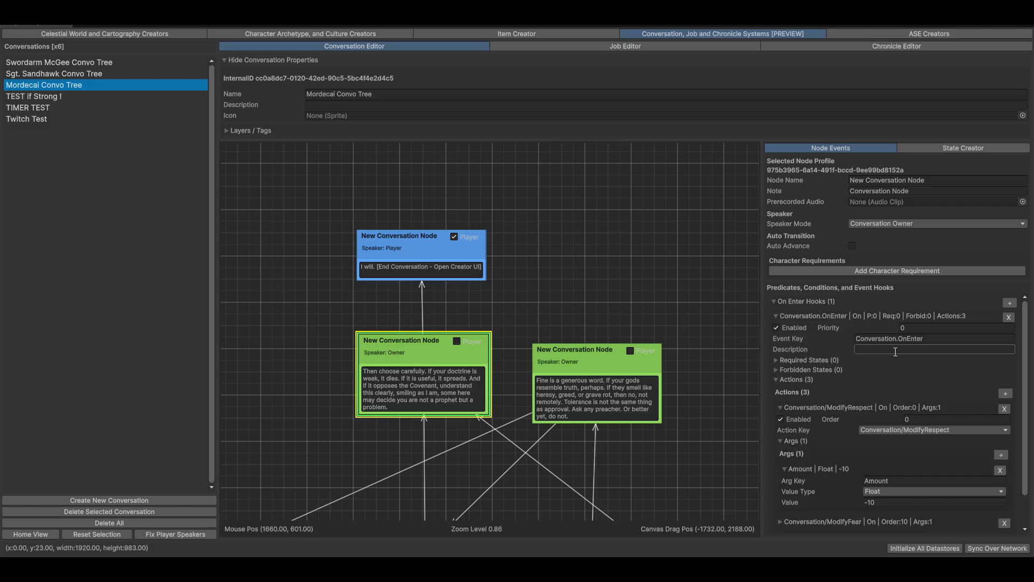
pyautogui.scroll(-1, 662, 463)
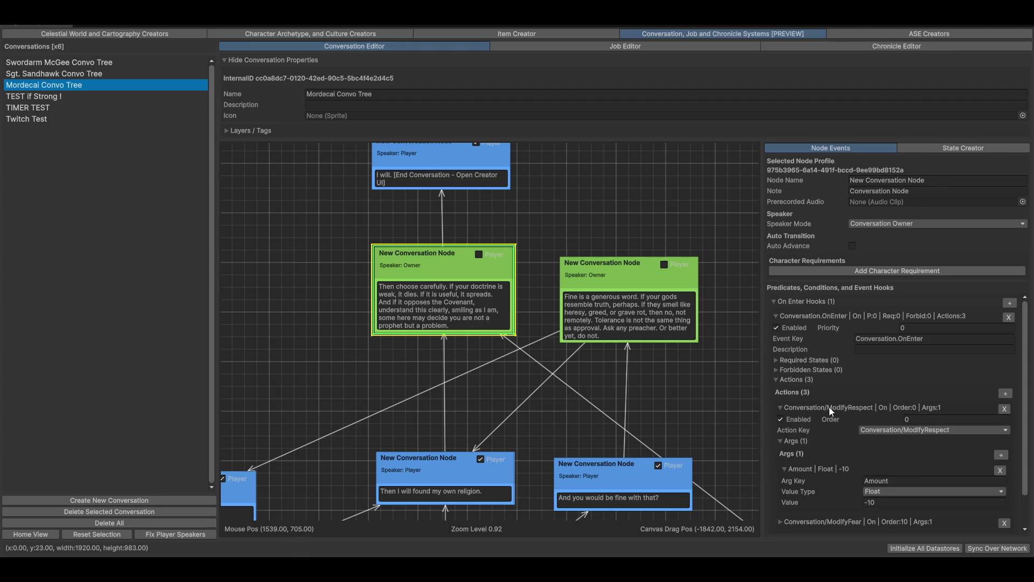
# Expand the Conversation.OnEnter hook and the ModifyFear and ModifyHostility action details.
pyautogui.click(793, 317)
pyautogui.click(820, 316)
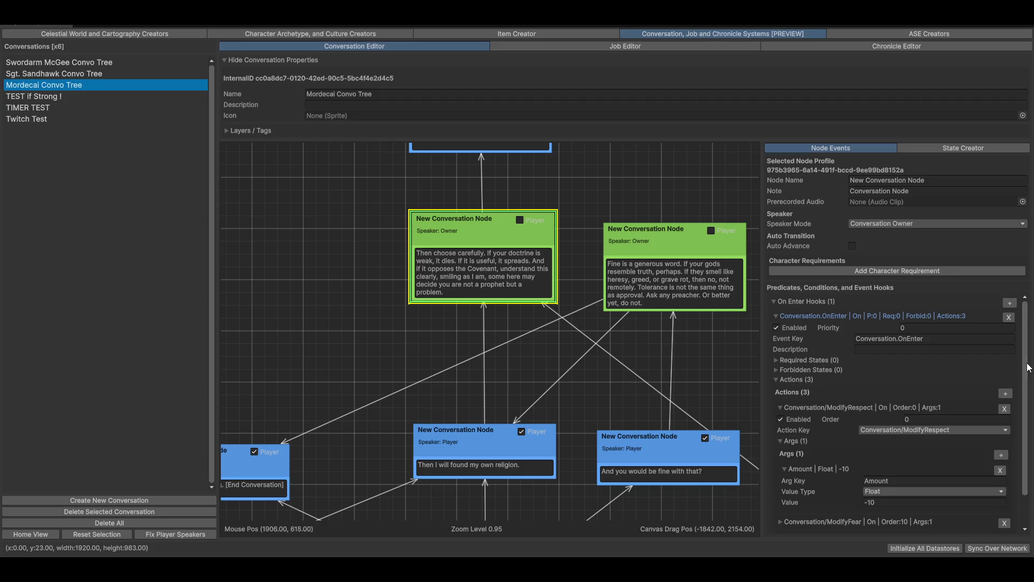
pyautogui.scroll(-3, 1028, 364)
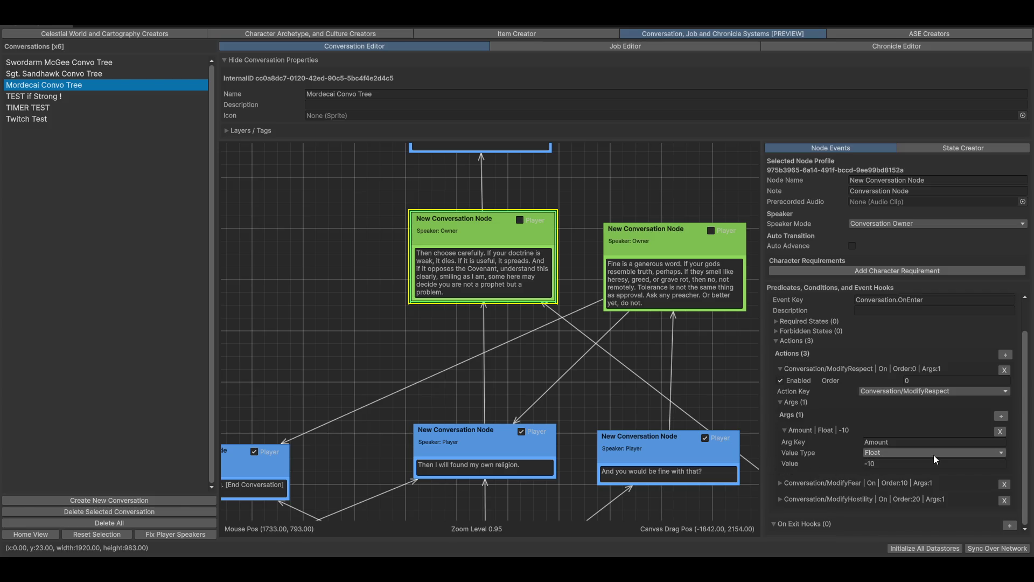
pyautogui.click(818, 484)
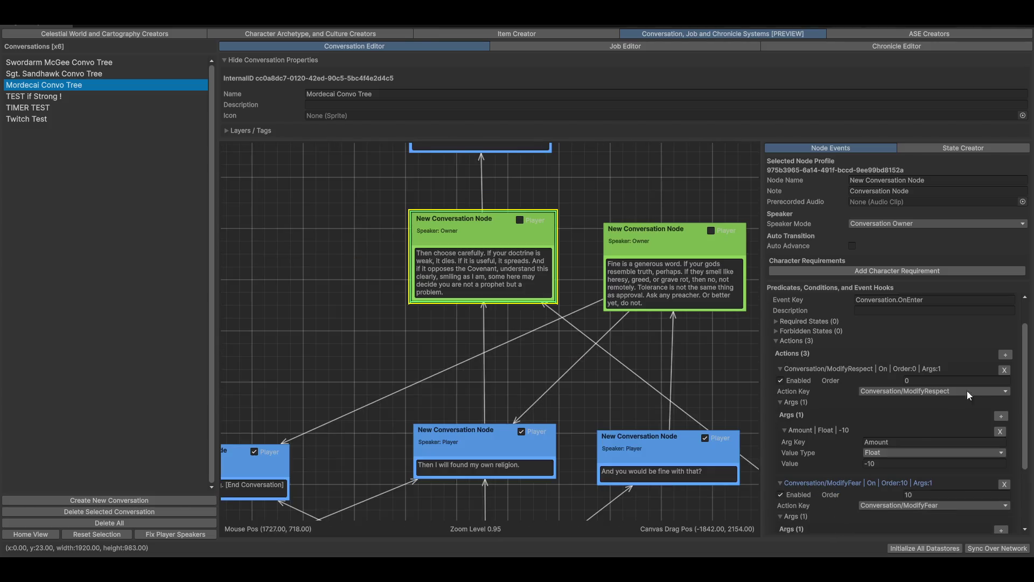
pyautogui.scroll(-3, 862, 475)
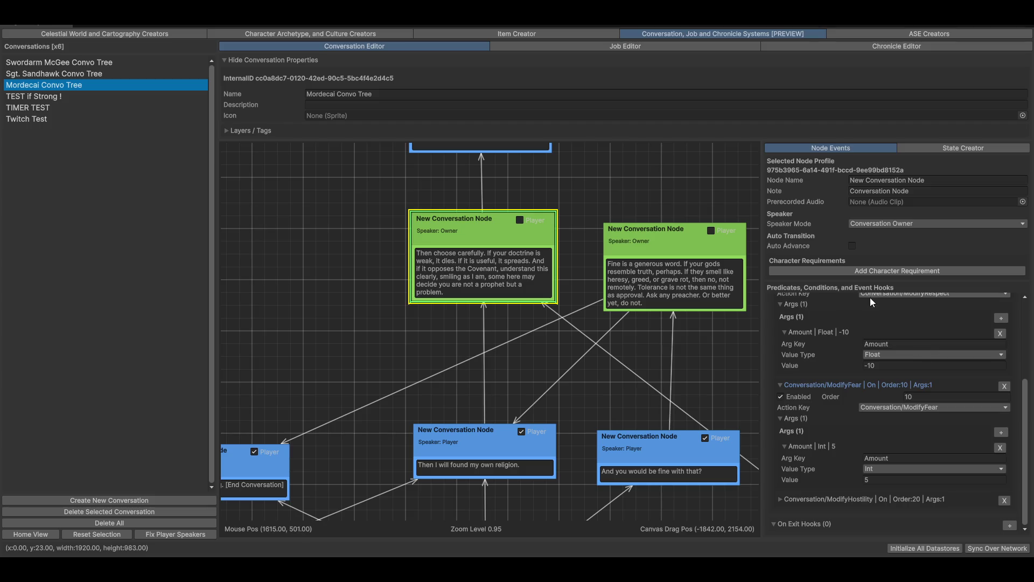
pyautogui.click(812, 499)
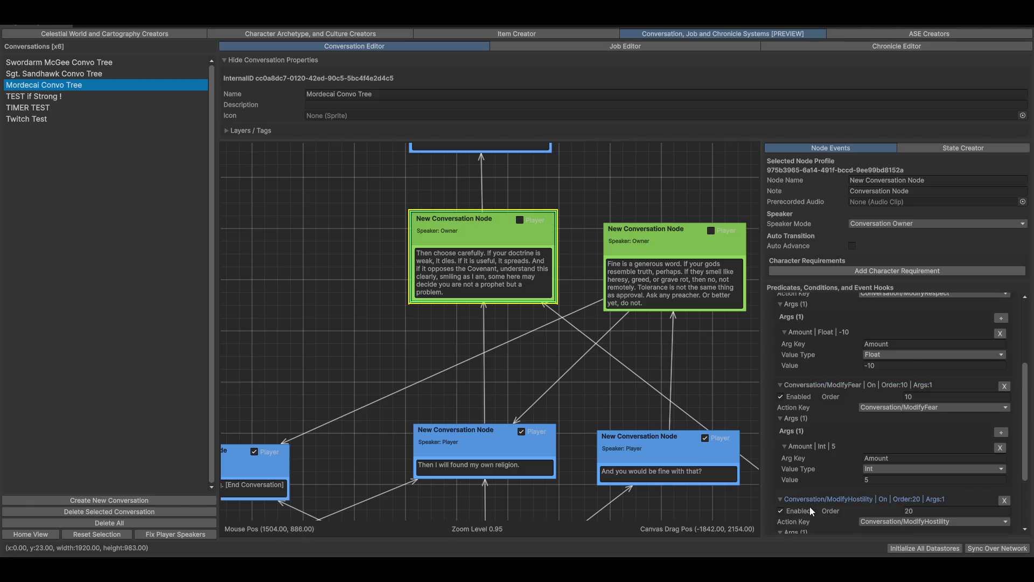
pyautogui.scroll(-3, 1025, 393)
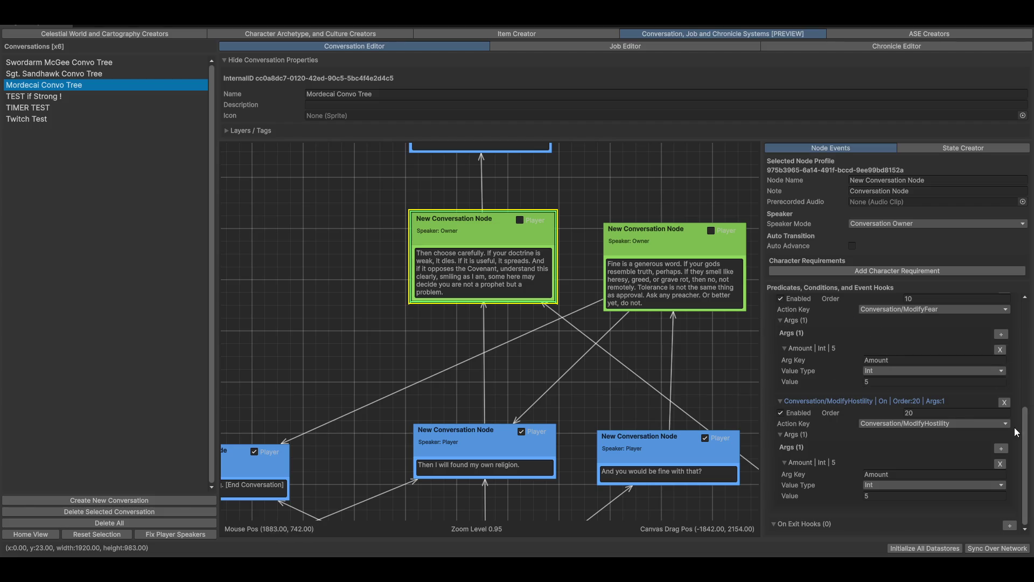
# Change ModifyRespect's amount to an Int value of -10.
pyautogui.moveTo(1028, 434); pyautogui.dragTo(1026, 377)
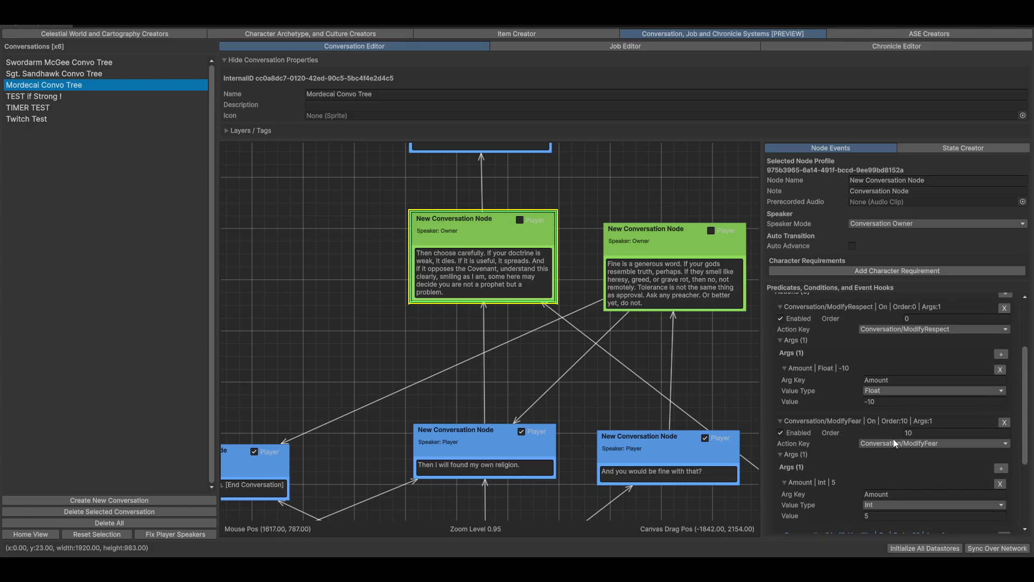
pyautogui.click(907, 388)
pyautogui.click(907, 399)
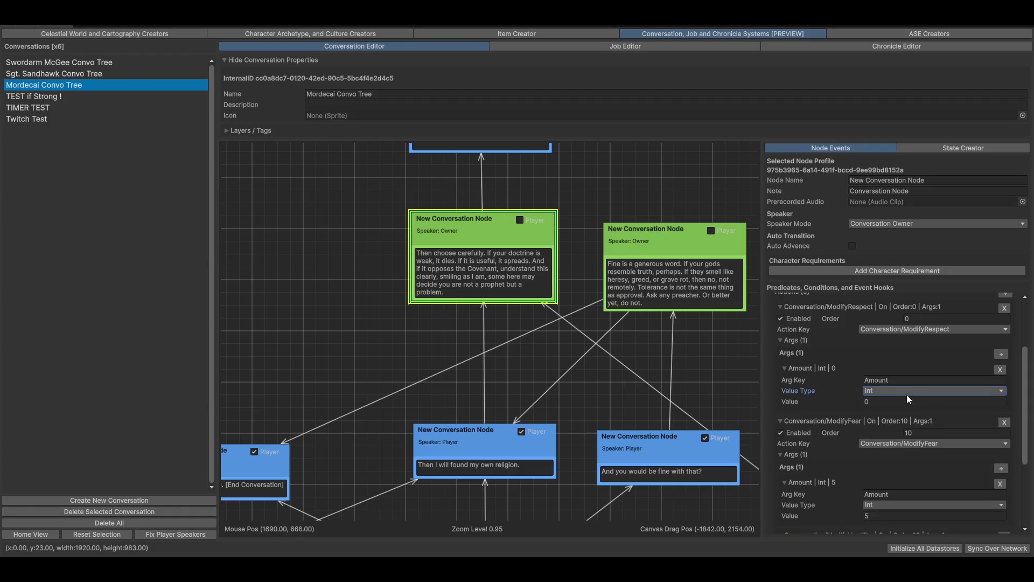
pyautogui.click(891, 403)
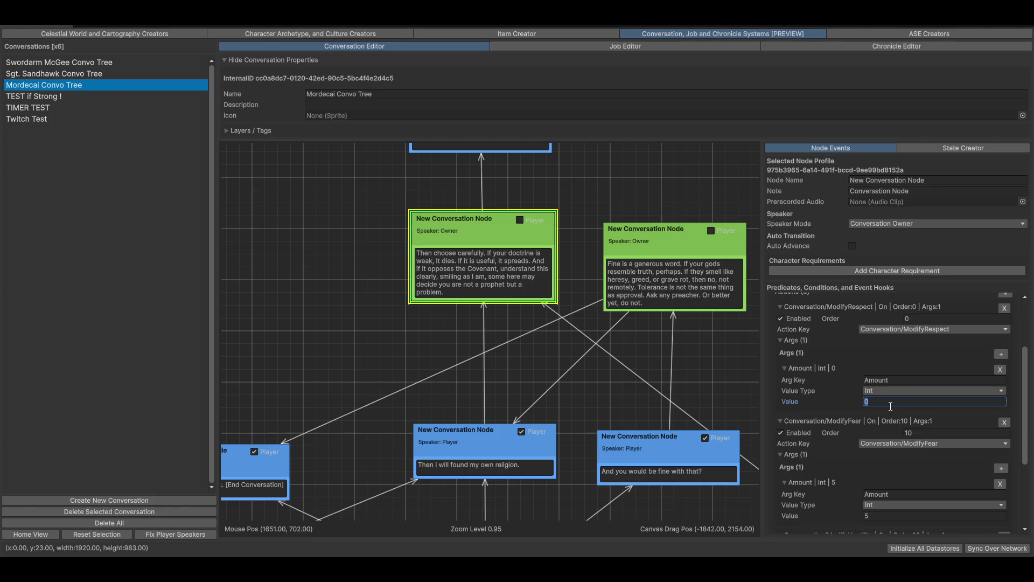
pyautogui.write('-10')
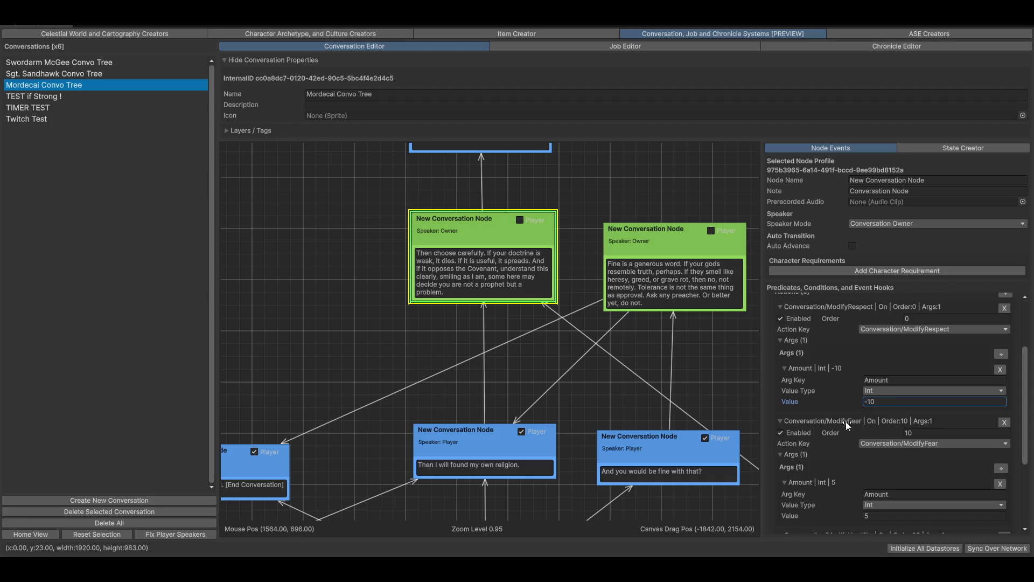
pyautogui.moveTo(436, 435); pyautogui.dragTo(523, 266)
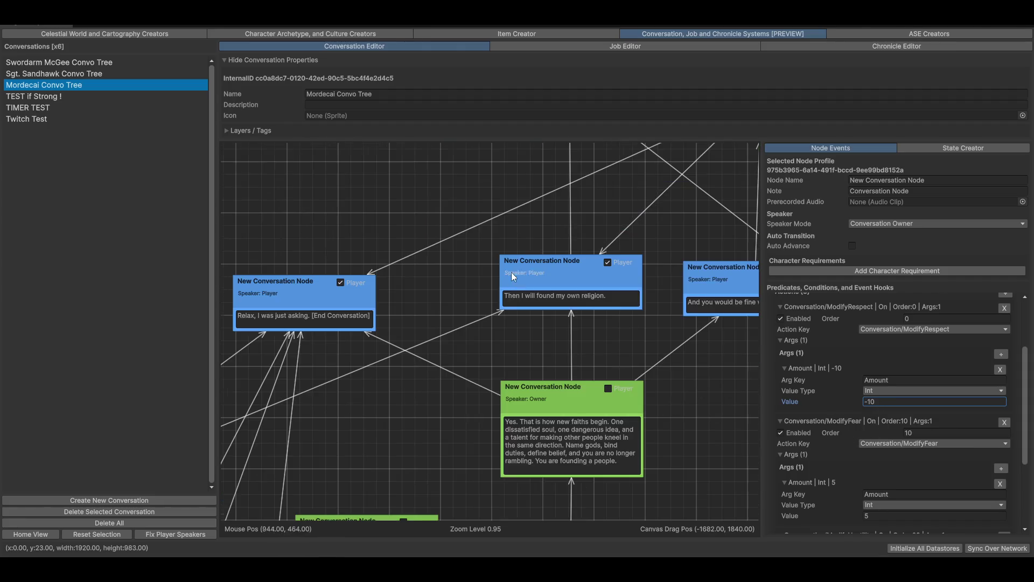
# Pan and zoom across the conversation graph's dialogue nodes, then return to the character creator.
pyautogui.moveTo(377, 315); pyautogui.dragTo(320, 483)
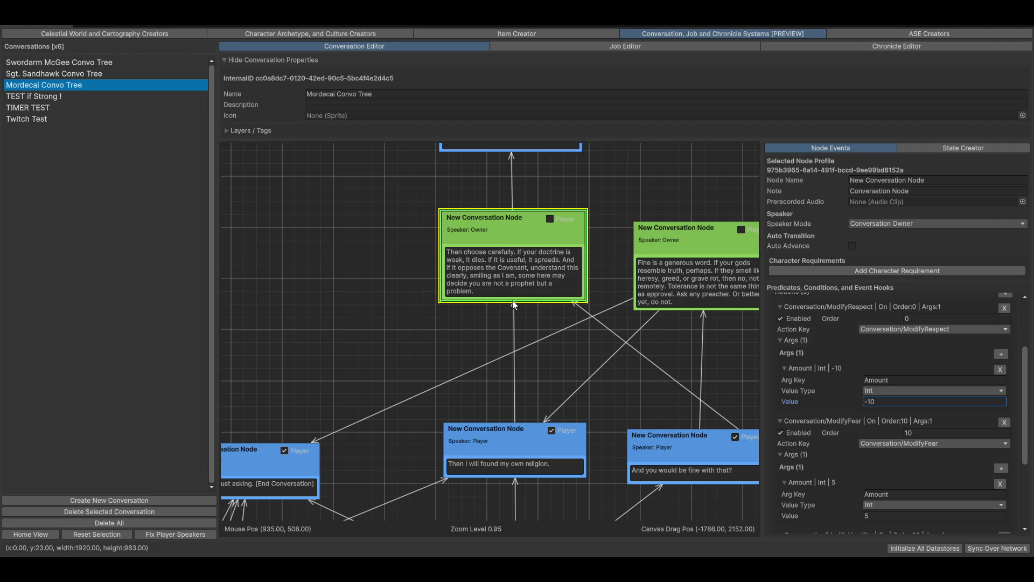
pyautogui.moveTo(499, 334); pyautogui.dragTo(493, 339)
pyautogui.scroll(-5, 457, 292)
pyautogui.scroll(3, 503, 293)
pyautogui.scroll(1, 512, 321)
pyautogui.scroll(-2, 511, 324)
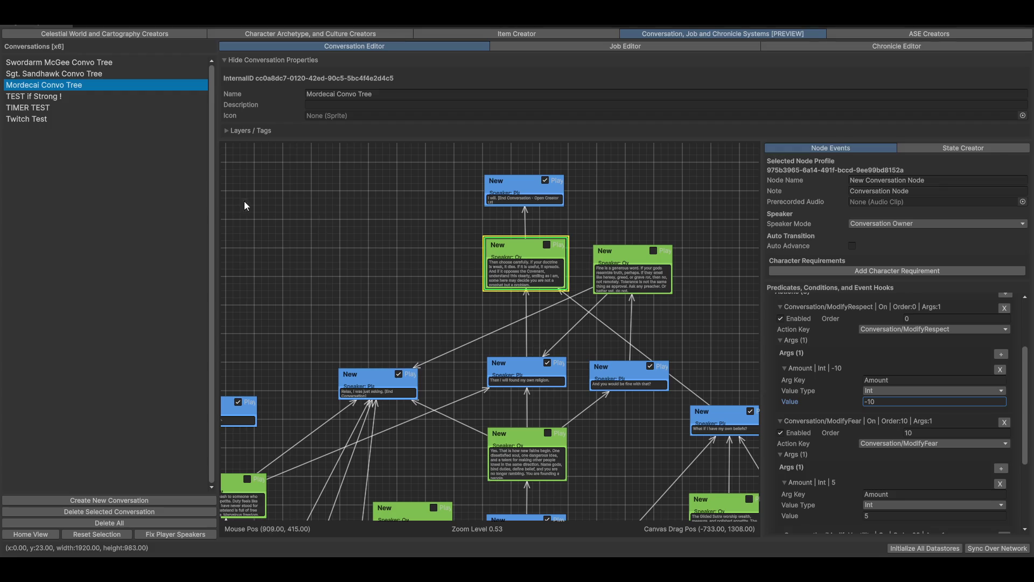
pyautogui.scroll(3, 516, 371)
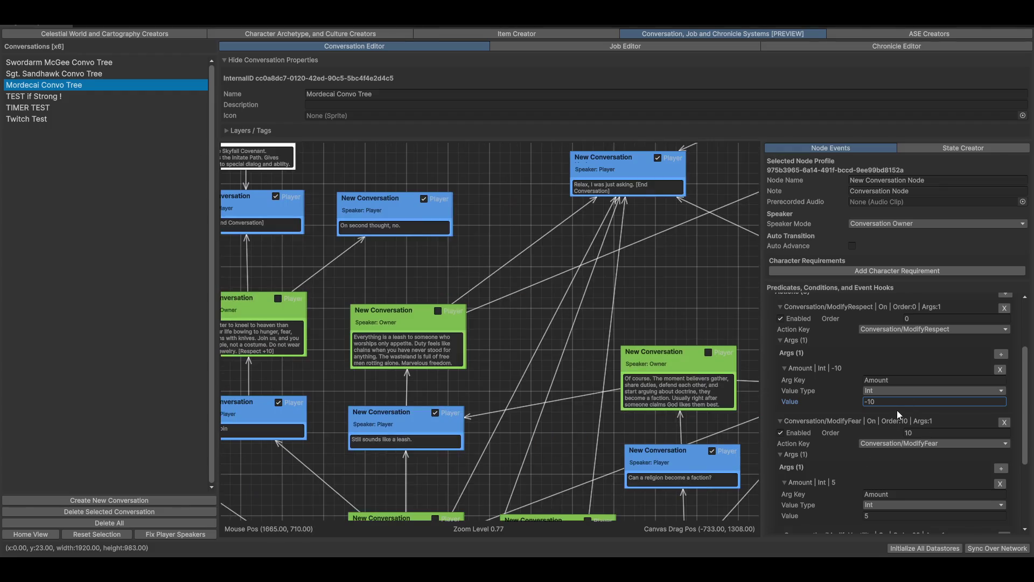
pyautogui.scroll(-2, 516, 367)
pyautogui.moveTo(519, 346); pyautogui.dragTo(445, 467)
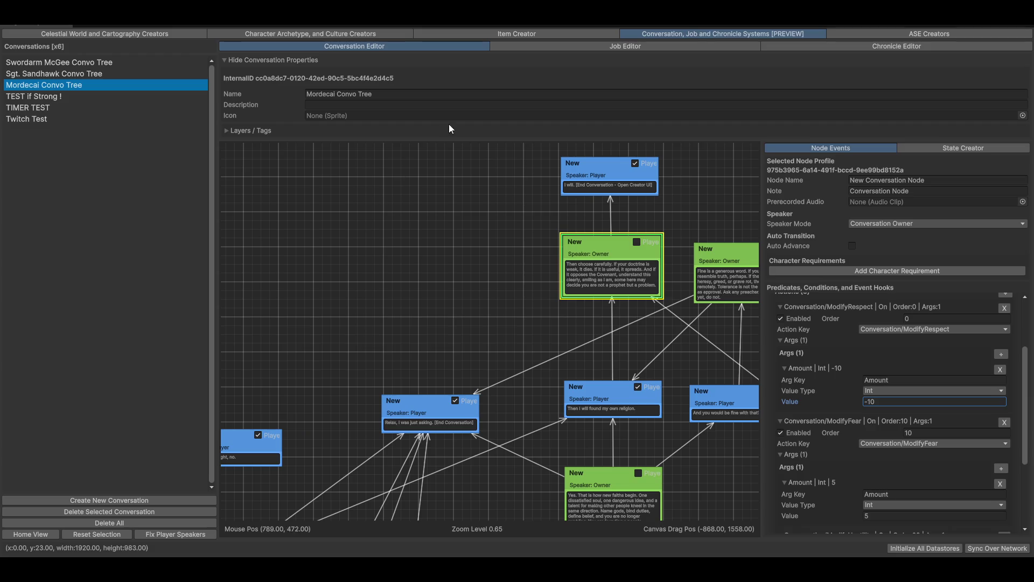
pyautogui.click(380, 34)
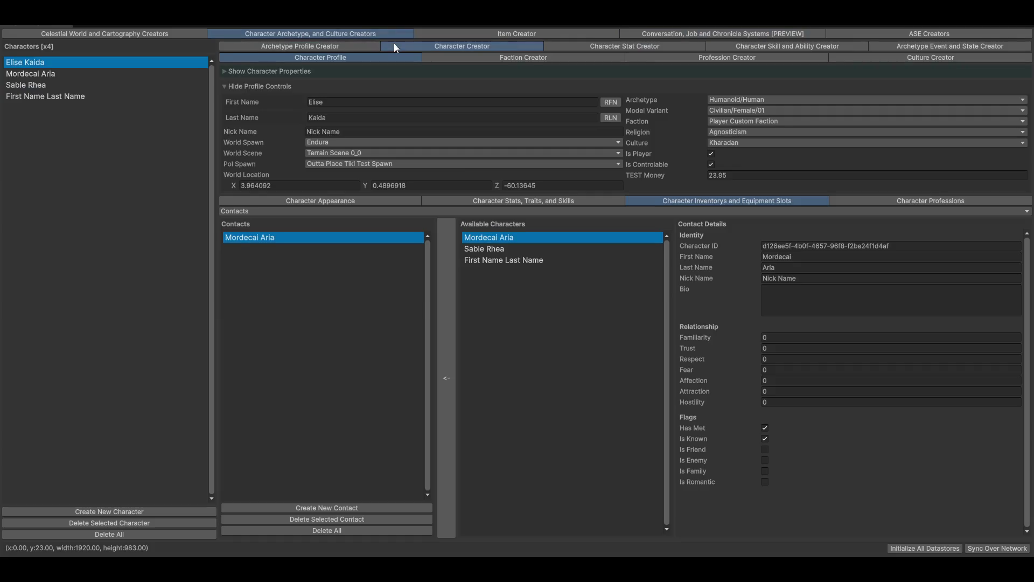
# Tour the Stats, Appearance, world Item Manager and Cartography views, ending on the conversation editor.
pyautogui.click(525, 203)
pyautogui.click(294, 198)
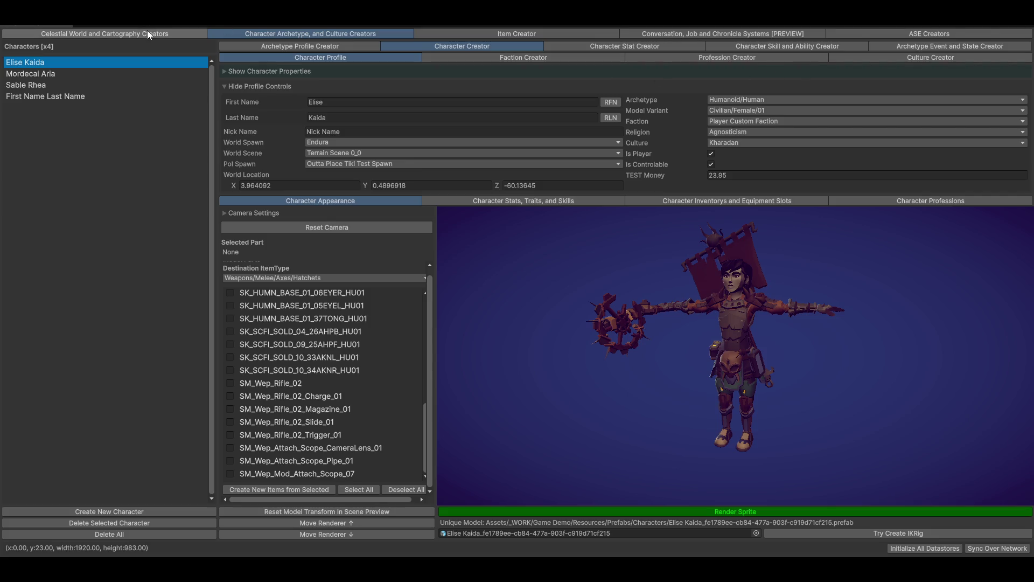
pyautogui.click(105, 33)
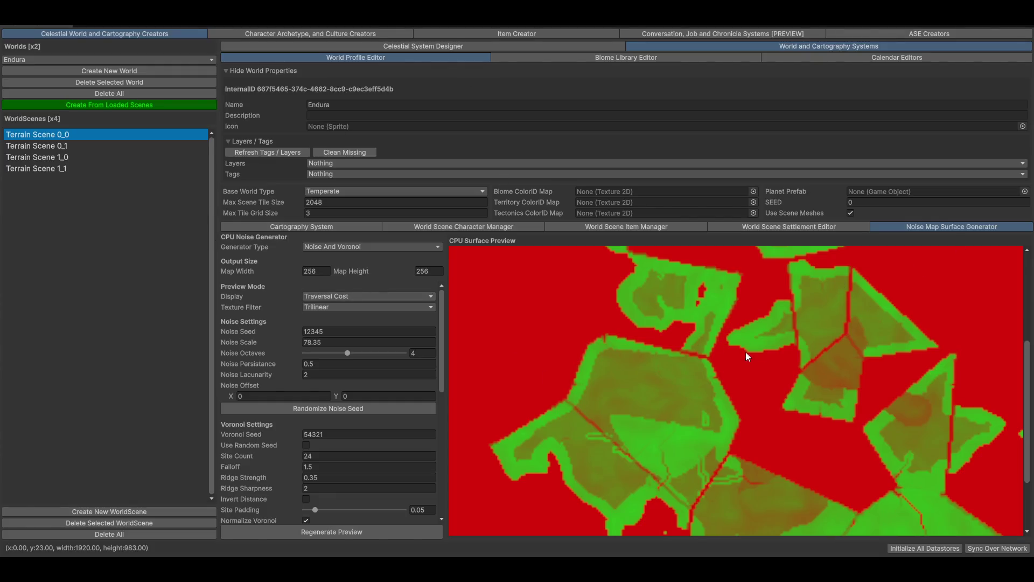
pyautogui.click(613, 227)
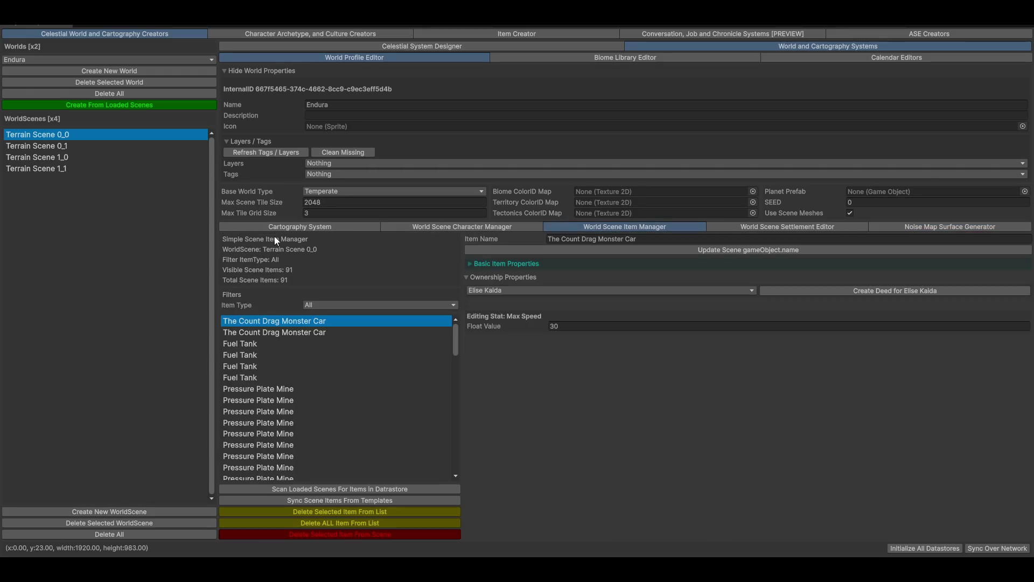
pyautogui.click(271, 227)
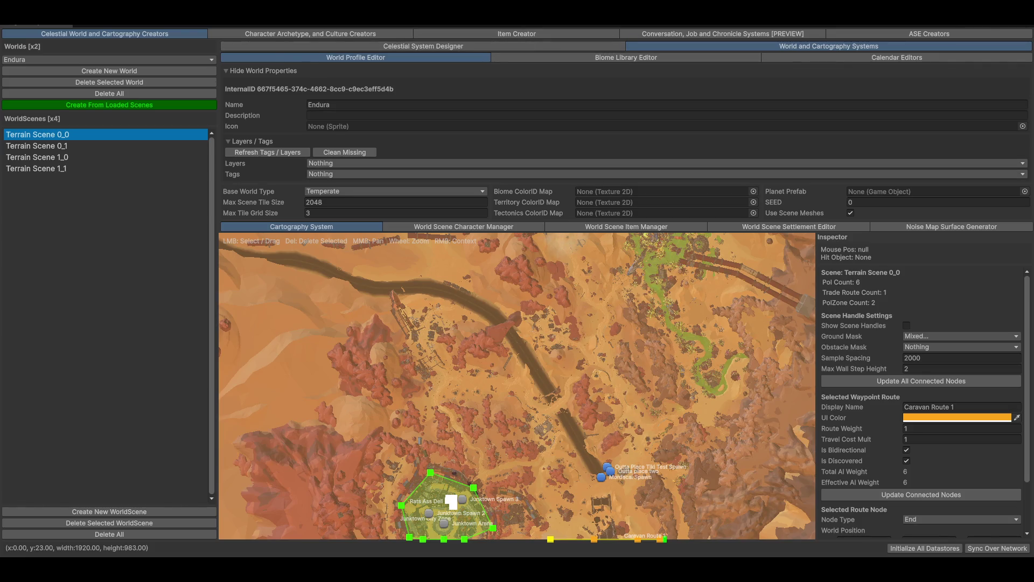
pyautogui.click(248, 34)
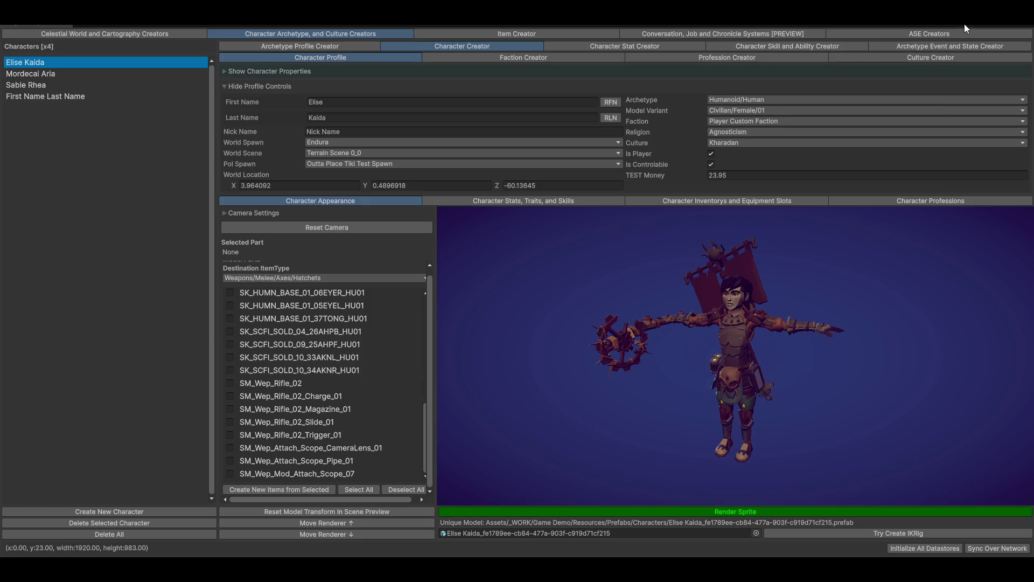
pyautogui.click(683, 34)
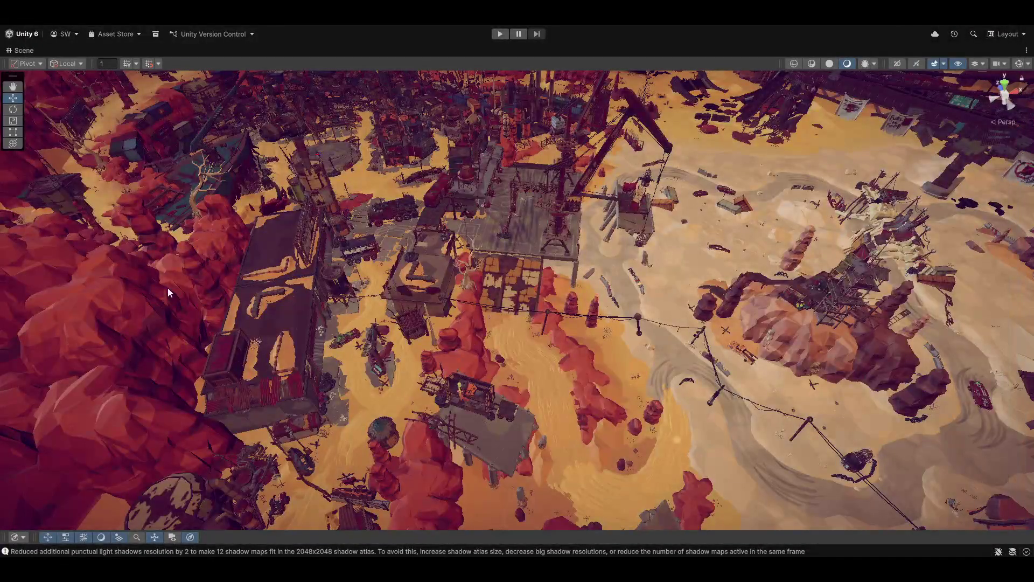
# Orbit to a low desert view and restore the full editor layout with Shift+Space.
pyautogui.moveTo(567, 306)
pyautogui.mouseDown()
pyautogui.moveTo(584, 303)
pyautogui.moveTo(444, 294)
pyautogui.moveTo(323, 246)
pyautogui.moveTo(297, 288)
pyautogui.moveTo(256, 291)
pyautogui.moveTo(260, 282)
pyautogui.moveTo(120, 221)
pyautogui.moveTo(978, 257)
pyautogui.moveTo(714, 246)
pyautogui.moveTo(717, 300)
pyautogui.mouseUp()
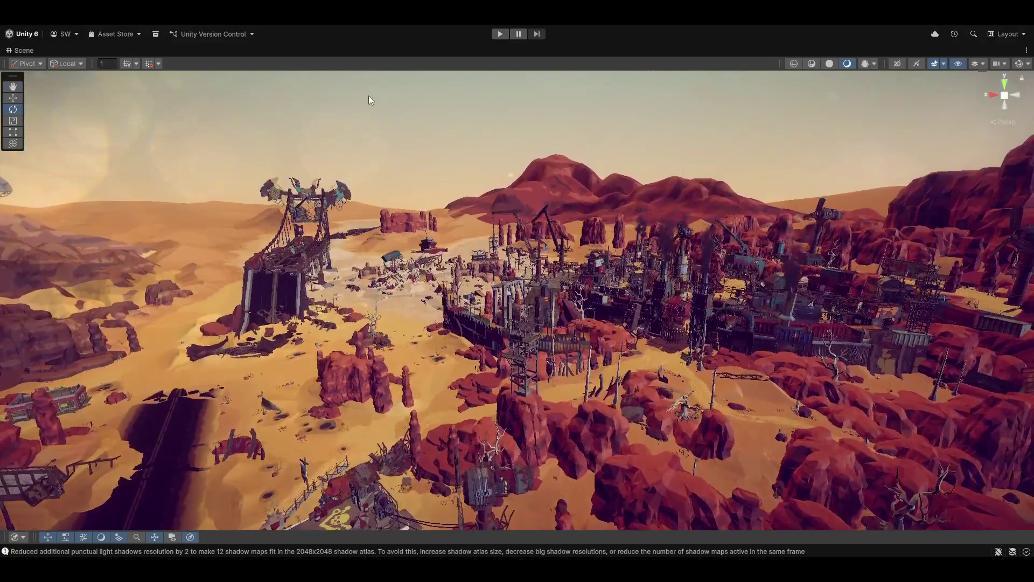
pyautogui.hotkey('shift', 'space')
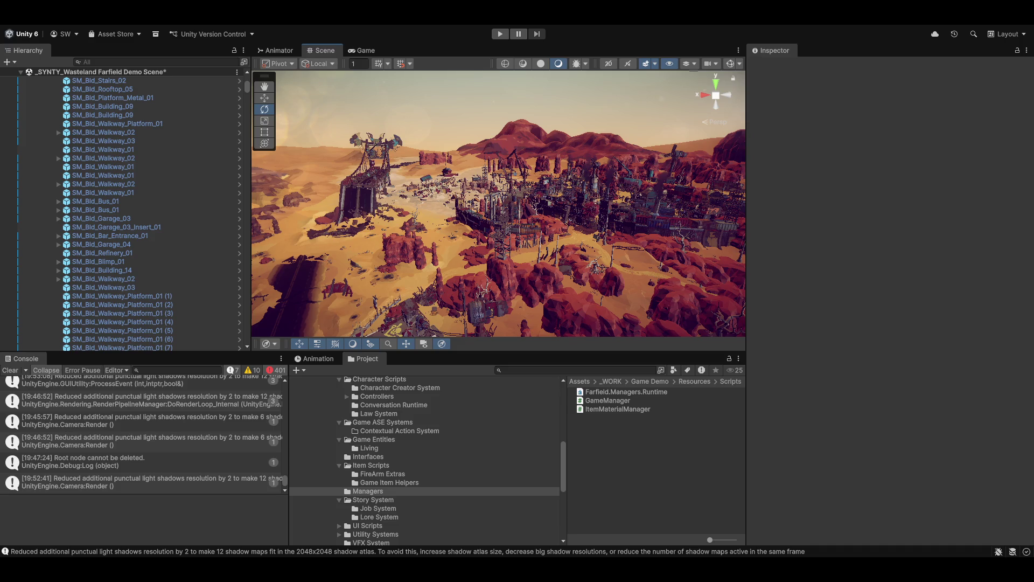
# Orbit the scene camera over the red rocks, dunes and tower, then show the custom tools menu.
pyautogui.moveTo(528, 226)
pyautogui.mouseDown()
pyautogui.moveTo(557, 219)
pyautogui.moveTo(470, 166)
pyautogui.moveTo(607, 251)
pyautogui.moveTo(455, 189)
pyautogui.mouseUp()
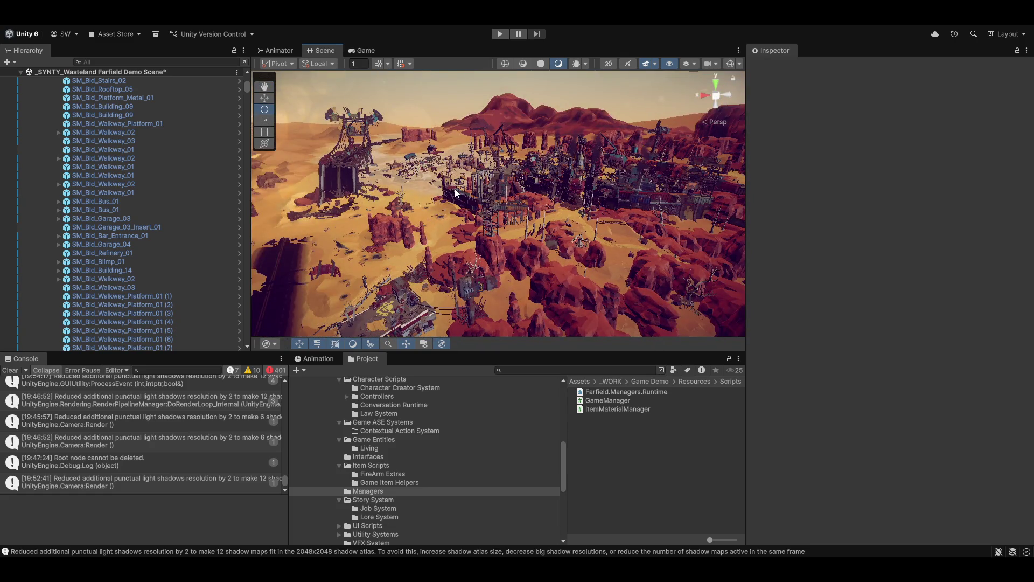
pyautogui.moveTo(498, 230)
pyautogui.mouseDown()
pyautogui.moveTo(441, 217)
pyautogui.moveTo(289, 247)
pyautogui.mouseUp()
pyautogui.moveTo(576, 261)
pyautogui.mouseDown()
pyautogui.moveTo(507, 232)
pyautogui.moveTo(478, 261)
pyautogui.mouseUp()
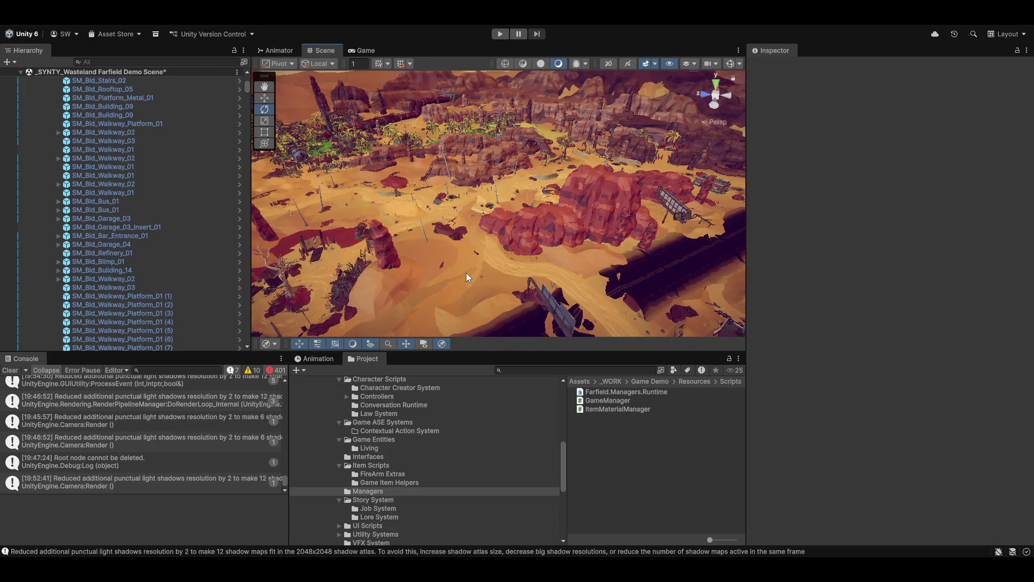
pyautogui.moveTo(497, 224)
pyautogui.mouseDown()
pyautogui.moveTo(453, 217)
pyautogui.moveTo(587, 170)
pyautogui.moveTo(507, 113)
pyautogui.moveTo(483, 195)
pyautogui.moveTo(507, 47)
pyautogui.moveTo(422, 195)
pyautogui.moveTo(465, 206)
pyautogui.moveTo(485, 98)
pyautogui.moveTo(486, 169)
pyautogui.moveTo(405, 144)
pyautogui.mouseUp()
pyautogui.press('e')
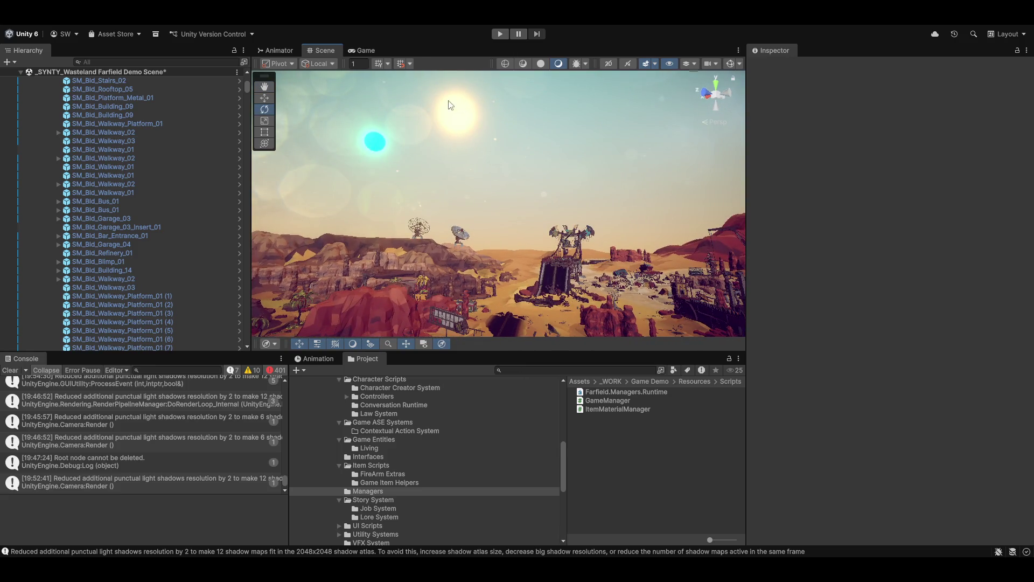
pyautogui.click(346, 19)
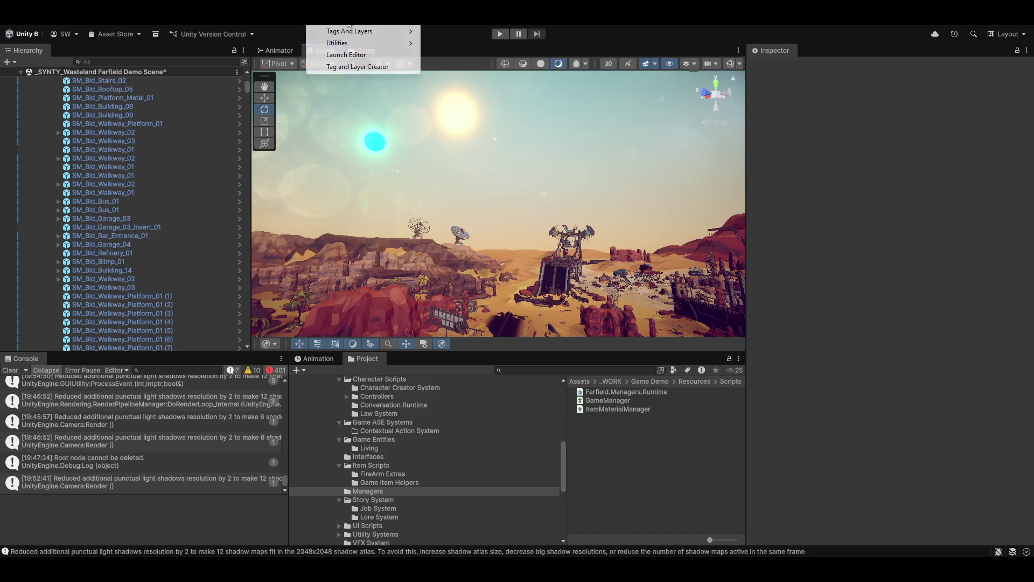
# Launch the custom editor and view the Celestial System Designer in the world and cartography creators.
pyautogui.click(358, 57)
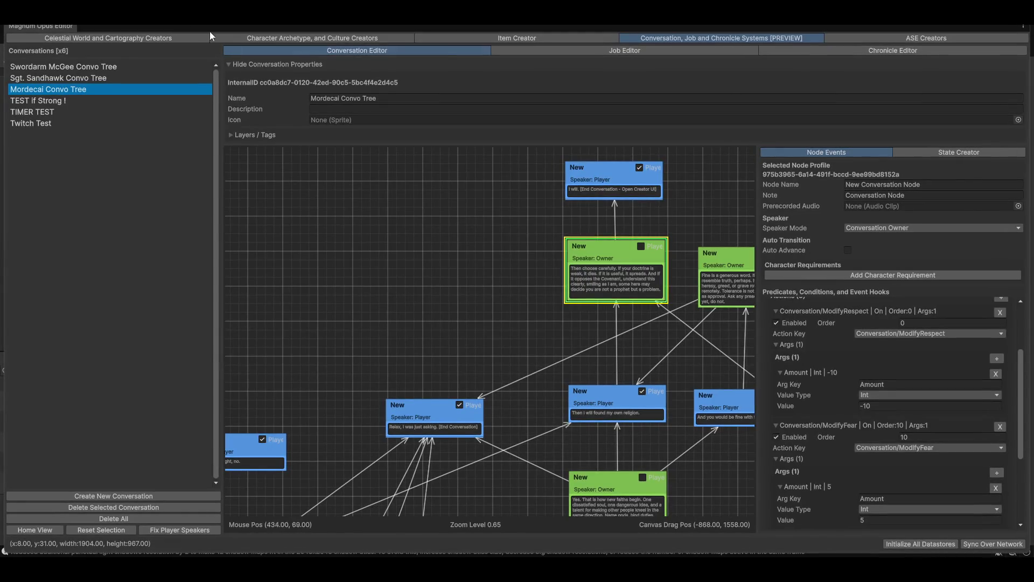
pyautogui.click(107, 38)
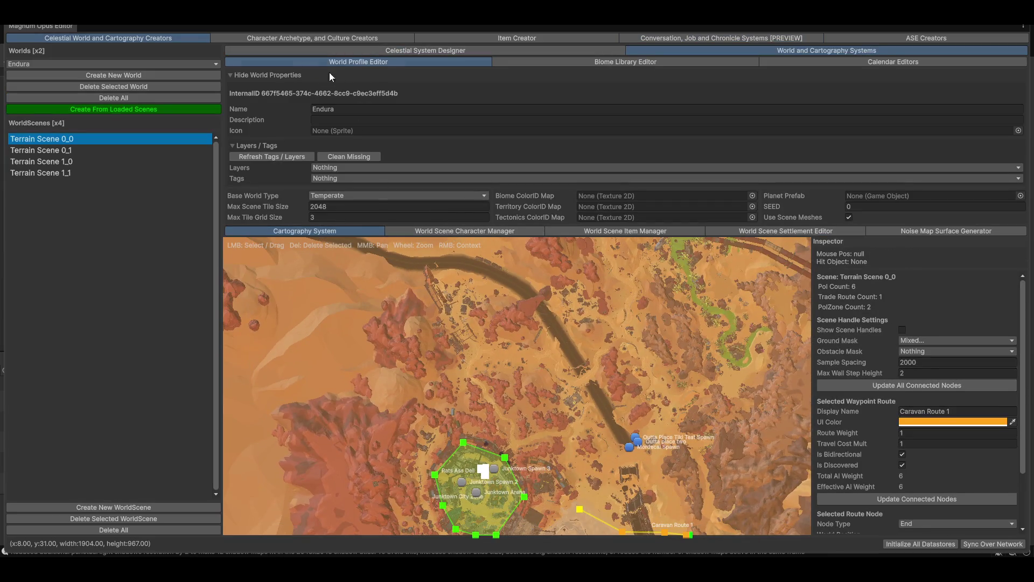
pyautogui.click(335, 50)
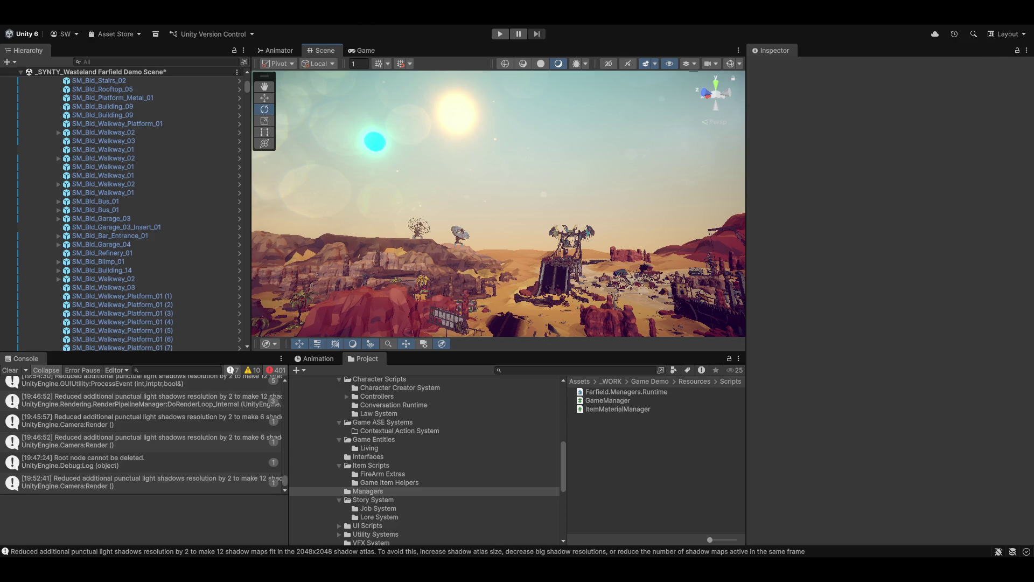
# Collapse the Utetopia_Assets and Apoc Wasteland Environment_Assets groups in the Hierarchy.
pyautogui.scroll(3, 142, 167)
pyautogui.scroll(10, 247, 79)
pyautogui.click(44, 305)
pyautogui.scroll(-5, 127, 318)
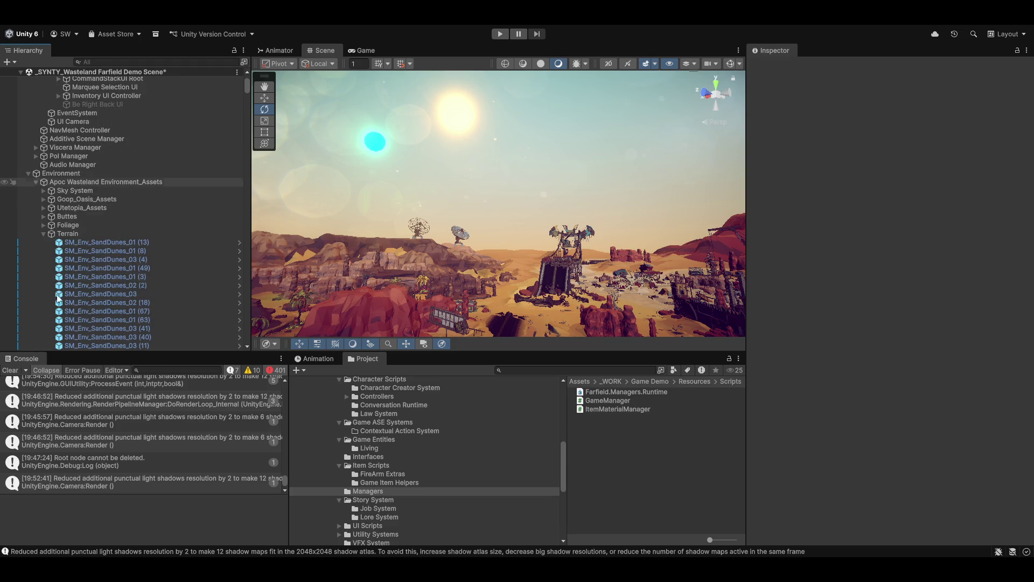
pyautogui.click(36, 182)
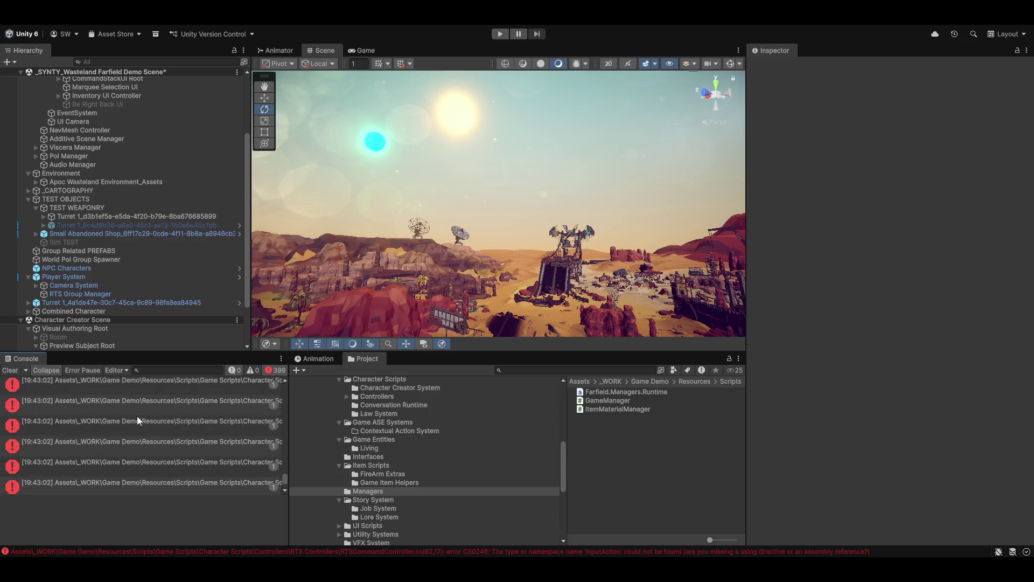
# Open RTSCommandController.cs in the code editor from the first GameItem compile error.
pyautogui.click(96, 386)
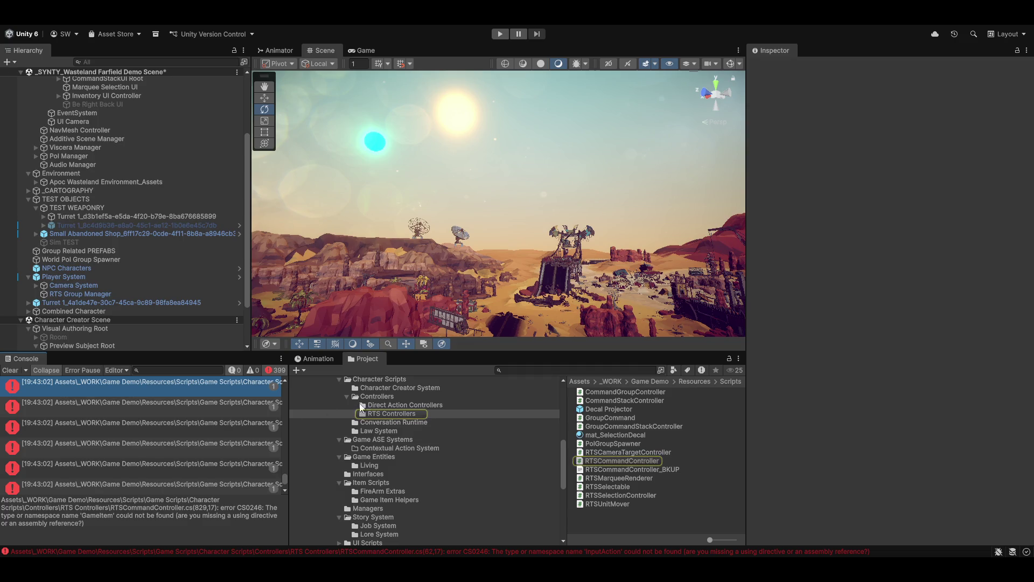
pyautogui.click(162, 388)
pyautogui.doubleClick(162, 389)
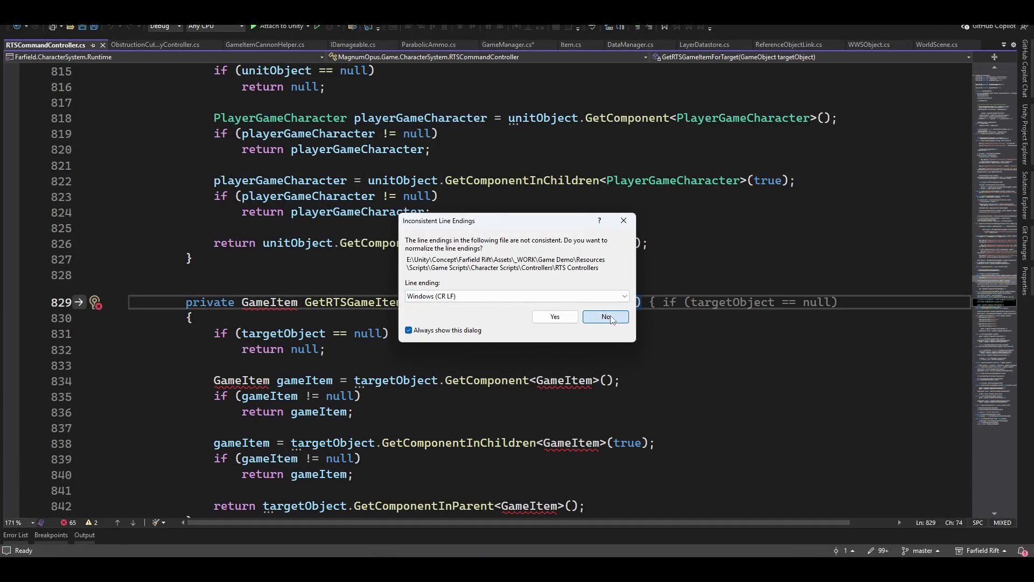
# Dismiss the line-endings prompt for RTSCommandController.cs and switch back to Unity.
pyautogui.click(564, 320)
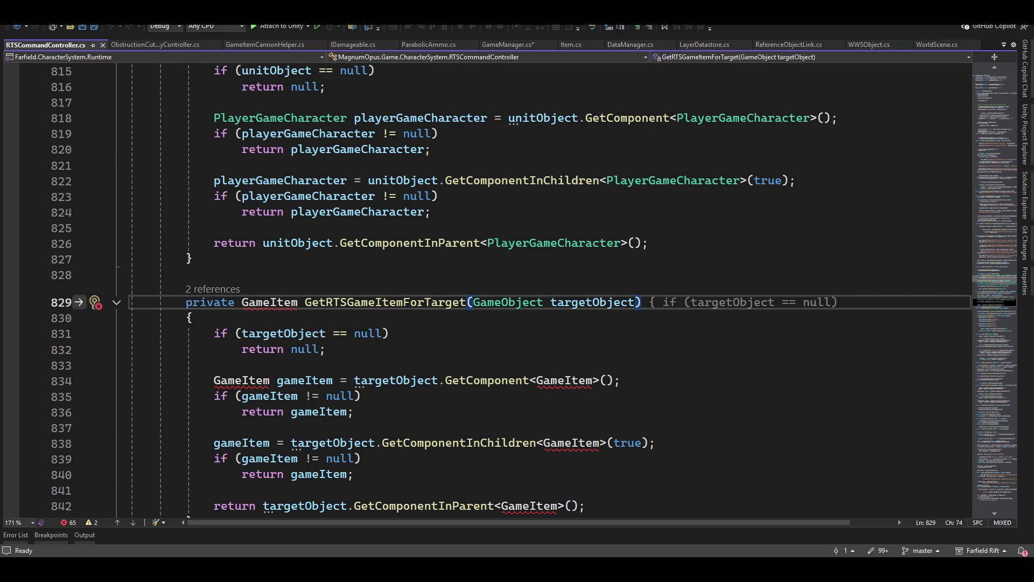
pyautogui.hotkey('alt', 'Tab')
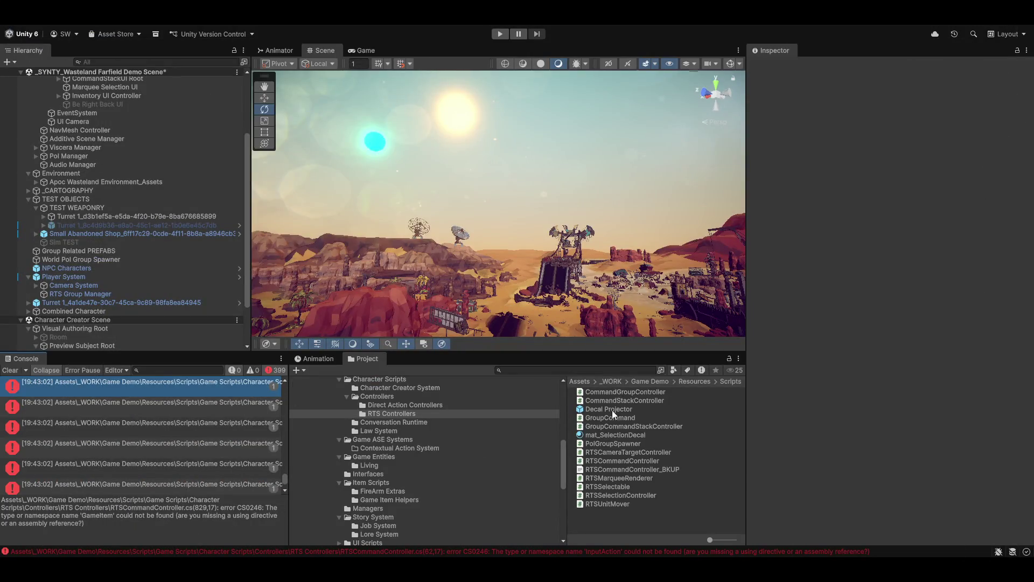
# Select the Farfield.CharacterSystem.Runtime assembly definition and add a MagnumOpus.Base.SharedData reference.
pyautogui.click(364, 444)
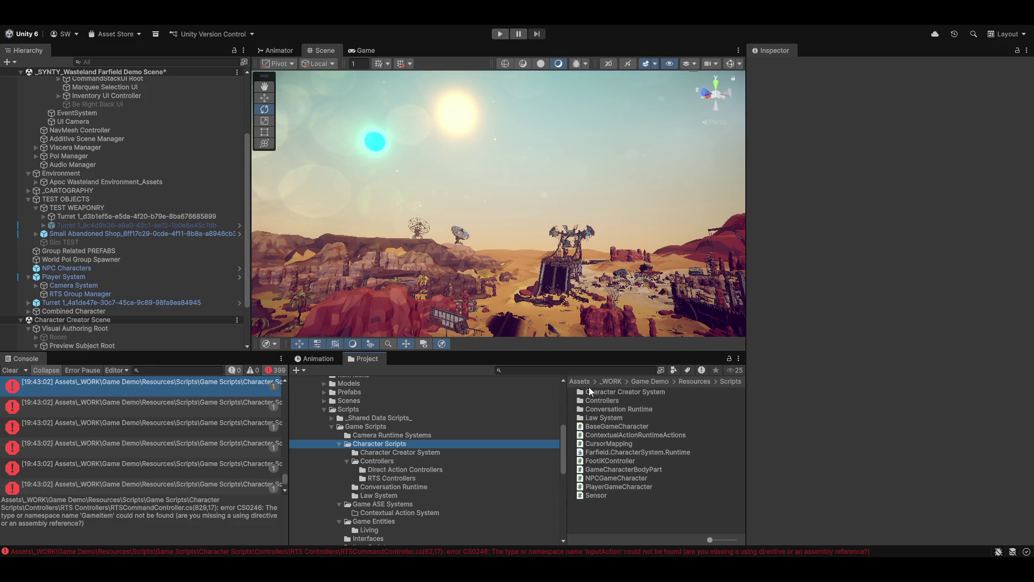
pyautogui.click(596, 454)
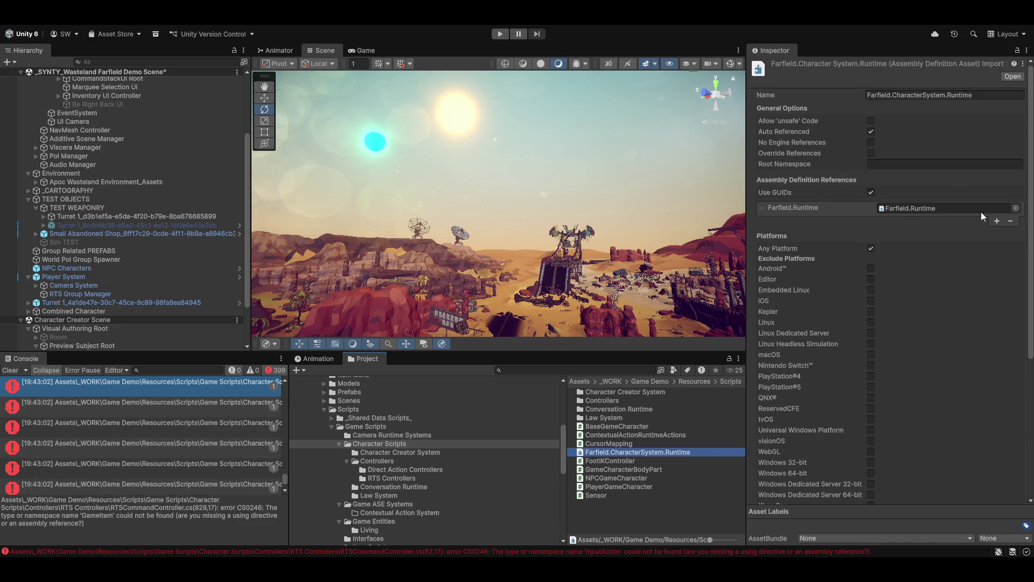
pyautogui.click(997, 221)
pyautogui.click(1016, 221)
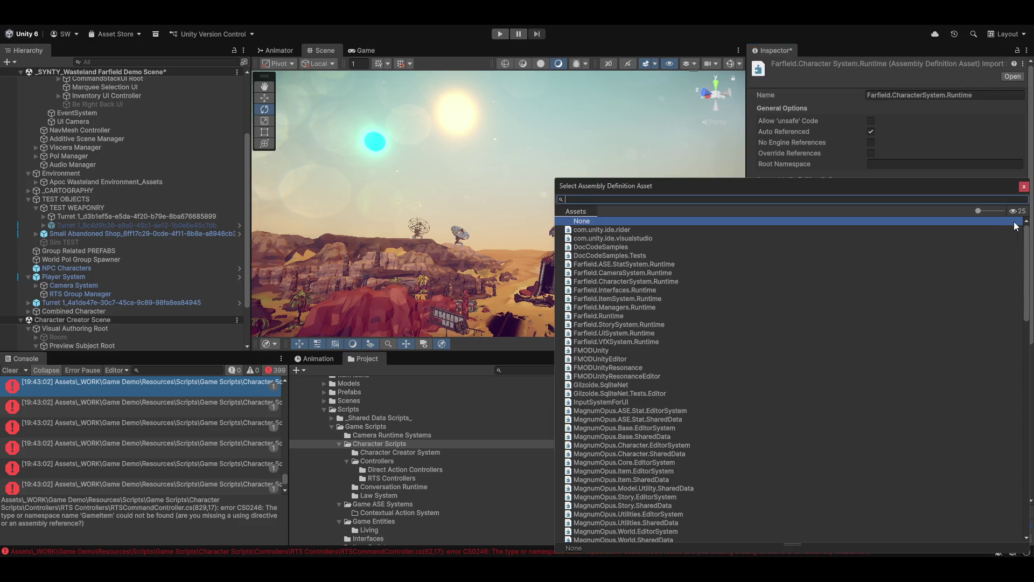
pyautogui.write('base')
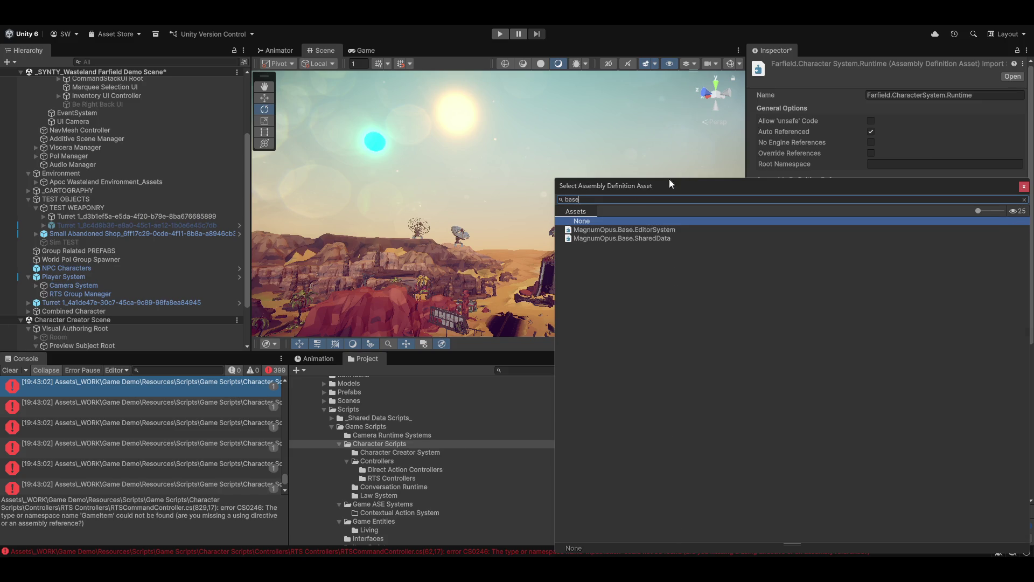
pyautogui.doubleClick(612, 238)
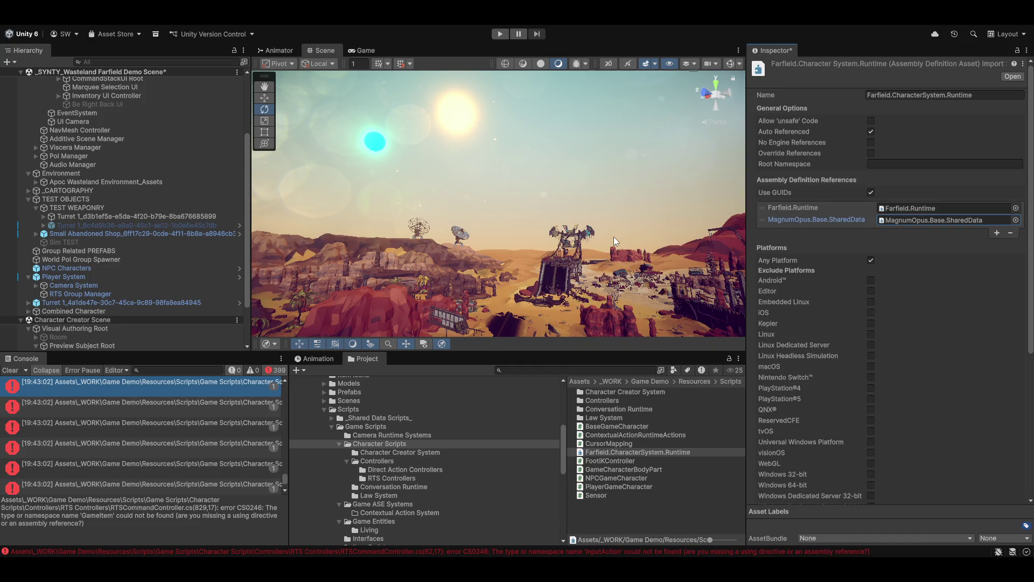
# Add Farfield.ItemSystem.Runtime and MagnumOpus.Item.SharedData references, then apply the changes.
pyautogui.click(997, 232)
pyautogui.click(1016, 232)
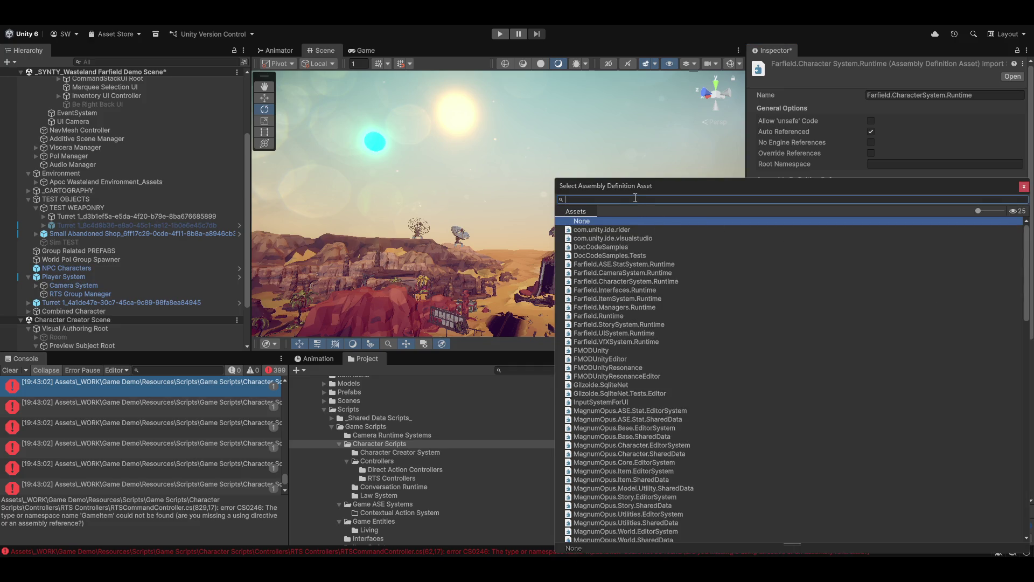
pyautogui.write('item')
pyautogui.doubleClick(602, 230)
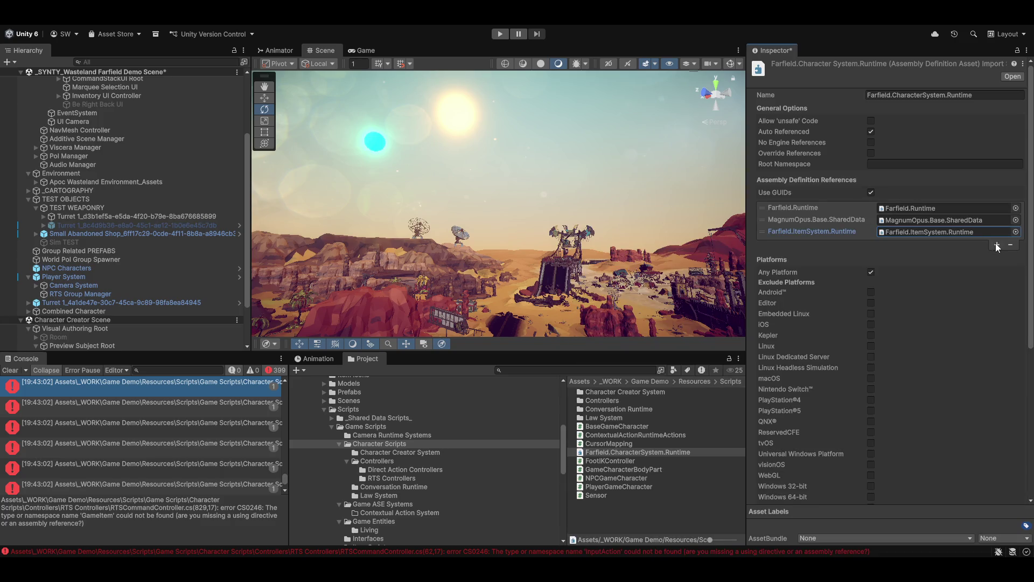
pyautogui.click(997, 245)
pyautogui.click(1016, 243)
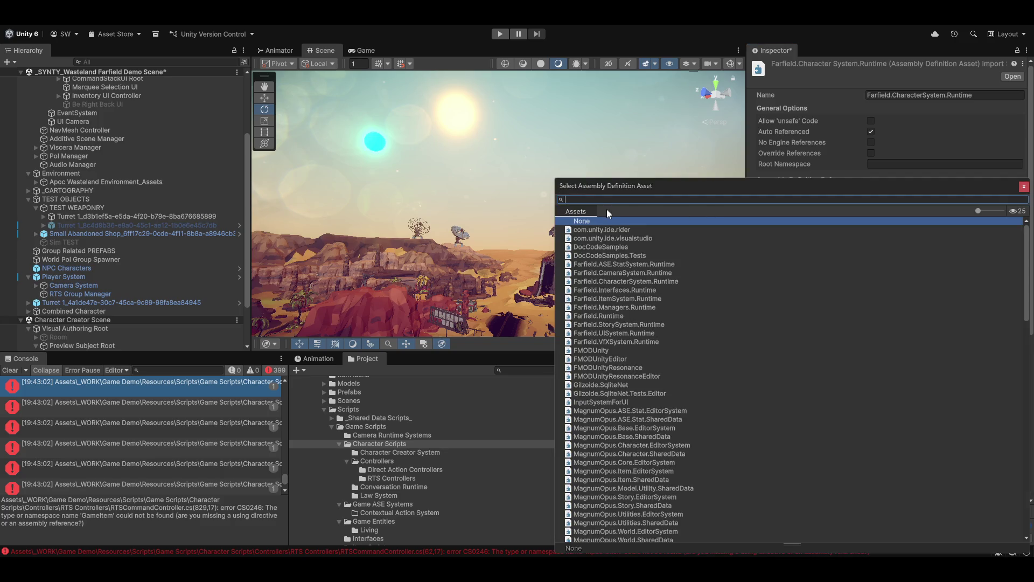
pyautogui.write('item')
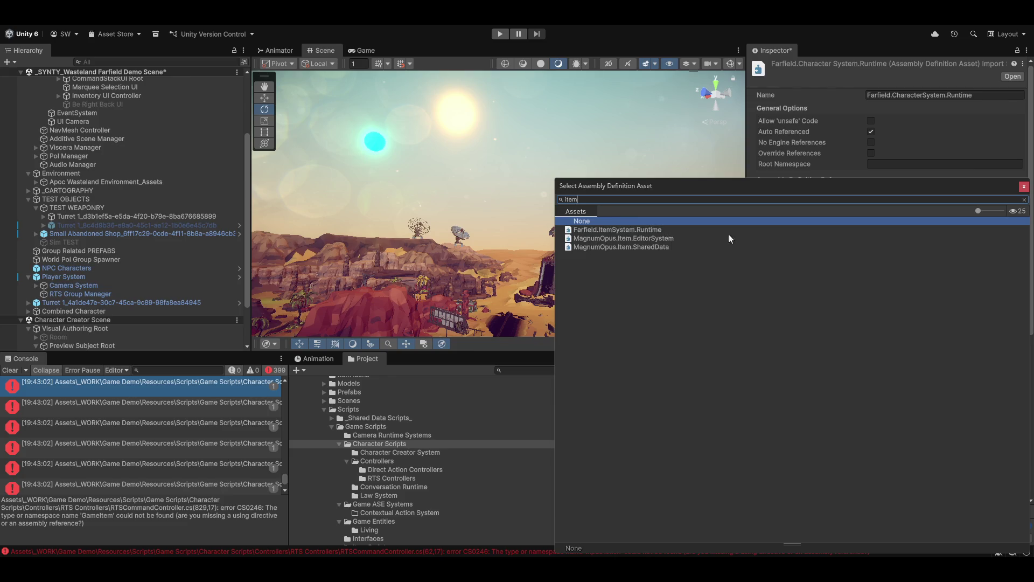
pyautogui.doubleClick(619, 247)
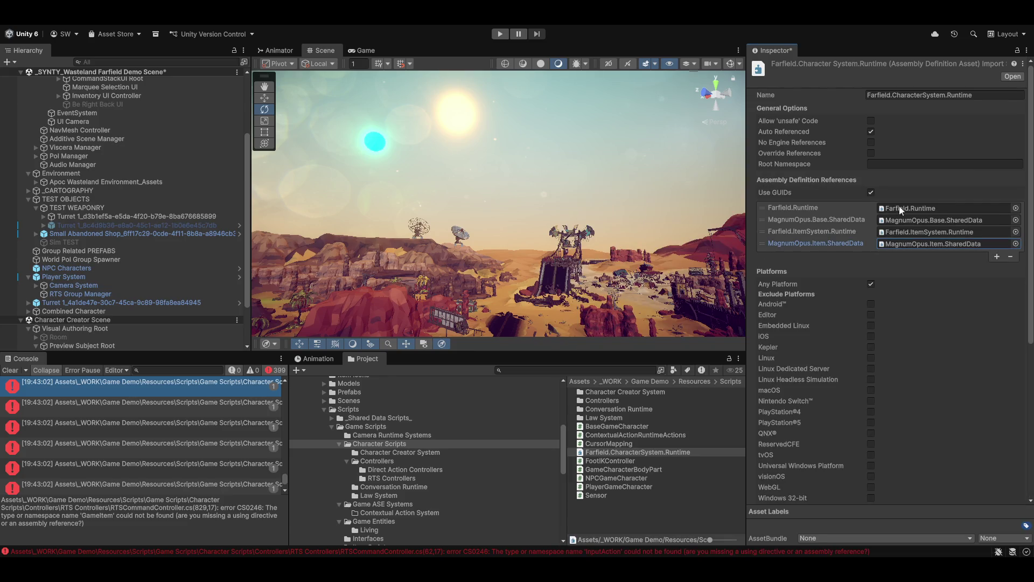
pyautogui.click(629, 530)
pyautogui.click(513, 302)
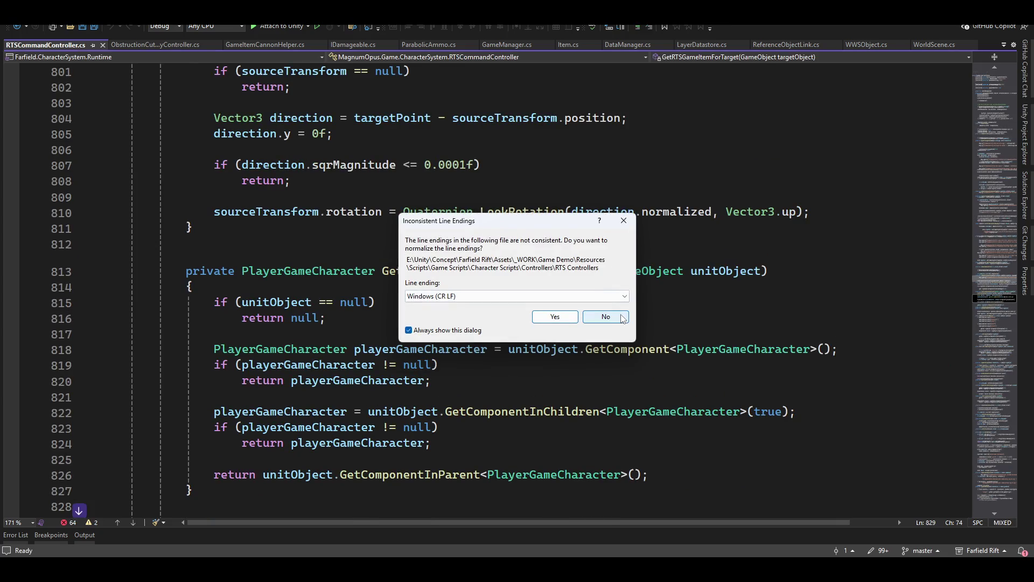
# Keep RTSCommandController.cs's existing line endings, scroll up through its code, and return to Unity.
pyautogui.click(625, 318)
pyautogui.scroll(9, 858, 255)
pyautogui.scroll(20, 858, 256)
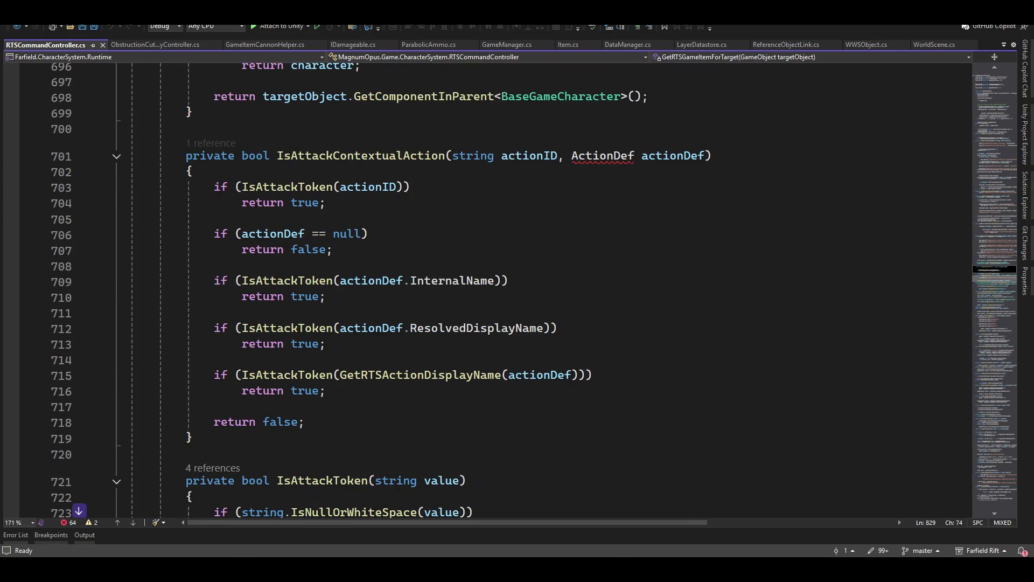
pyautogui.scroll(2, 602, 282)
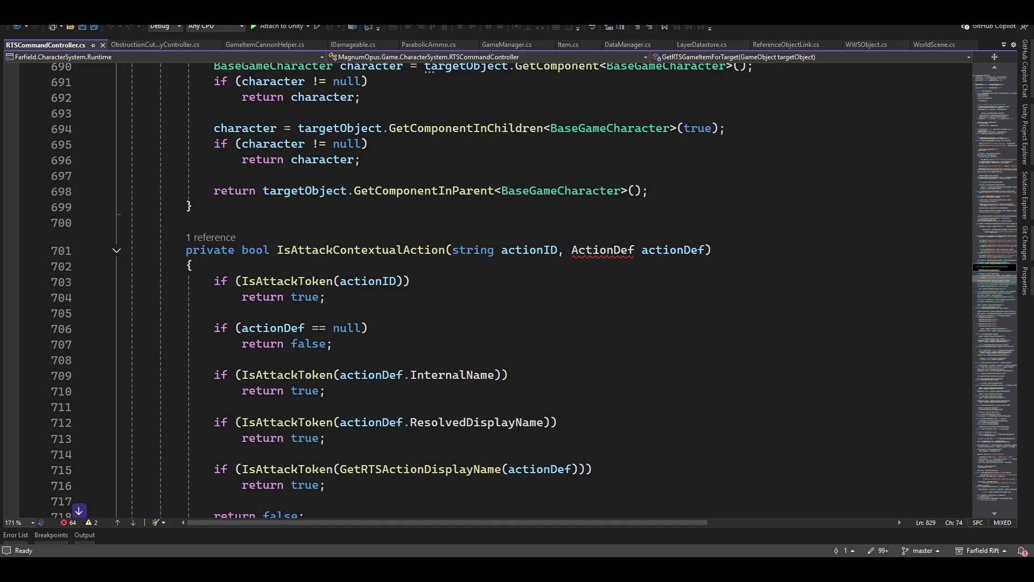
pyautogui.hotkey('alt', 'Tab')
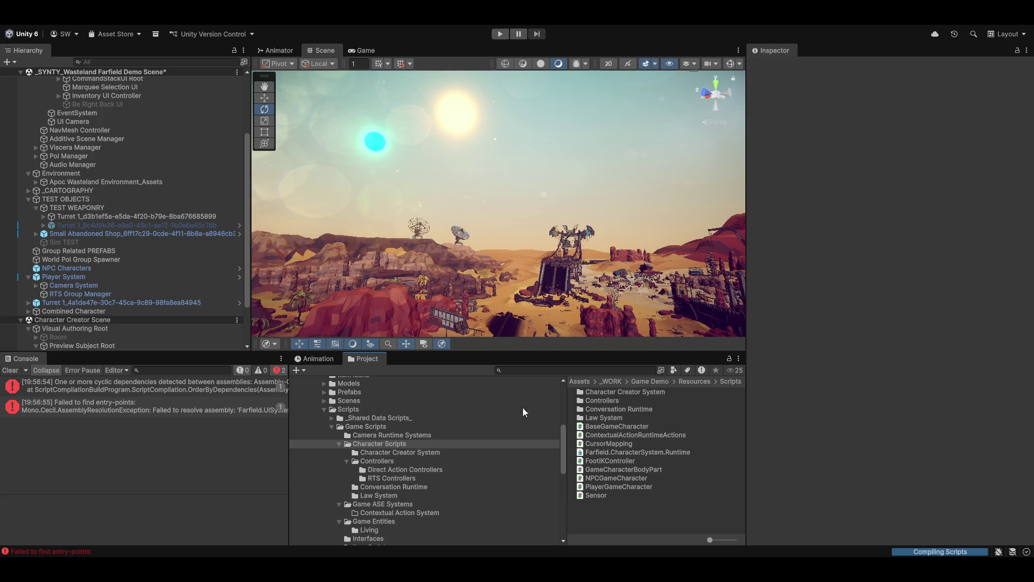
# Look over the Farfield.CharacterSystem.Runtime assembly definition settings in the Inspector.
pyautogui.click(609, 450)
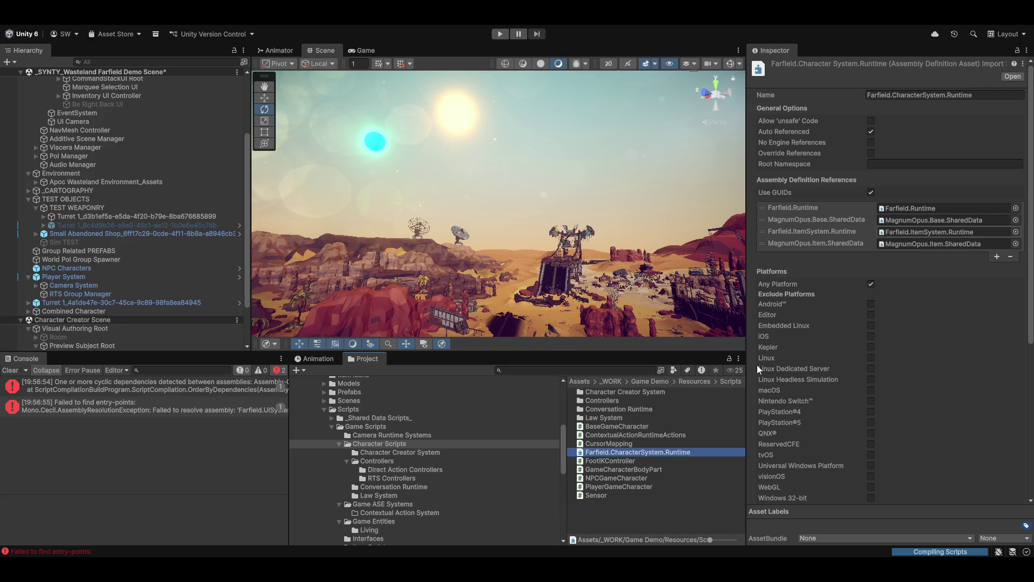
pyautogui.scroll(-3, 431, 460)
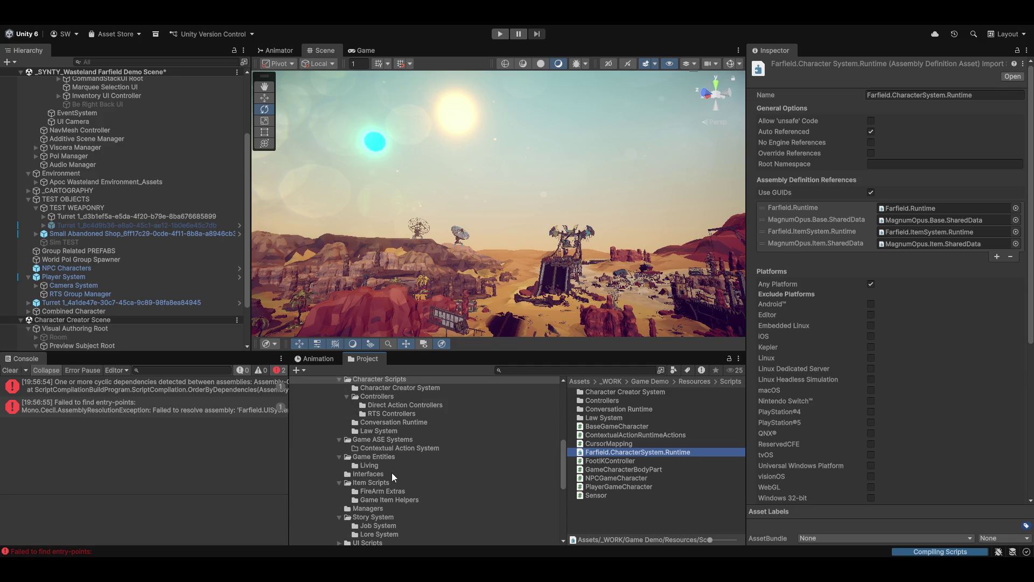
pyautogui.scroll(-3, 392, 475)
pyautogui.scroll(-3, 383, 485)
pyautogui.scroll(7, 378, 493)
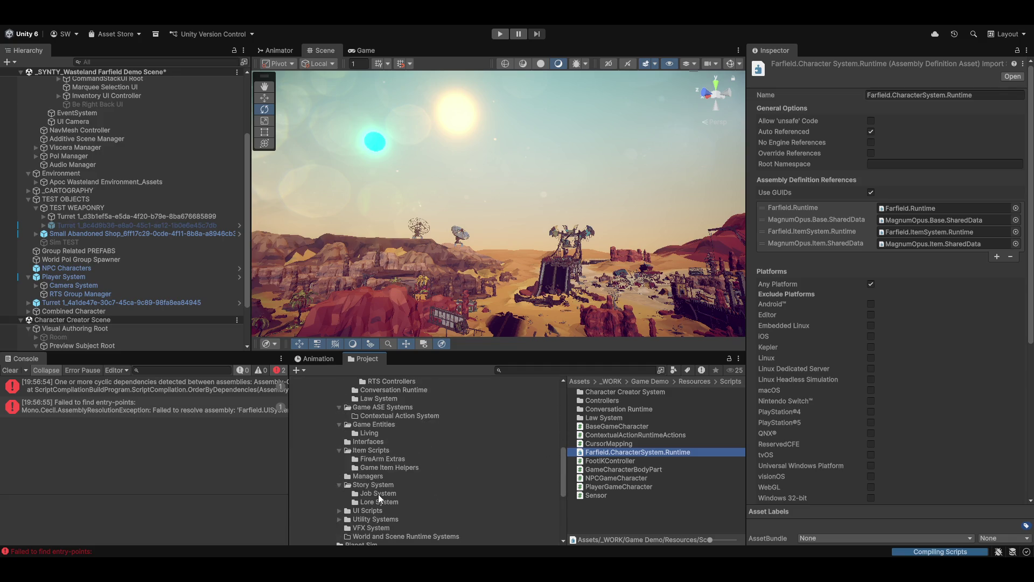
pyautogui.scroll(3, 410, 469)
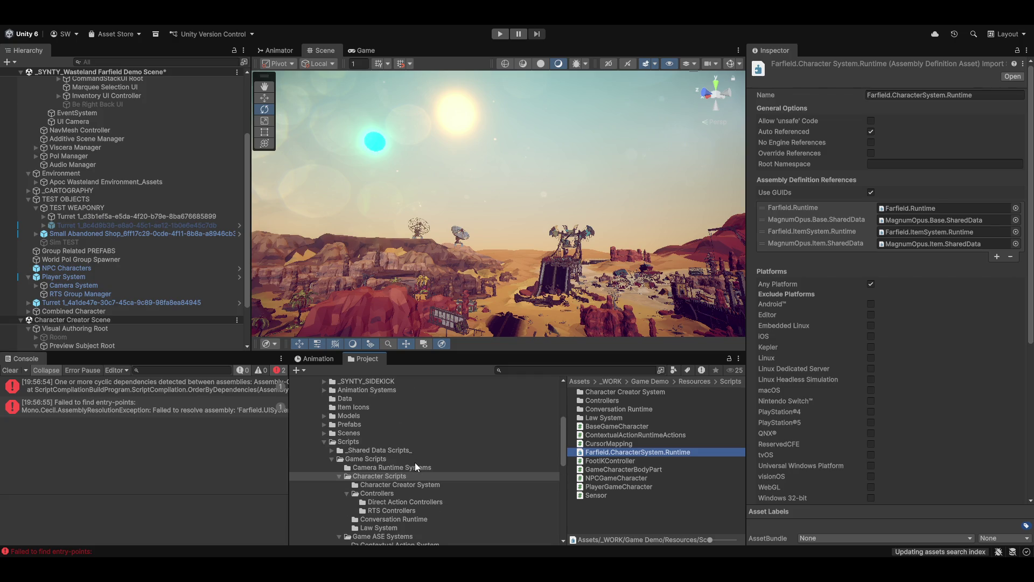
pyautogui.scroll(-3, 415, 466)
pyautogui.scroll(-3, 400, 493)
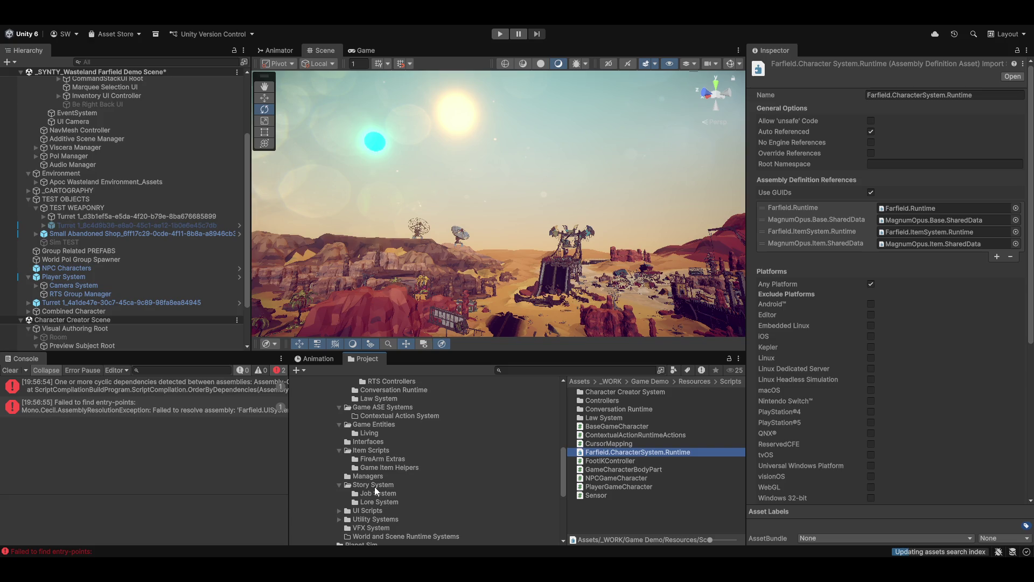
pyautogui.scroll(6, 373, 462)
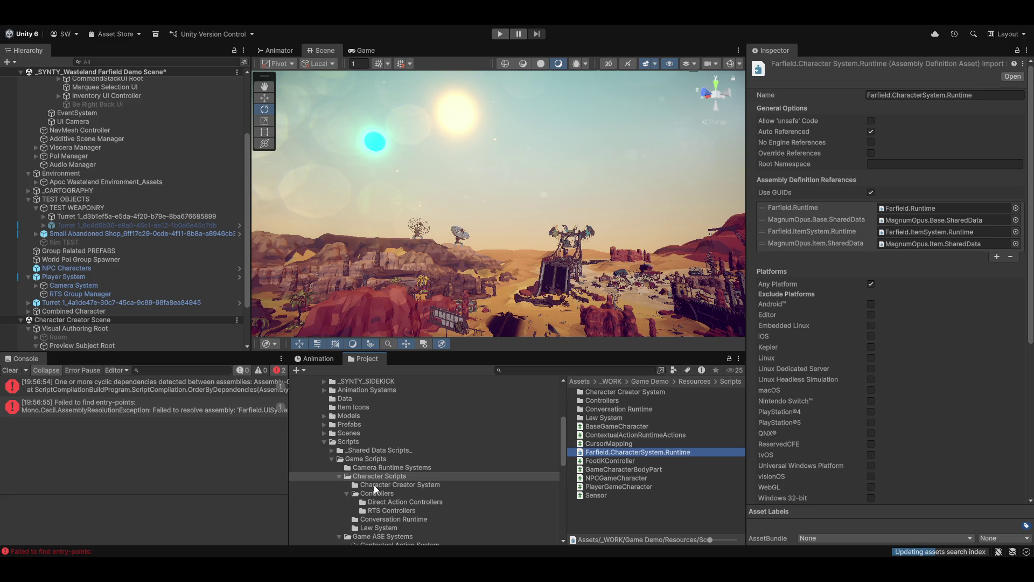
pyautogui.scroll(-8, 374, 484)
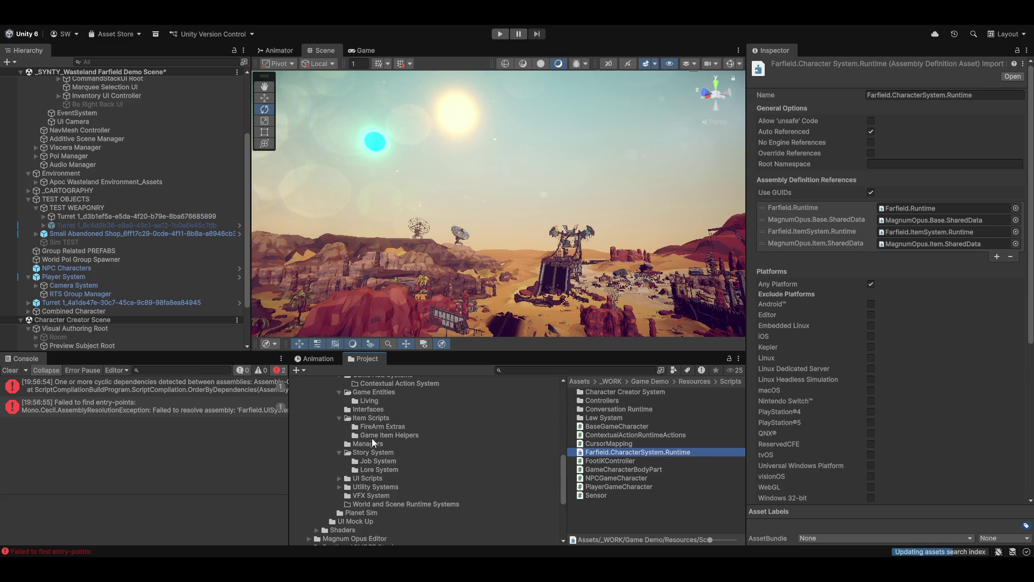
pyautogui.scroll(3, 376, 431)
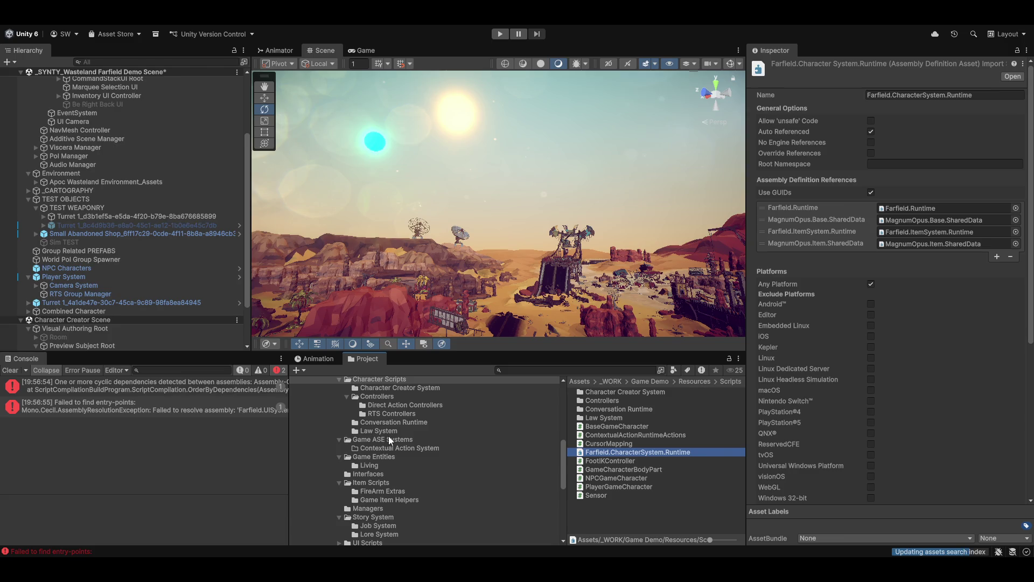
# Browse Game ASE Systems, Controllers and Item Scripts, then select Farfield.ItemSystem.Runtime.
pyautogui.click(383, 436)
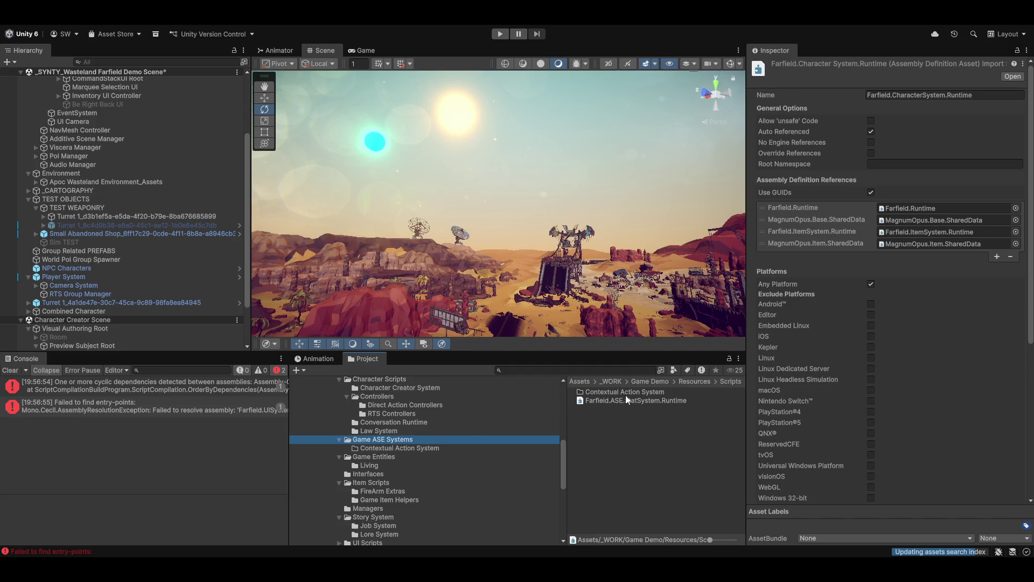
pyautogui.scroll(2, 418, 485)
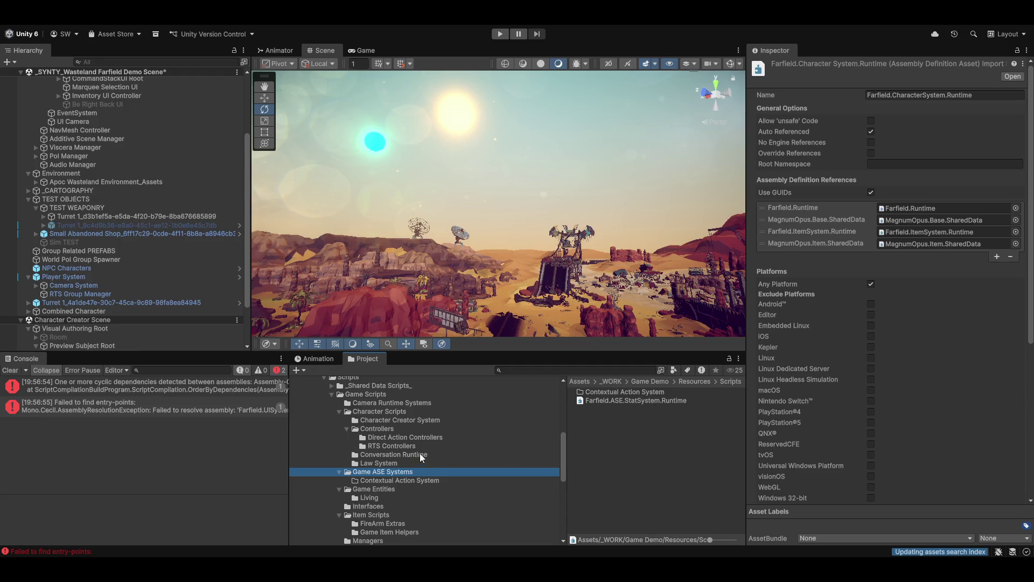
pyautogui.click(395, 435)
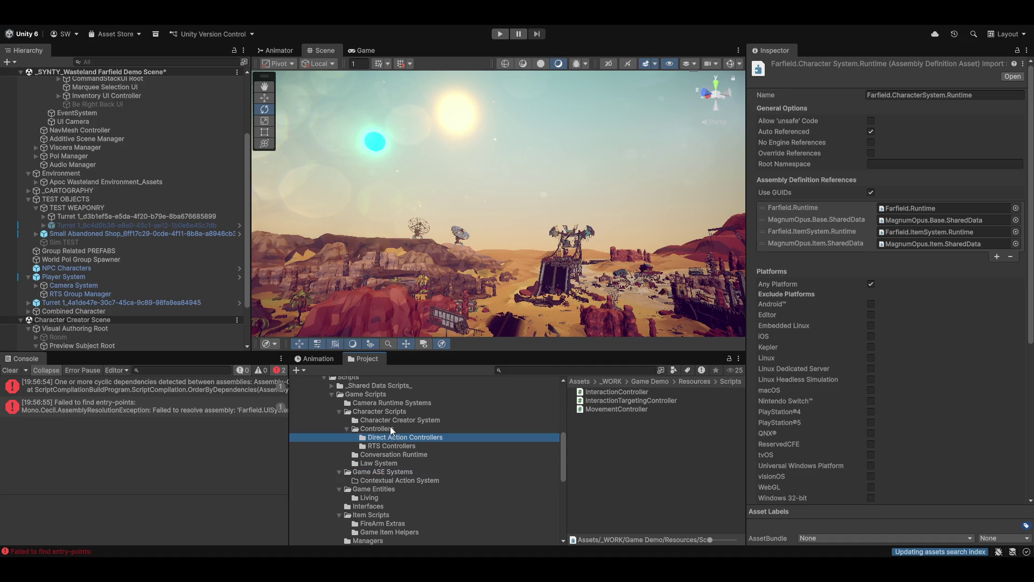
pyautogui.click(390, 426)
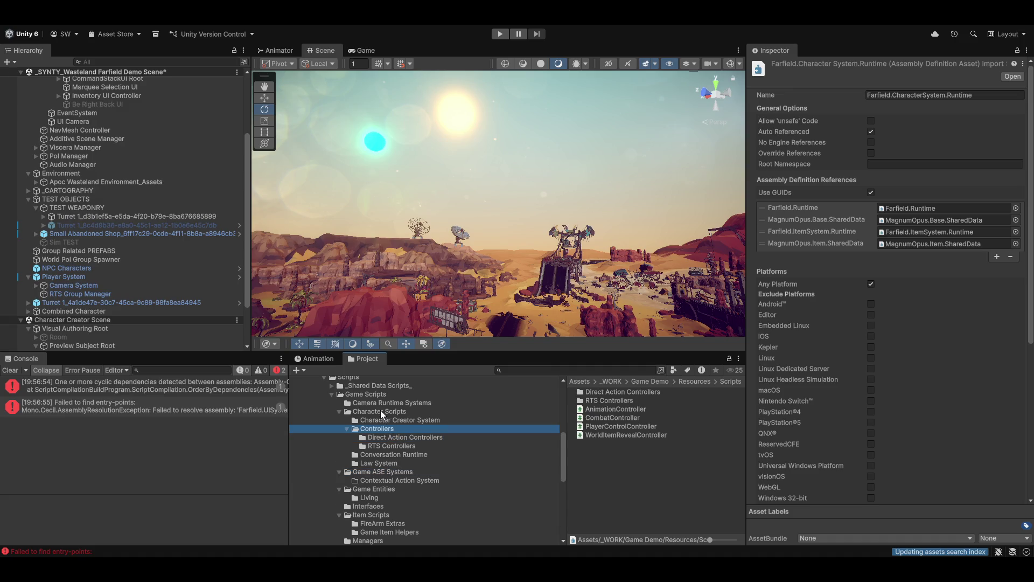
pyautogui.click(375, 515)
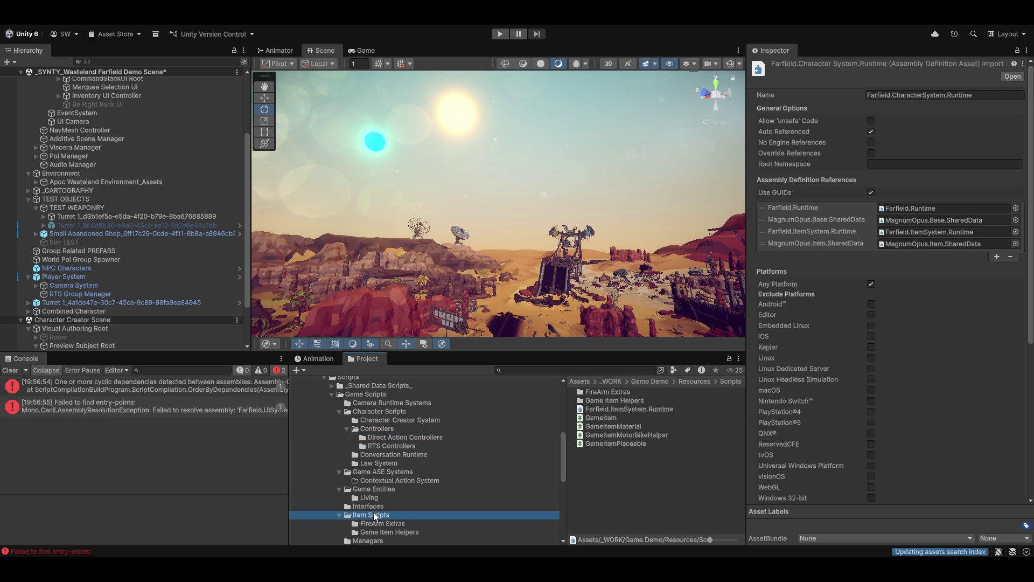
pyautogui.click(602, 408)
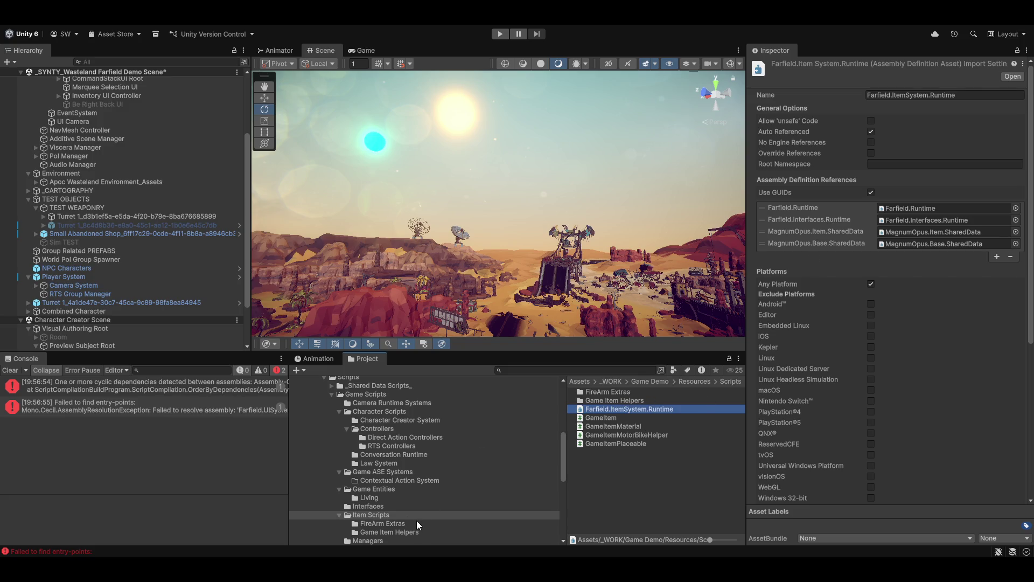
# In Farfield.CharacterSystem.Runtime, move Farfield.ItemSystem.Runtime second, remove MagnumOpus.Item.SharedData, and apply.
pyautogui.click(379, 412)
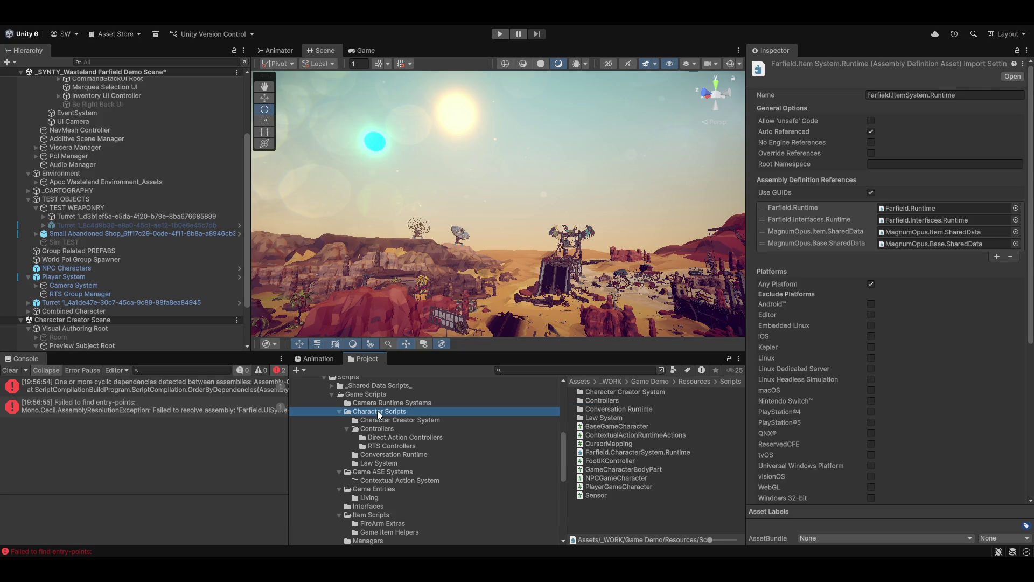
pyautogui.click(621, 453)
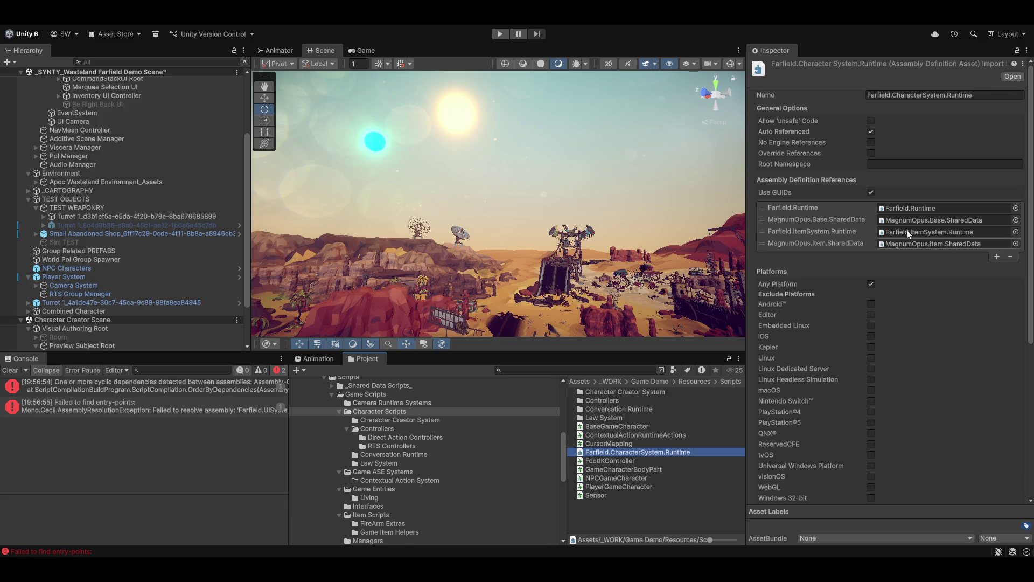
pyautogui.moveTo(783, 232)
pyautogui.mouseDown()
pyautogui.moveTo(773, 218)
pyautogui.moveTo(773, 235)
pyautogui.mouseUp()
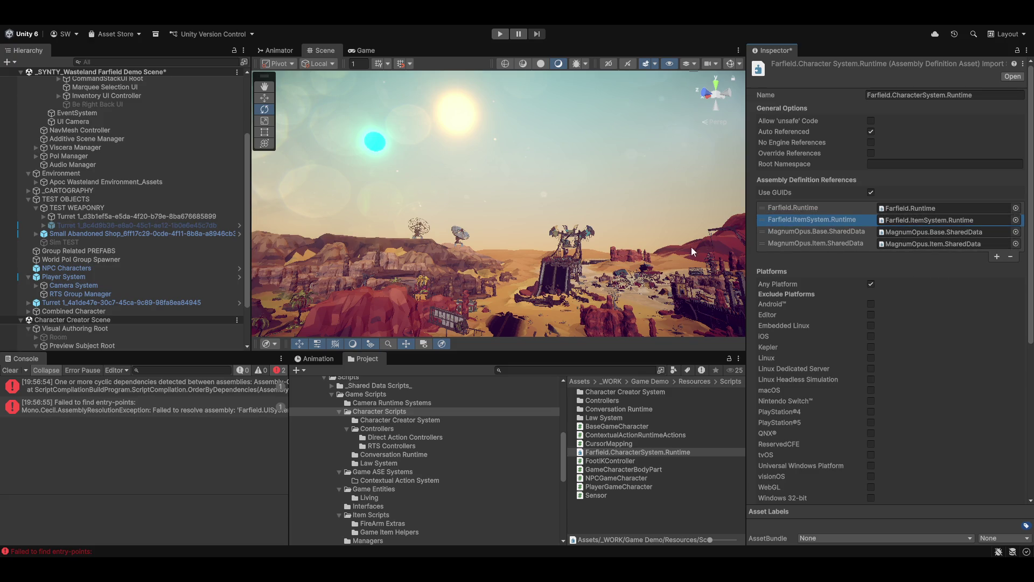
pyautogui.click(801, 243)
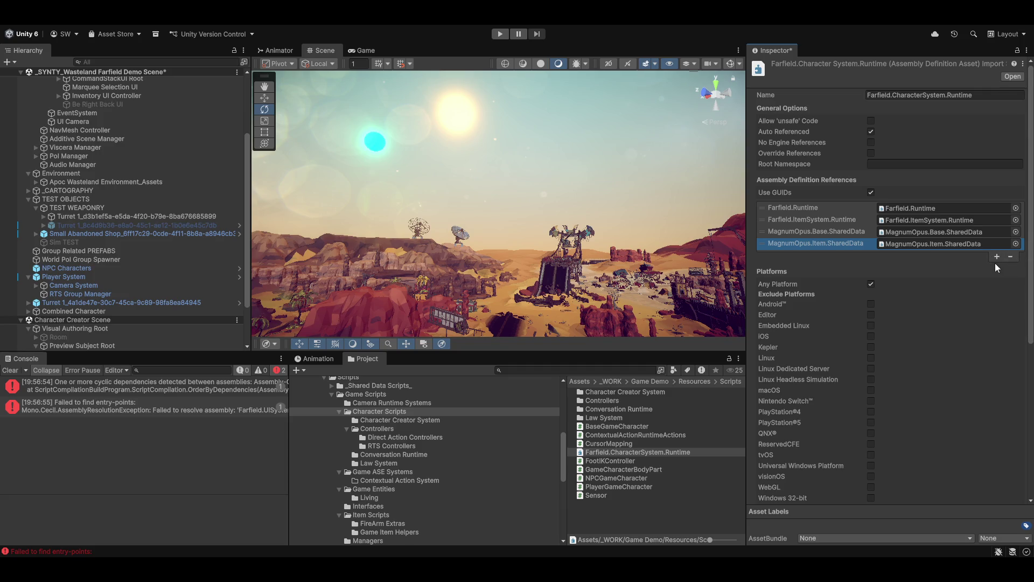
pyautogui.click(1011, 256)
pyautogui.click(690, 511)
pyautogui.click(520, 306)
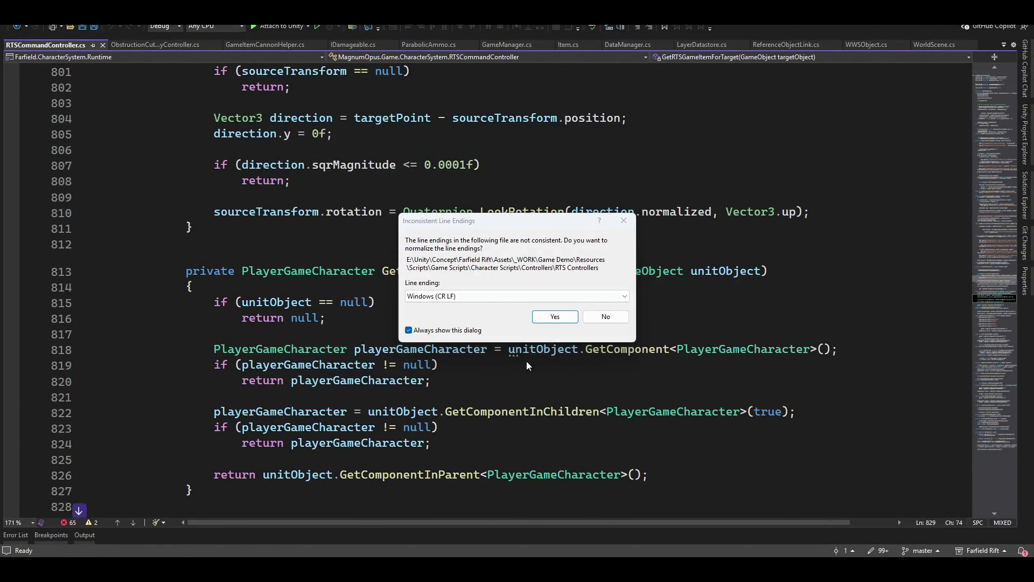
# Answer No to the Inconsistent Line Endings prompt, keeping RTSCommandController.cs unchanged.
pyautogui.click(605, 317)
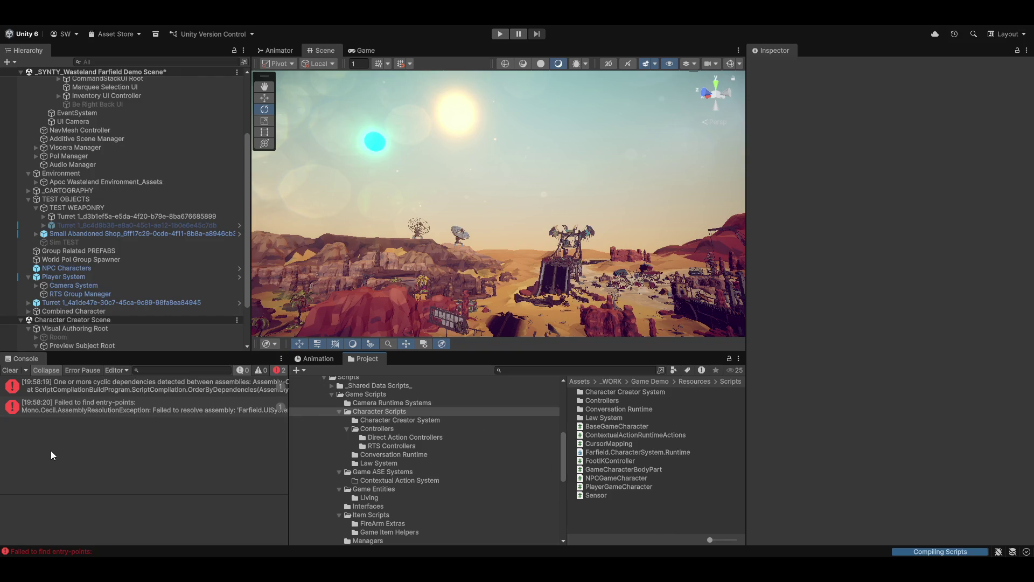
# Read through the full cyclic dependency error message in the Console.
pyautogui.click(160, 387)
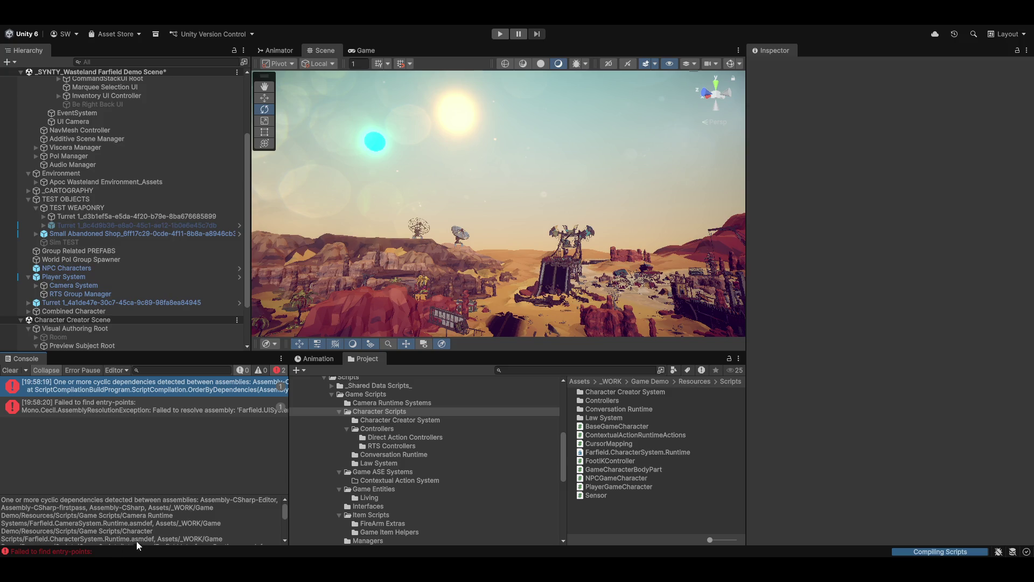
pyautogui.scroll(-1, 141, 529)
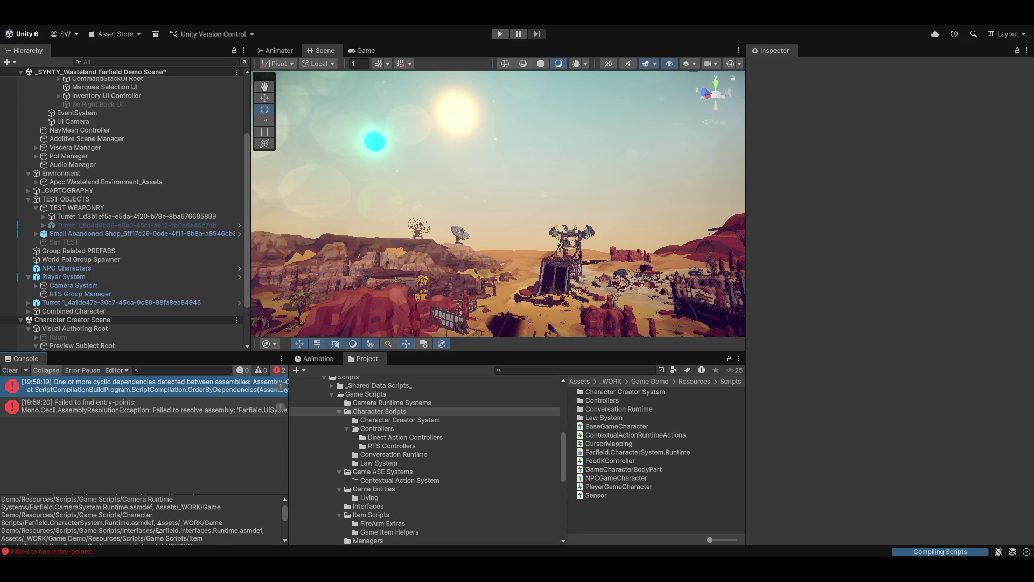
pyautogui.scroll(-1, 221, 536)
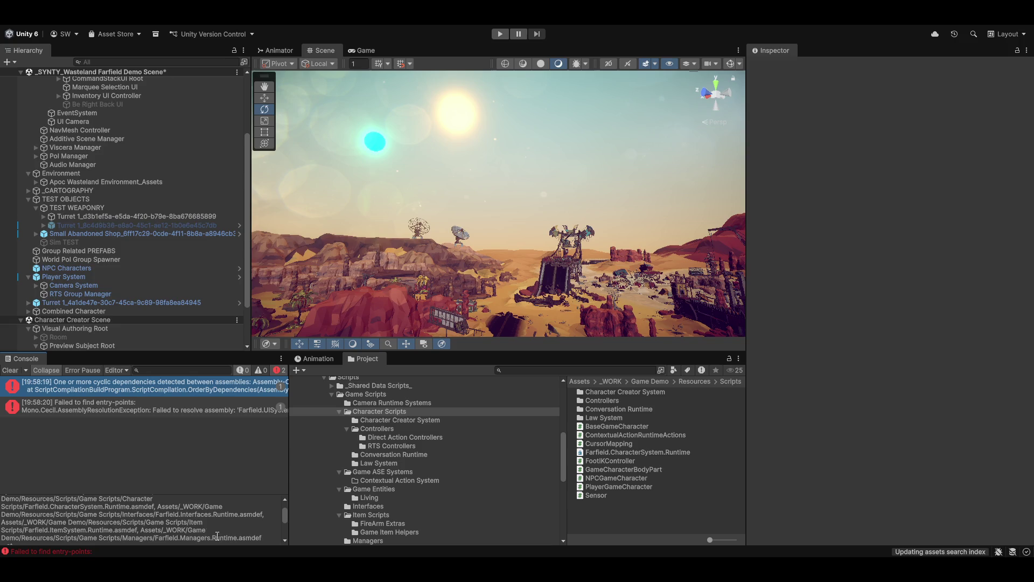
pyautogui.scroll(-1, 136, 525)
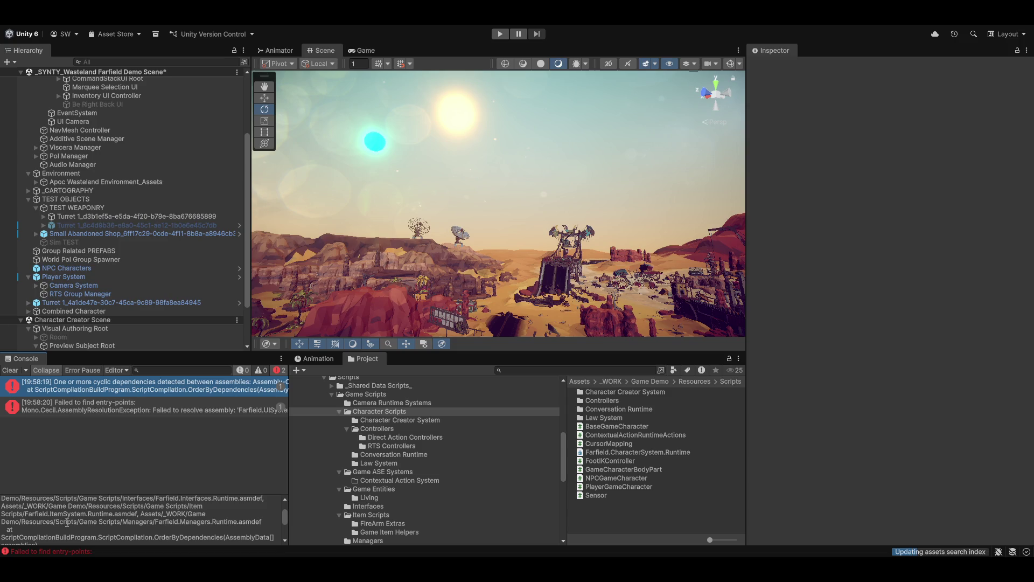
pyautogui.scroll(-2, 80, 526)
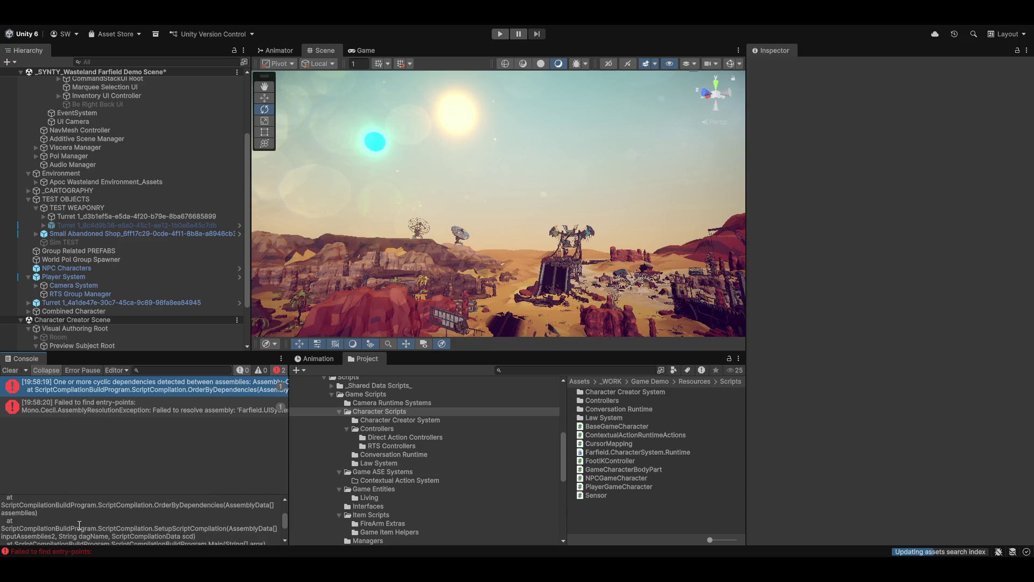
pyautogui.scroll(3, 81, 526)
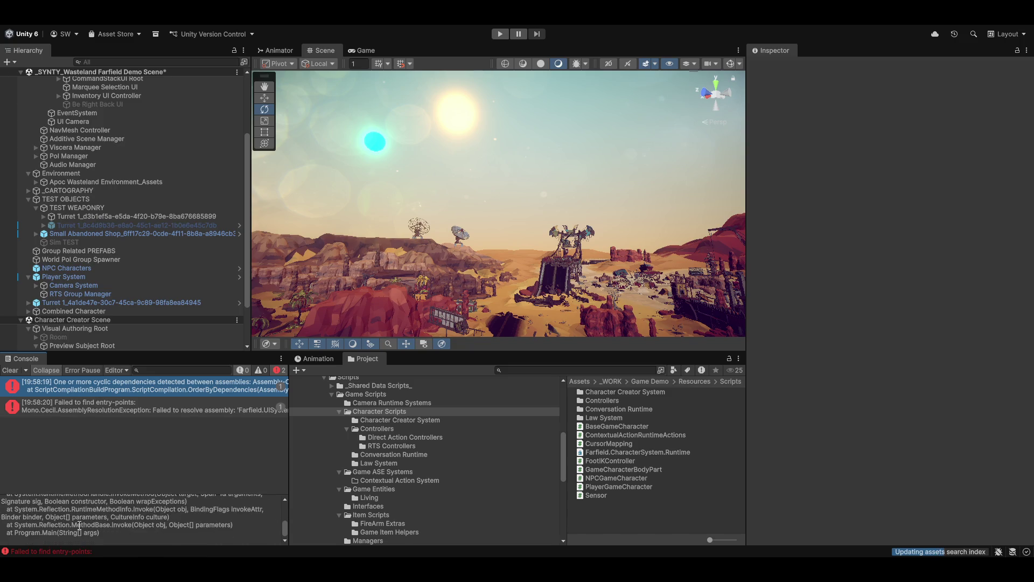
pyautogui.scroll(3, 86, 524)
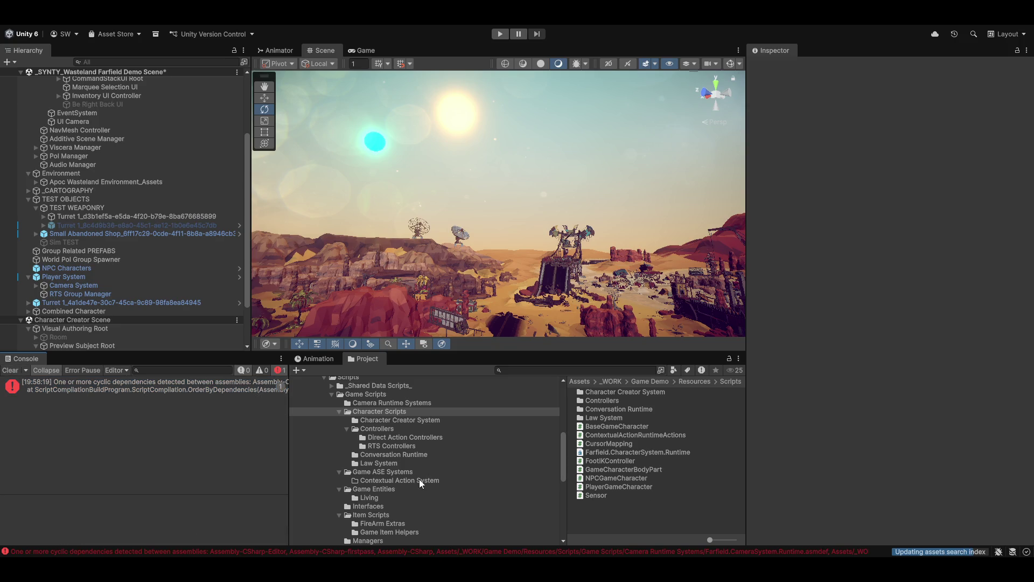
pyautogui.click(152, 389)
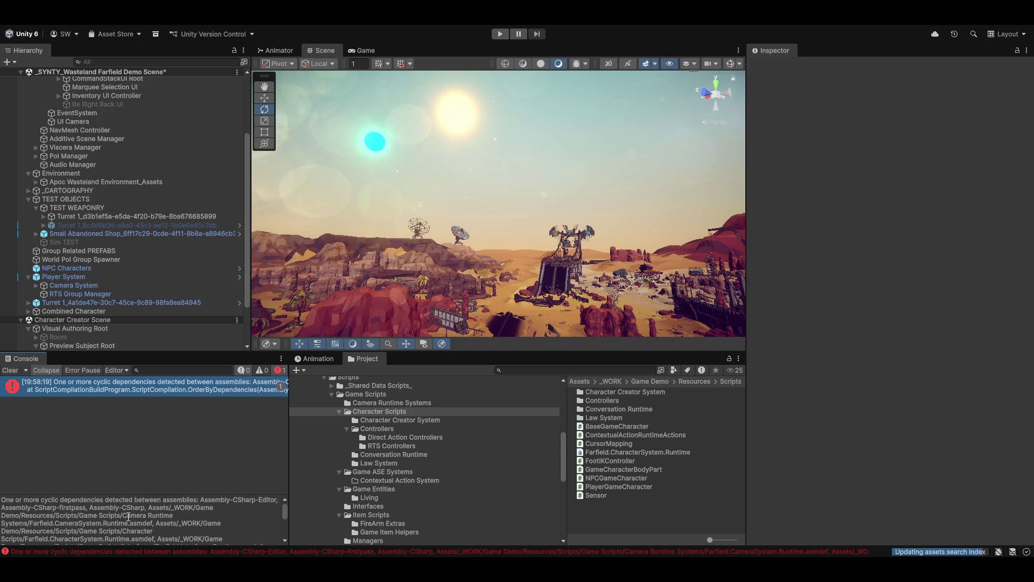
# Select the Farfield.Interfaces.Runtime assembly definition in the Interfaces folder to view its references.
pyautogui.moveTo(129, 521); pyautogui.dragTo(146, 536)
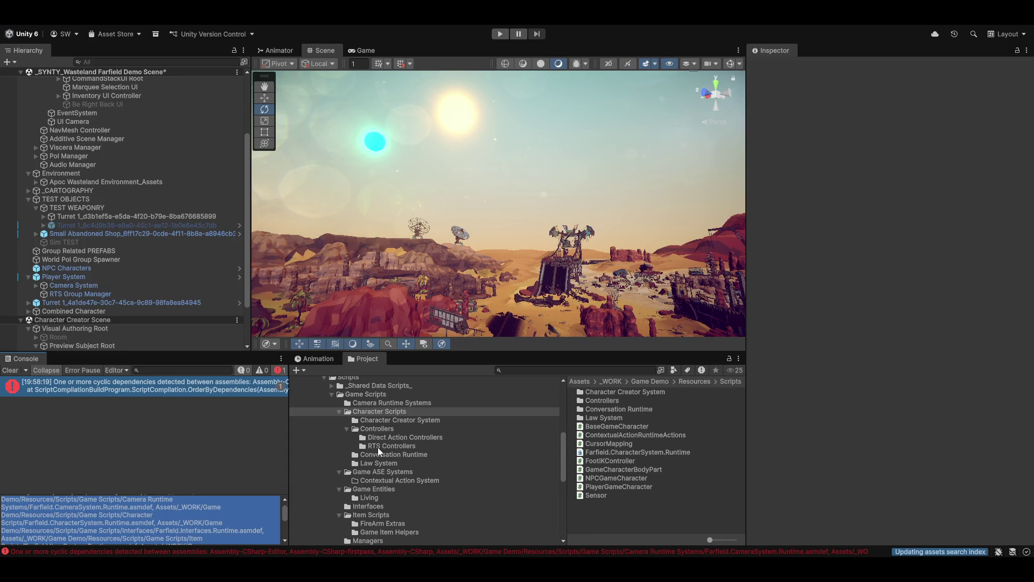
pyautogui.click(368, 506)
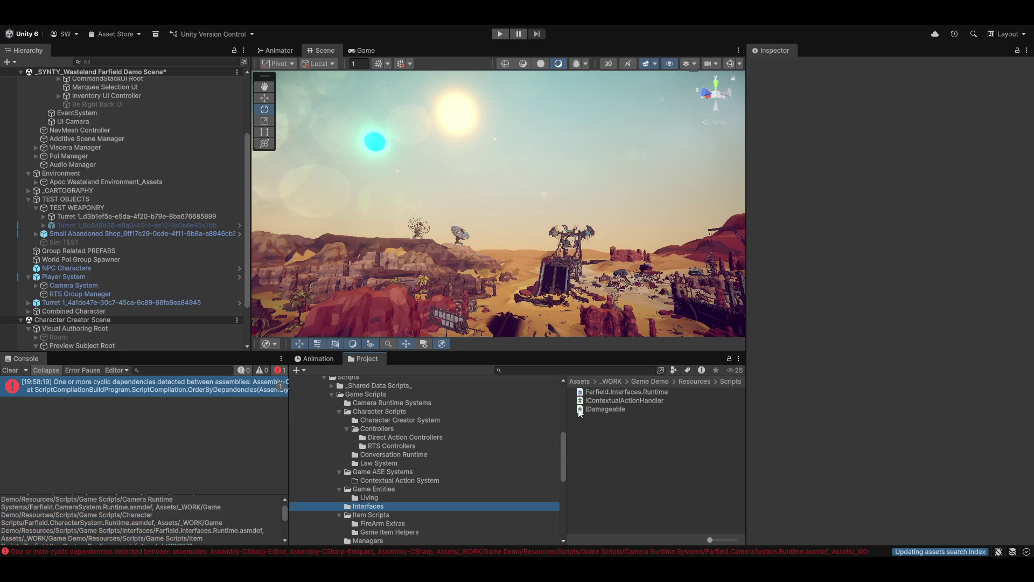
pyautogui.click(609, 392)
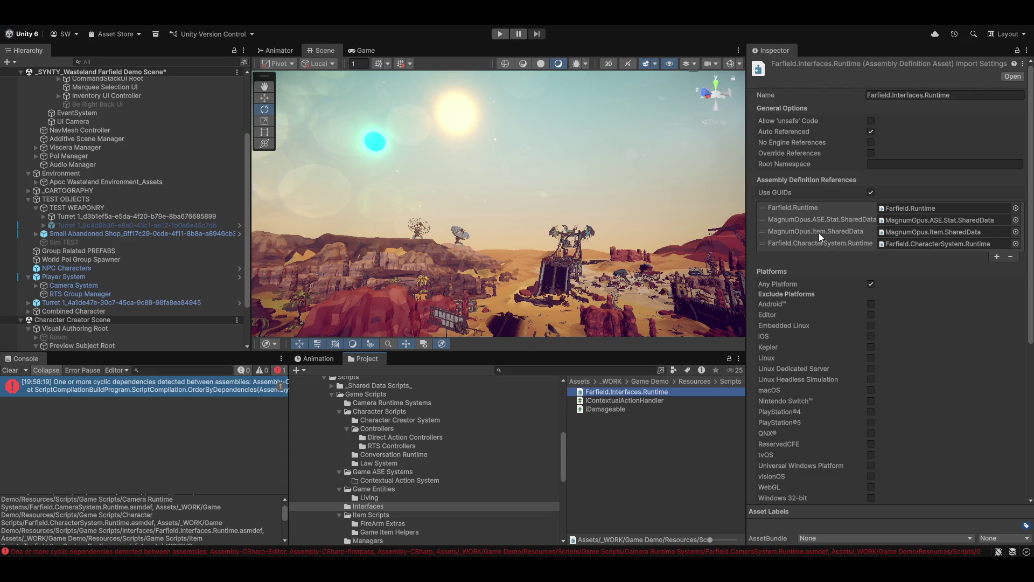
pyautogui.click(619, 409)
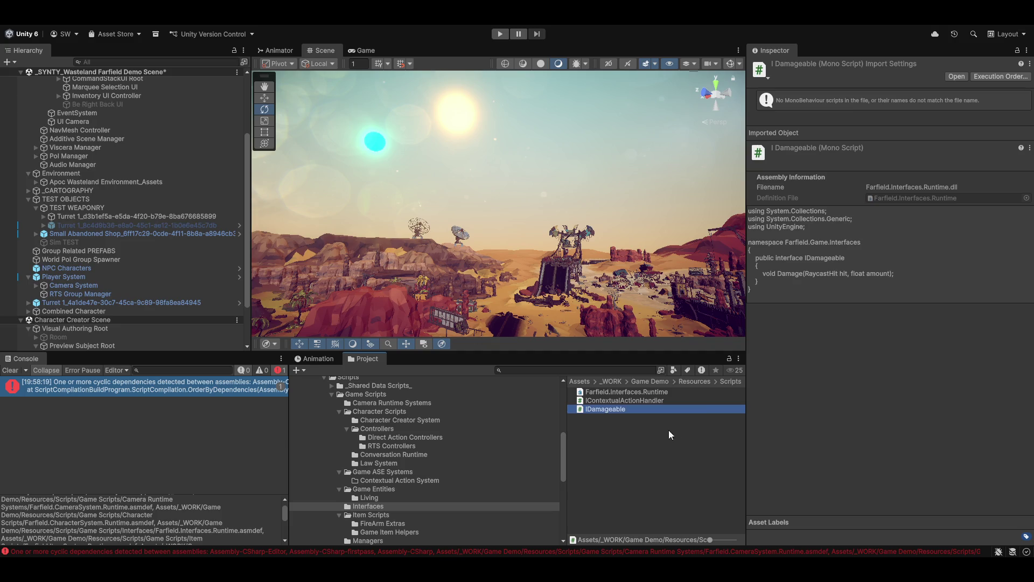
pyautogui.click(596, 402)
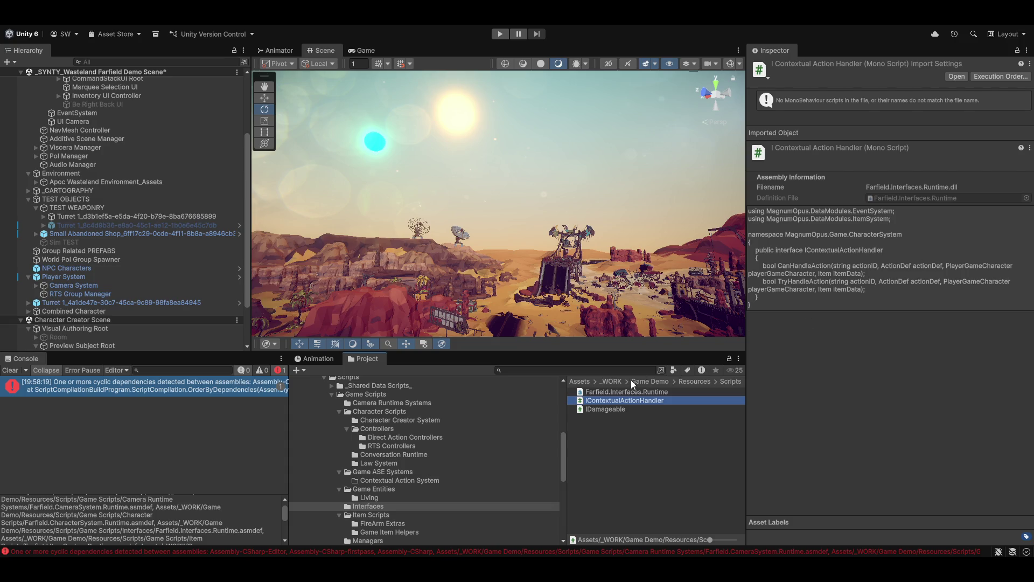
pyautogui.click(607, 394)
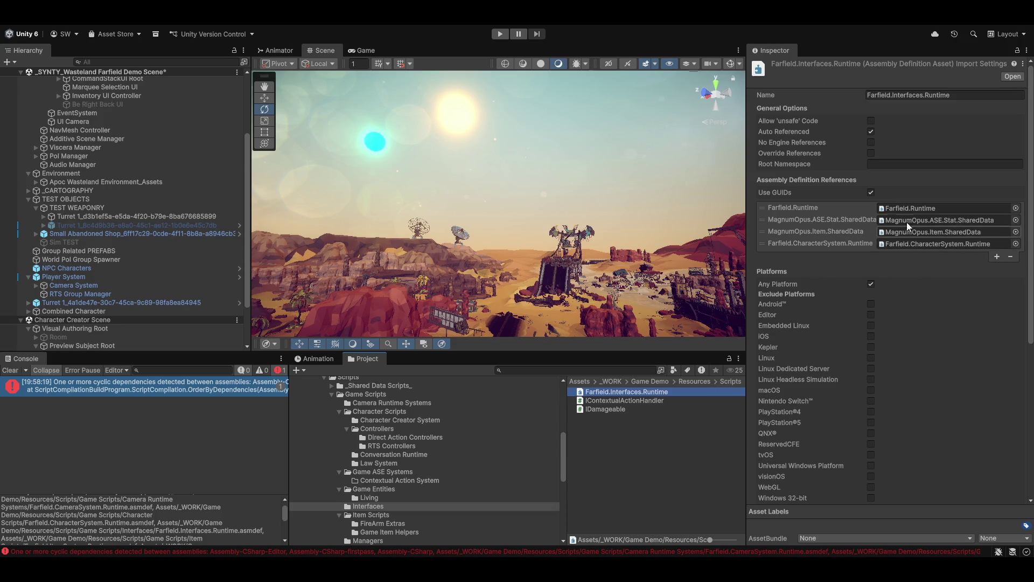
pyautogui.click(926, 244)
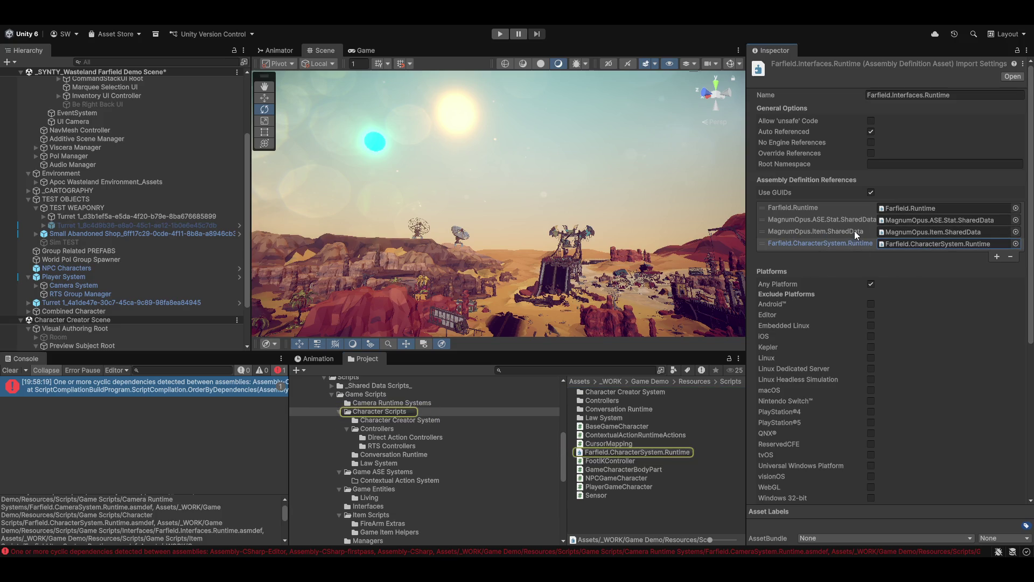
pyautogui.click(854, 230)
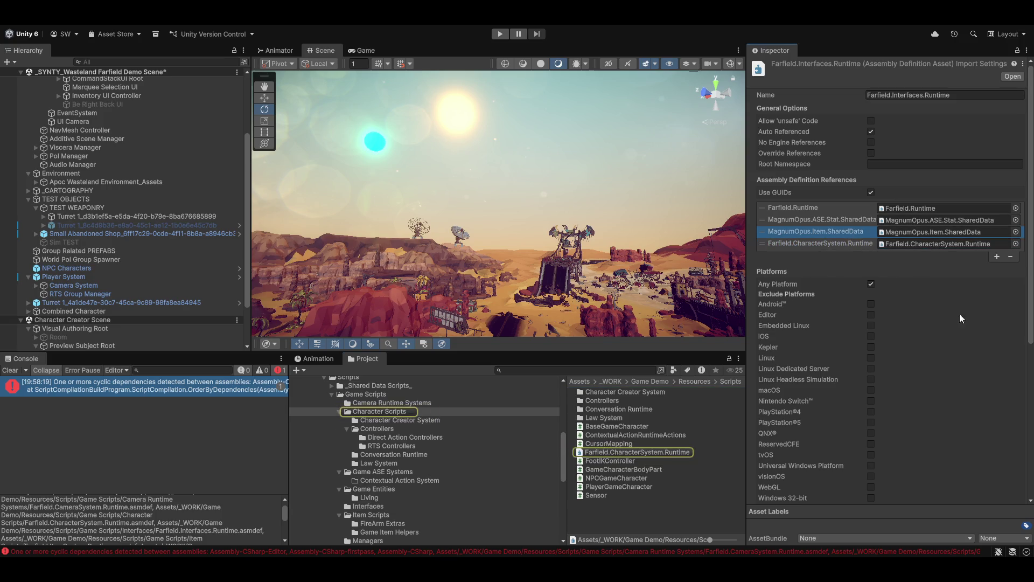
pyautogui.click(829, 220)
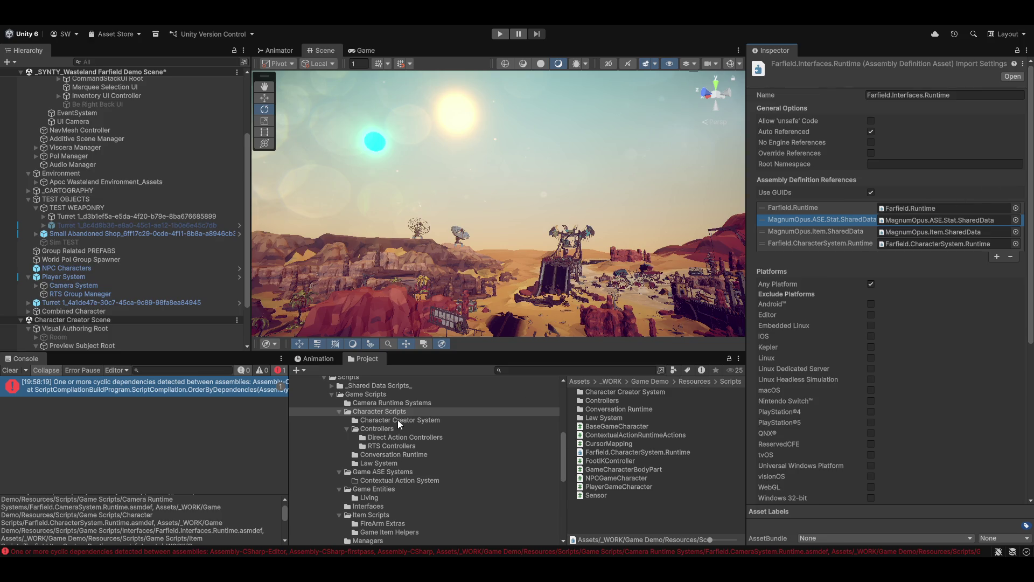
pyautogui.scroll(-3, 399, 504)
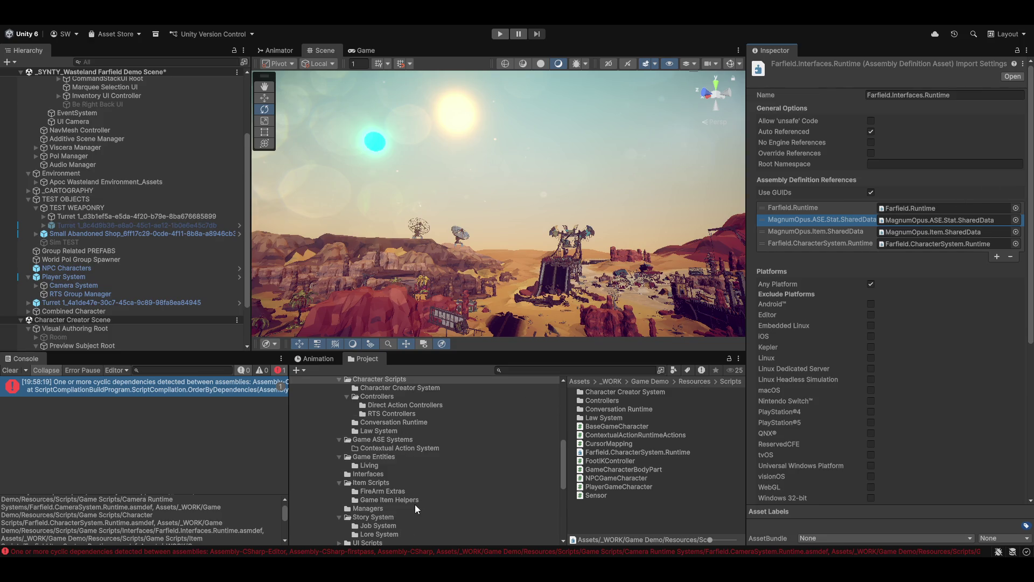
pyautogui.click(372, 474)
pyautogui.click(603, 396)
pyautogui.click(607, 395)
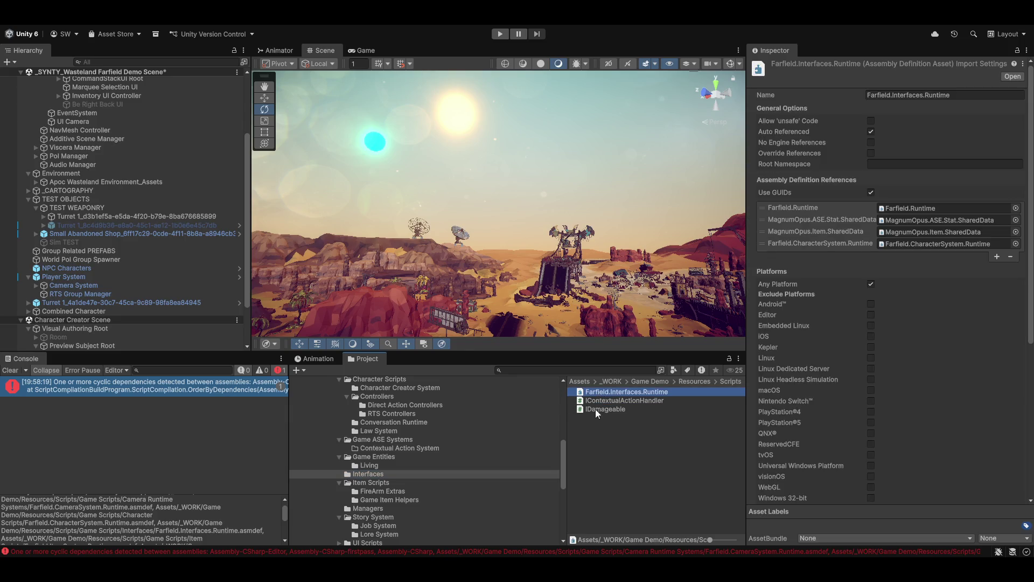
pyautogui.click(226, 388)
pyautogui.scroll(-1, 151, 519)
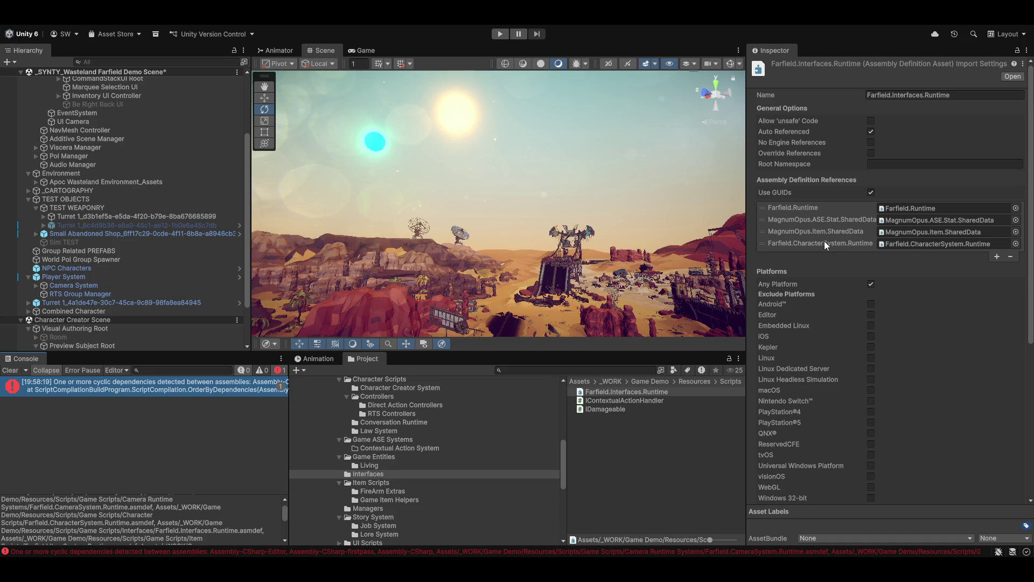
pyautogui.click(820, 208)
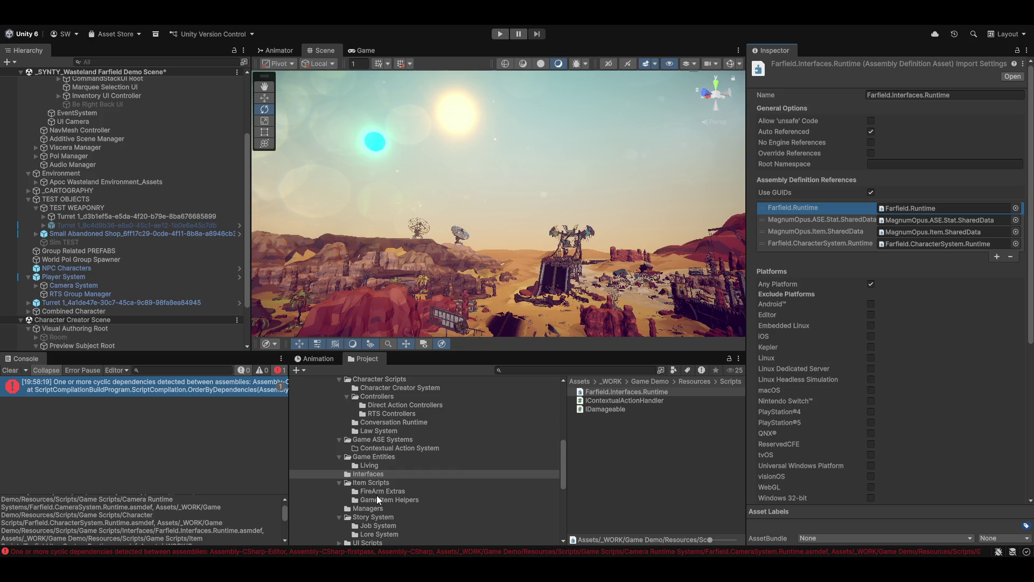
pyautogui.click(356, 484)
# Remove the Farfield.Interfaces.Runtime reference from Farfield.ItemSystem.Runtime and apply.
pyautogui.click(596, 410)
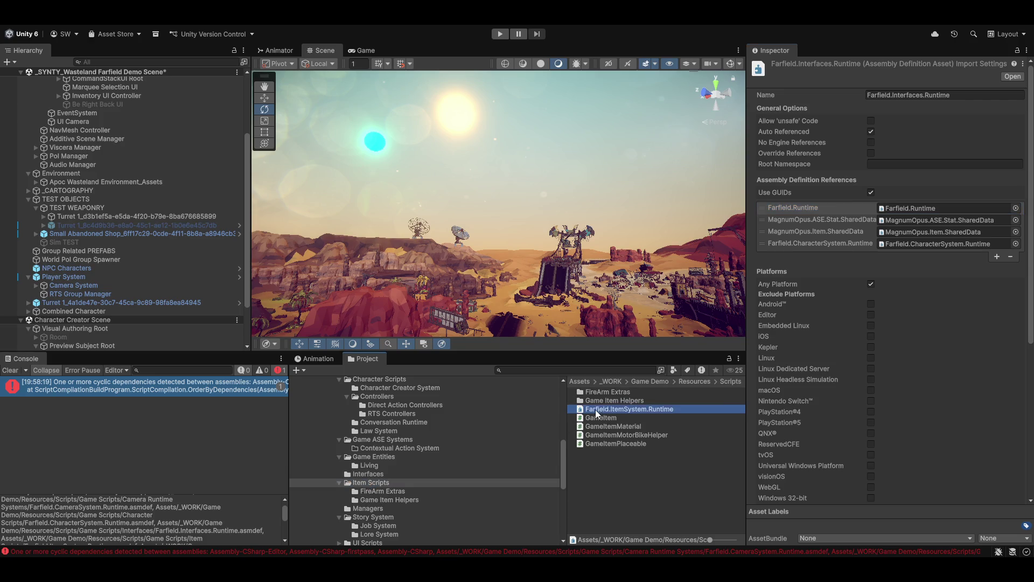
pyautogui.click(842, 220)
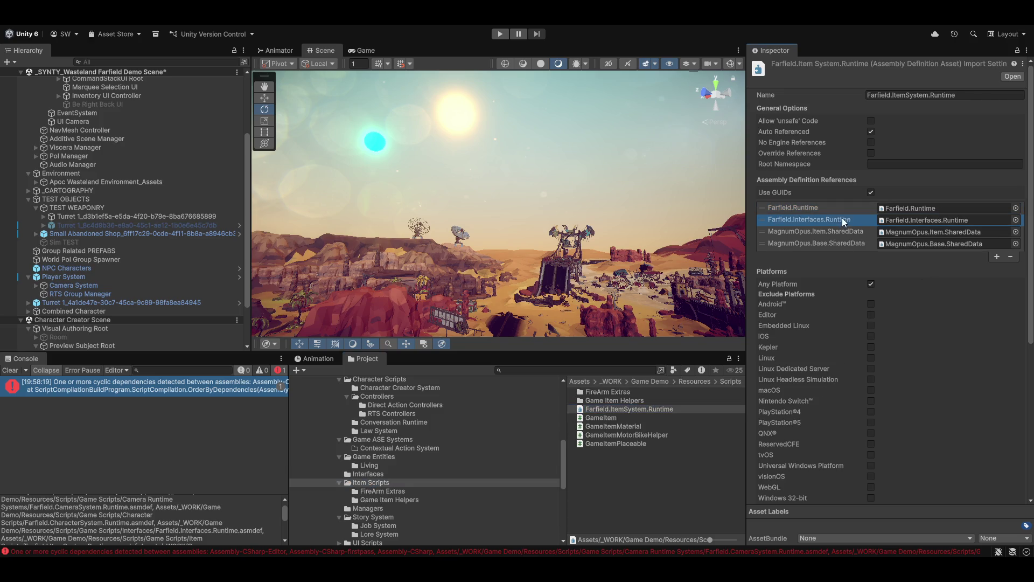
pyautogui.click(1011, 256)
pyautogui.click(642, 523)
pyautogui.click(516, 302)
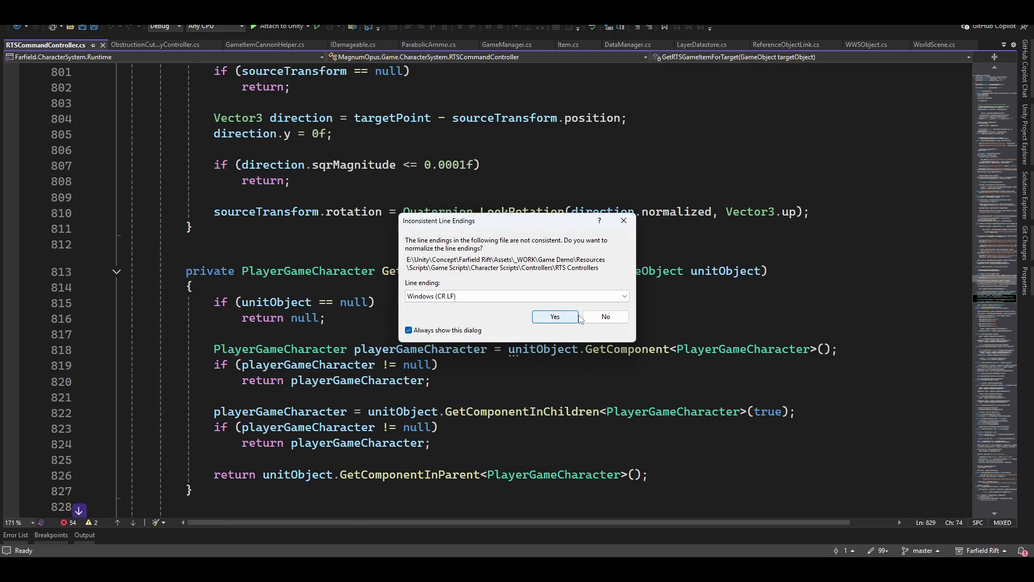
# Keep the script's line endings and trace the first compile error to ConversationNodeActions.cs.
pyautogui.click(602, 322)
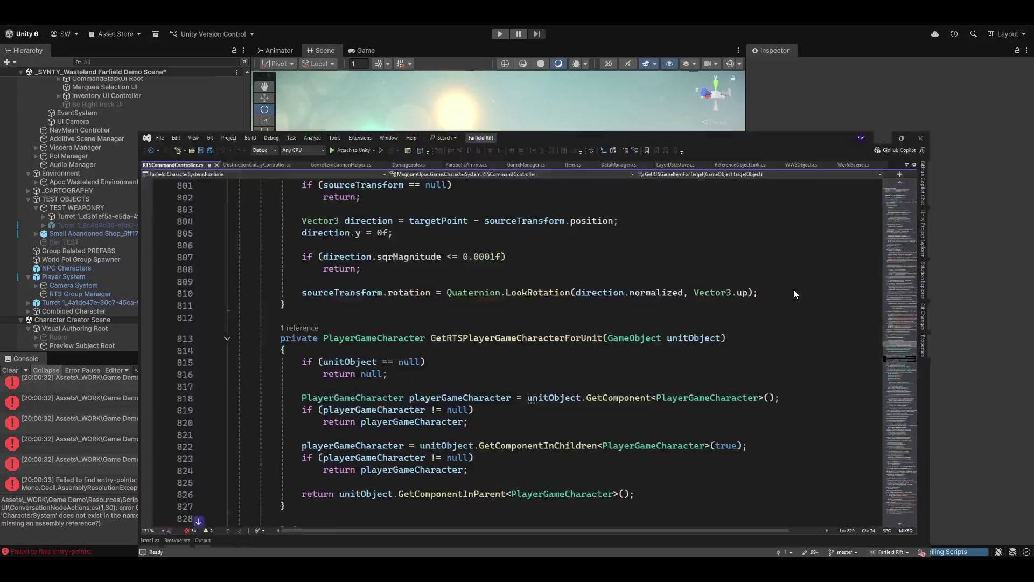
pyautogui.scroll(5, 93, 422)
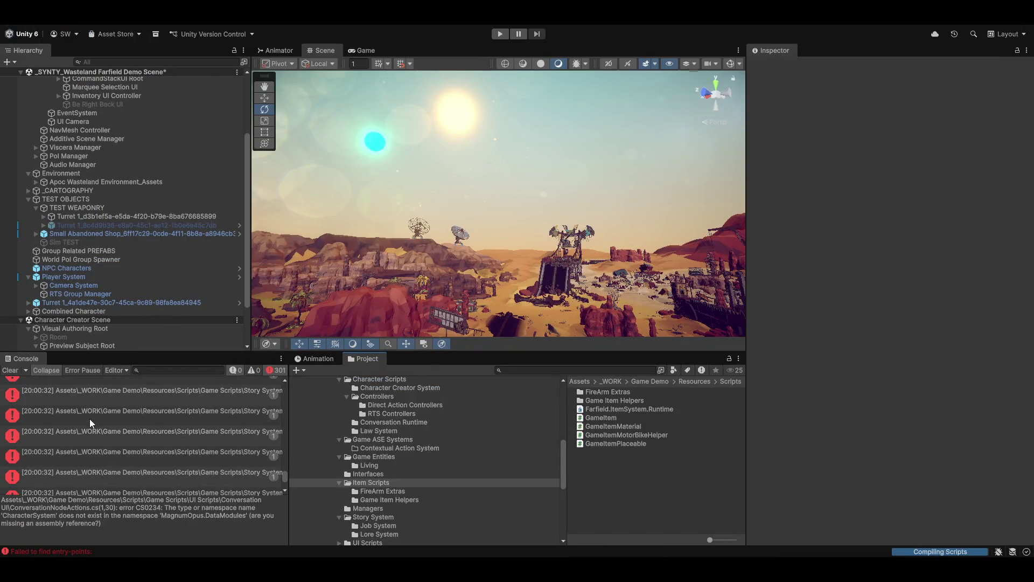
pyautogui.scroll(1, 99, 418)
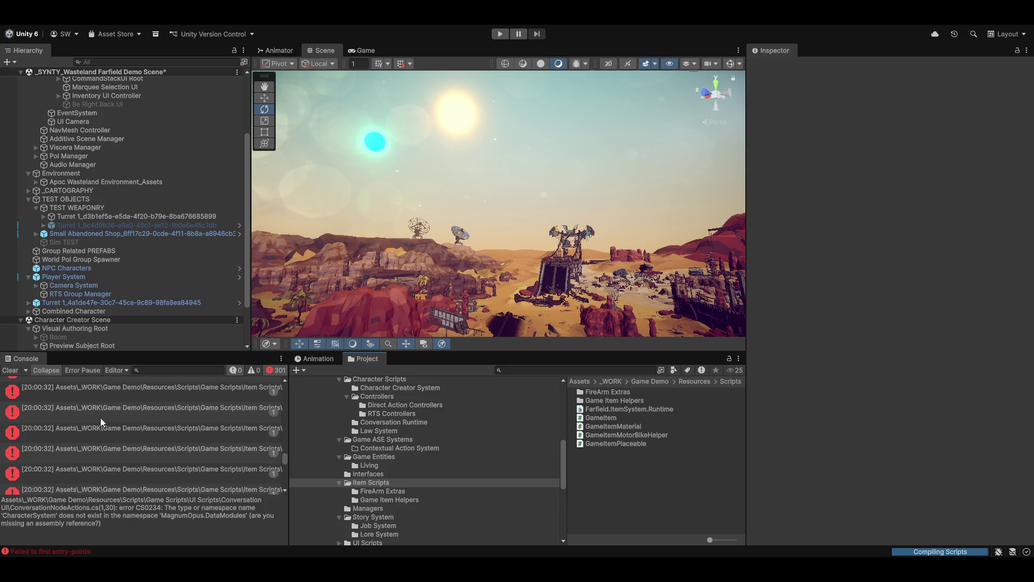
pyautogui.moveTo(288, 469); pyautogui.dragTo(277, 478)
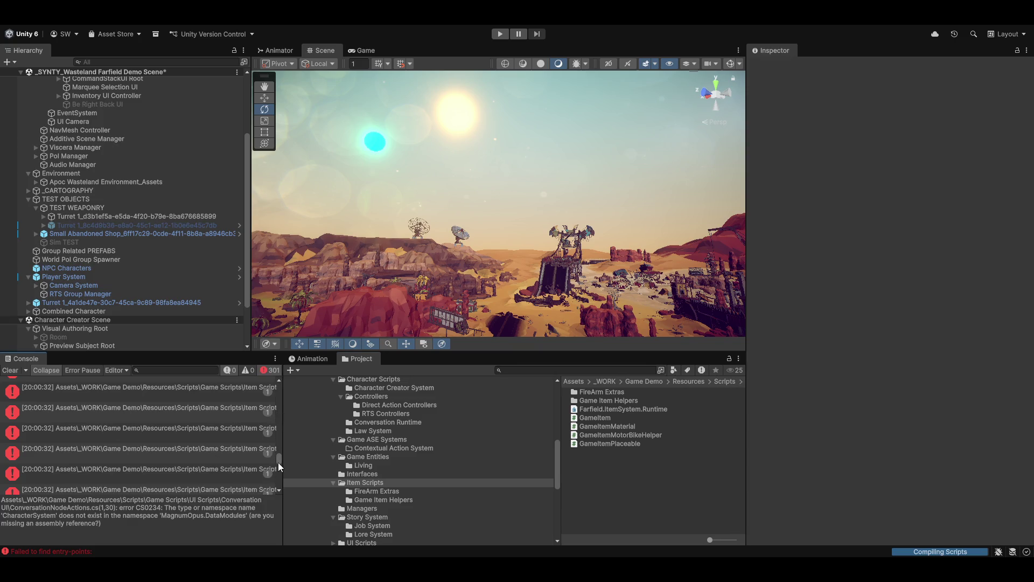
pyautogui.click(119, 389)
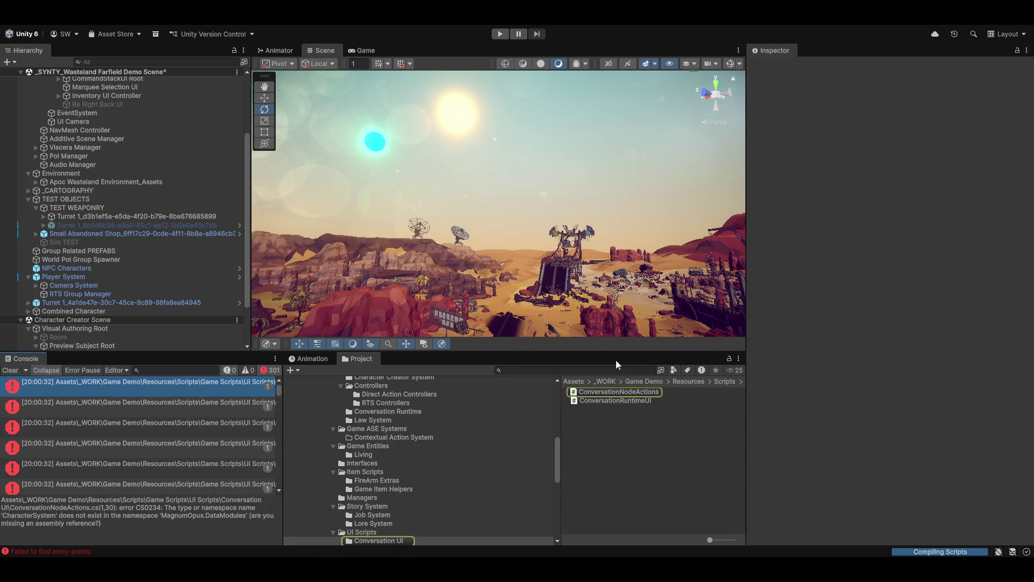
pyautogui.moveTo(747, 420); pyautogui.dragTo(772, 421)
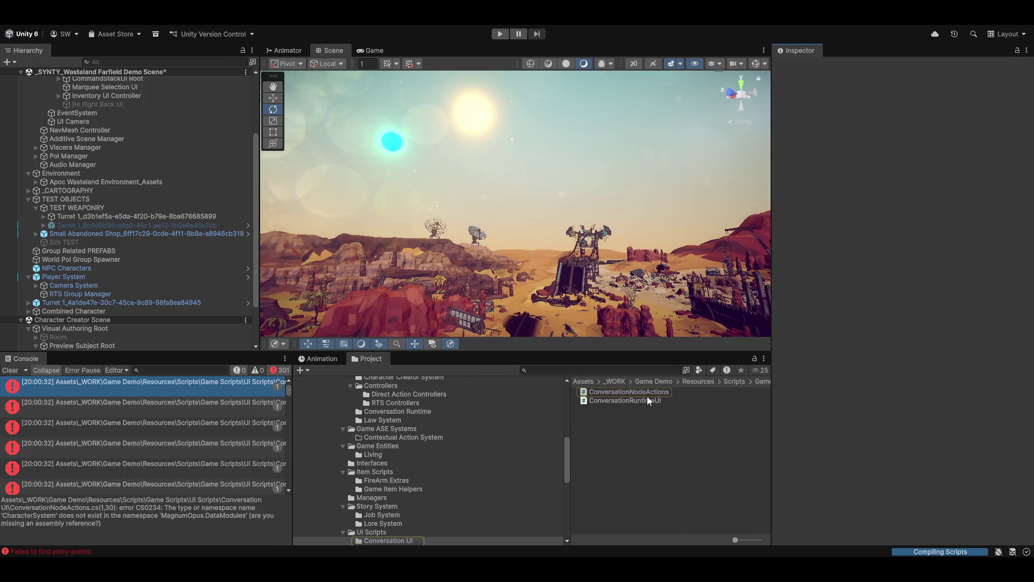
# View the ConversationNodeActions.cs script source.
pyautogui.click(619, 392)
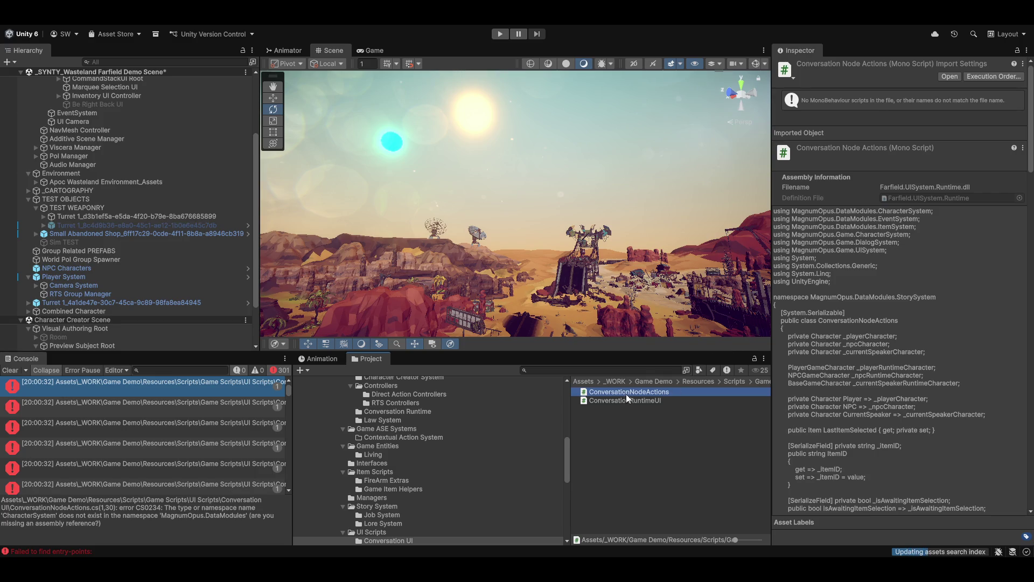
pyautogui.scroll(-3, 414, 482)
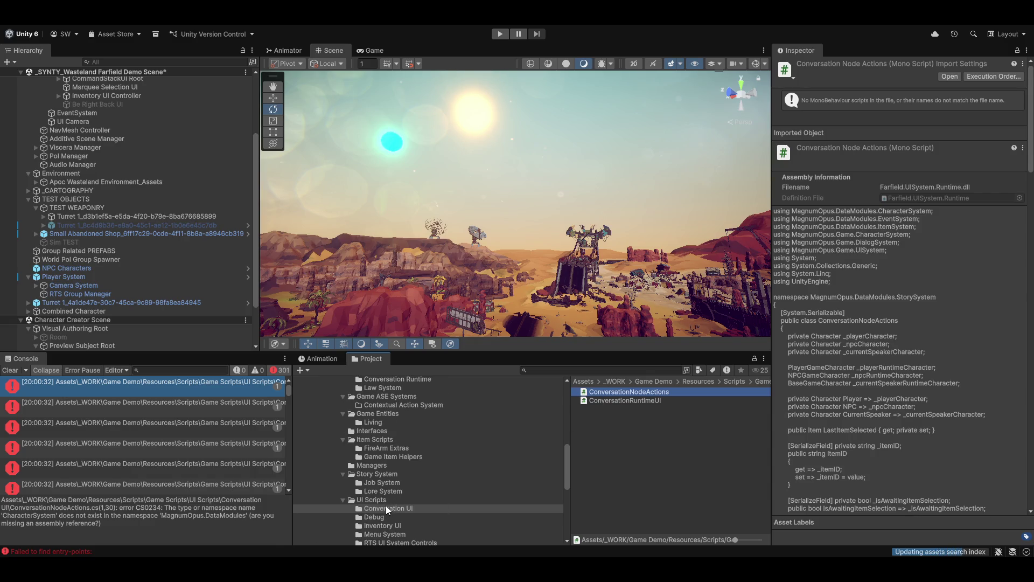
pyautogui.scroll(12, 403, 426)
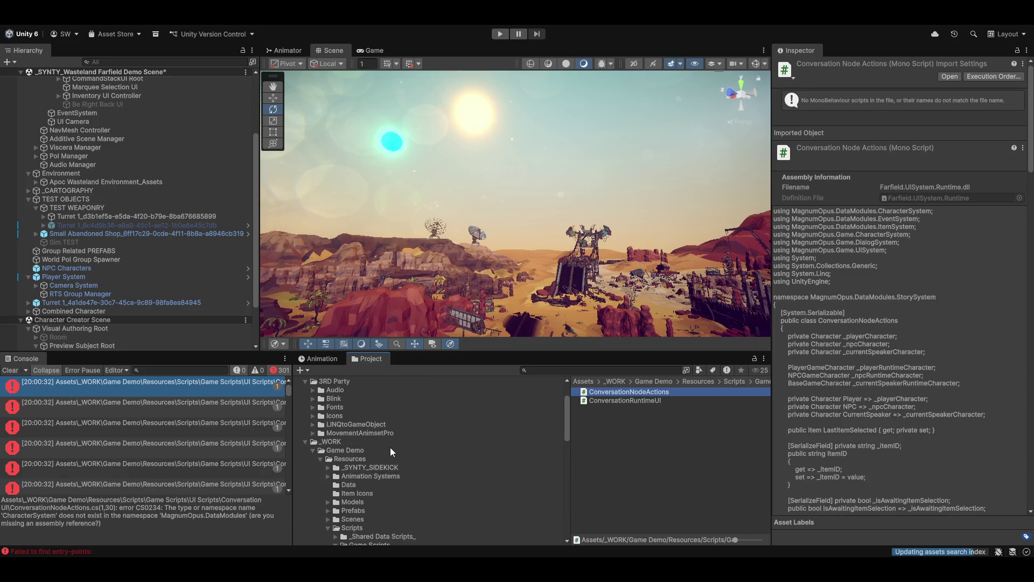
# Browse _Shared Data Scripts_, Game Scripts, Character Scripts and Contextual Action System, ending on Game Scripts.
pyautogui.click(354, 440)
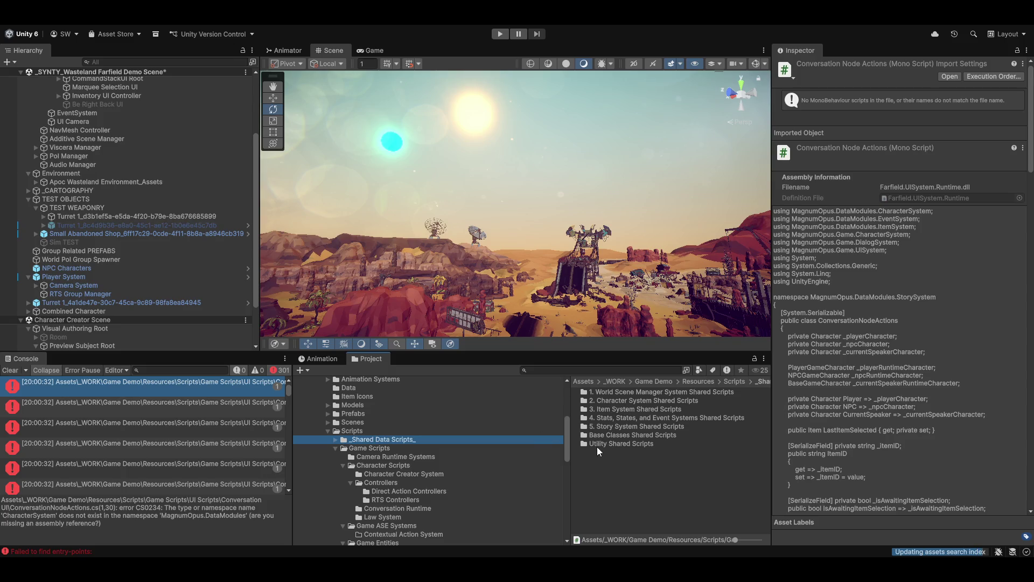
pyautogui.click(344, 465)
pyautogui.click(336, 448)
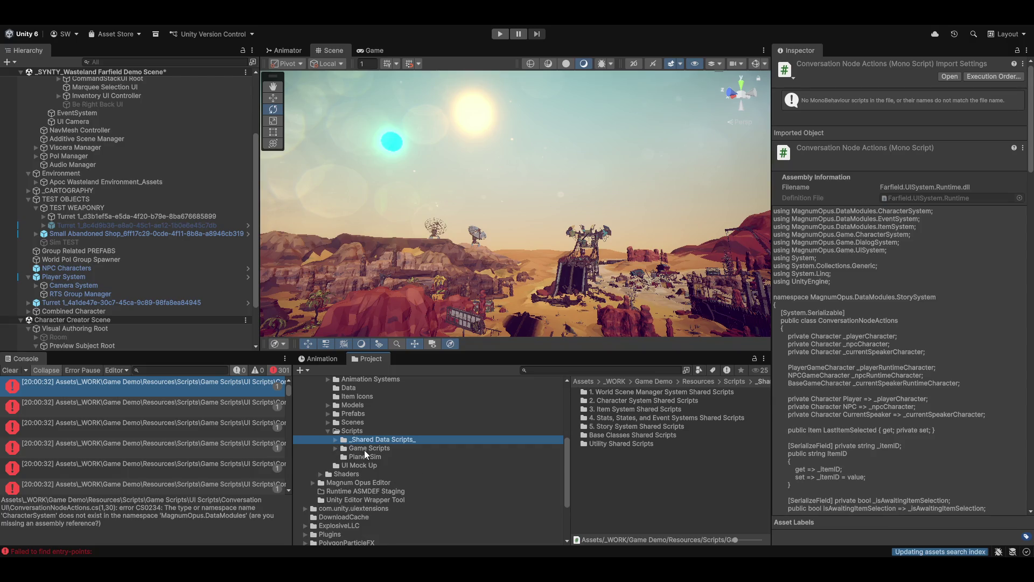
pyautogui.click(336, 448)
pyautogui.click(343, 481)
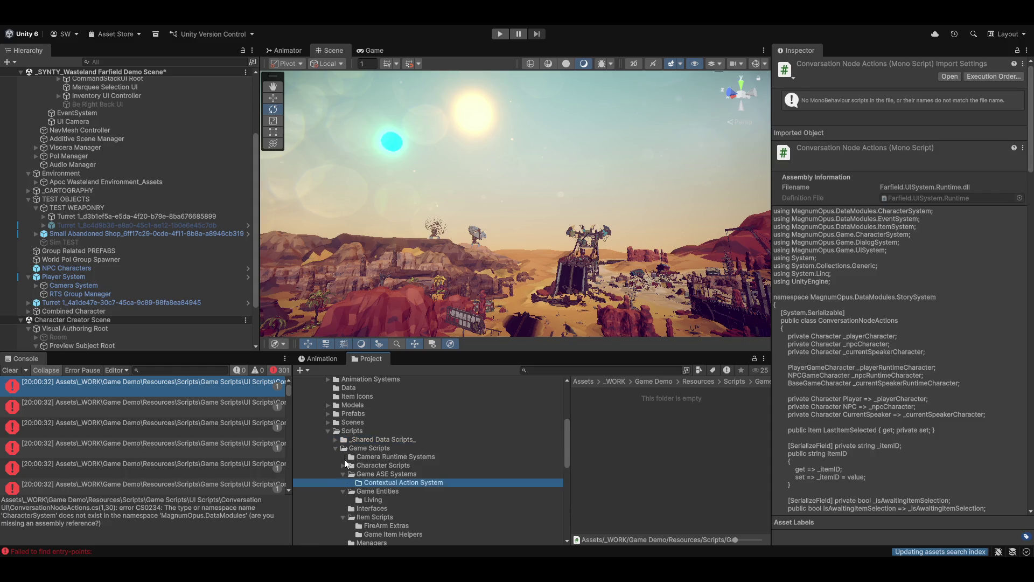
pyautogui.click(343, 465)
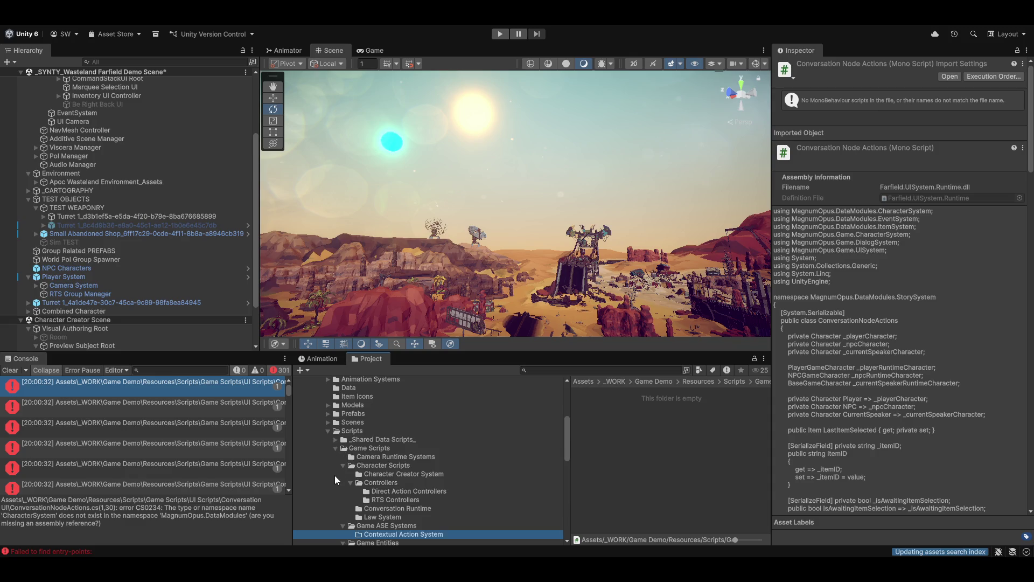
pyautogui.keyDown('alt'); pyautogui.click(336, 447); pyautogui.keyUp('alt')
pyautogui.click(335, 448)
pyautogui.scroll(-3, 367, 467)
pyautogui.scroll(3, 364, 489)
pyautogui.scroll(-2, 372, 485)
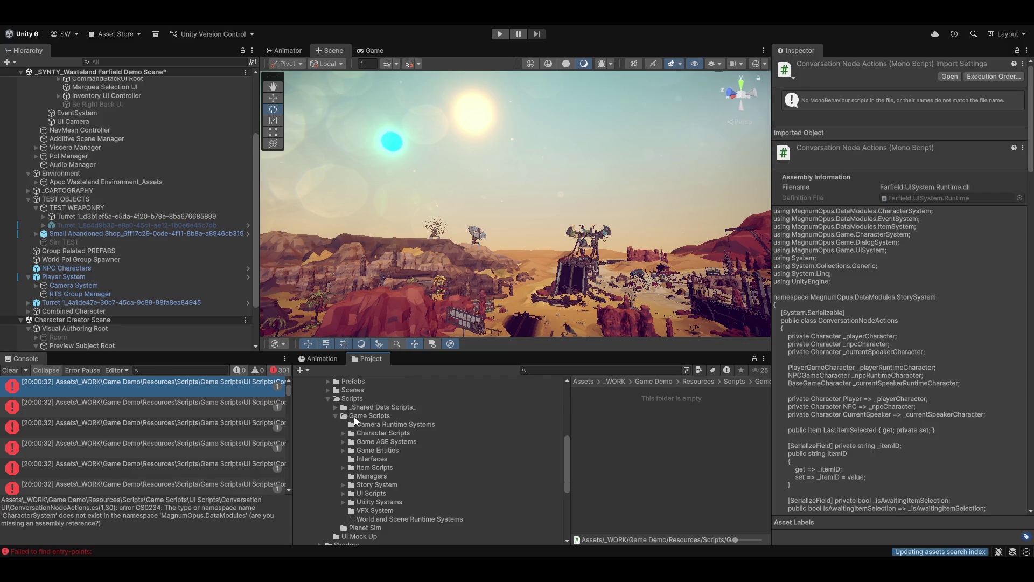
pyautogui.click(352, 416)
# Create a folder named 'New Folder Structure' inside Game Scripts.
pyautogui.rightClick(352, 416)
pyautogui.moveTo(428, 135)
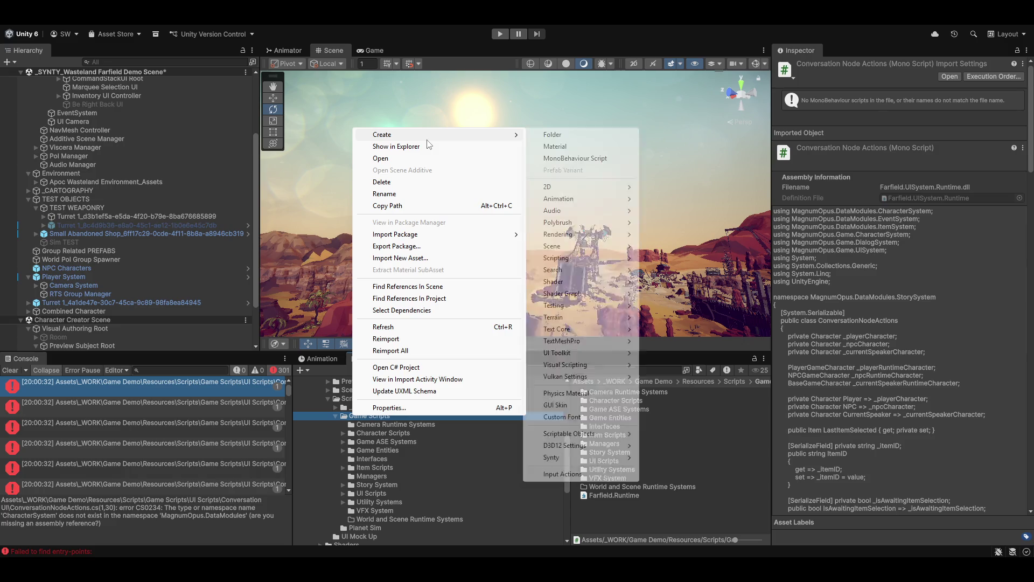
pyautogui.click(591, 137)
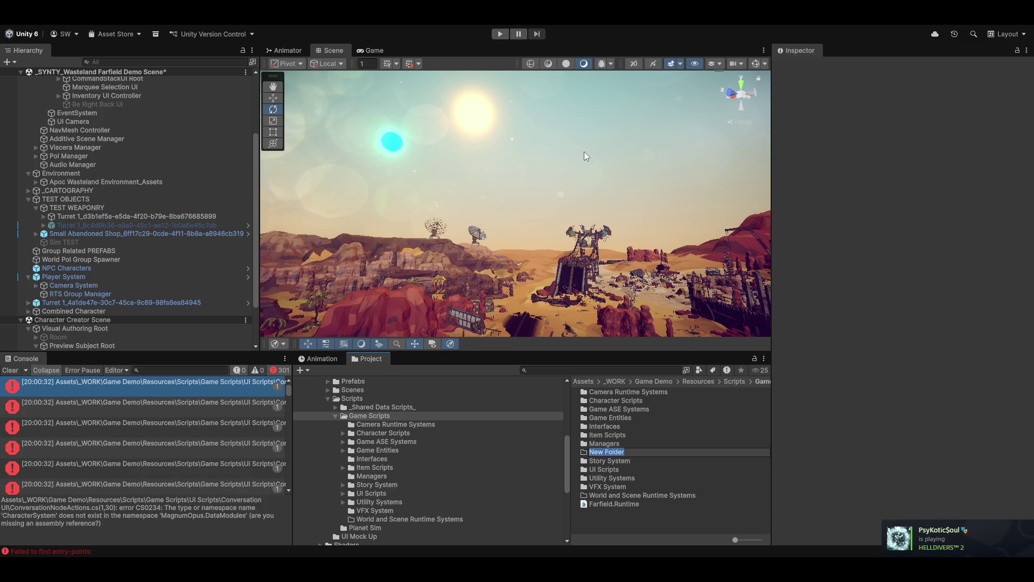
pyautogui.press('BackSpace')
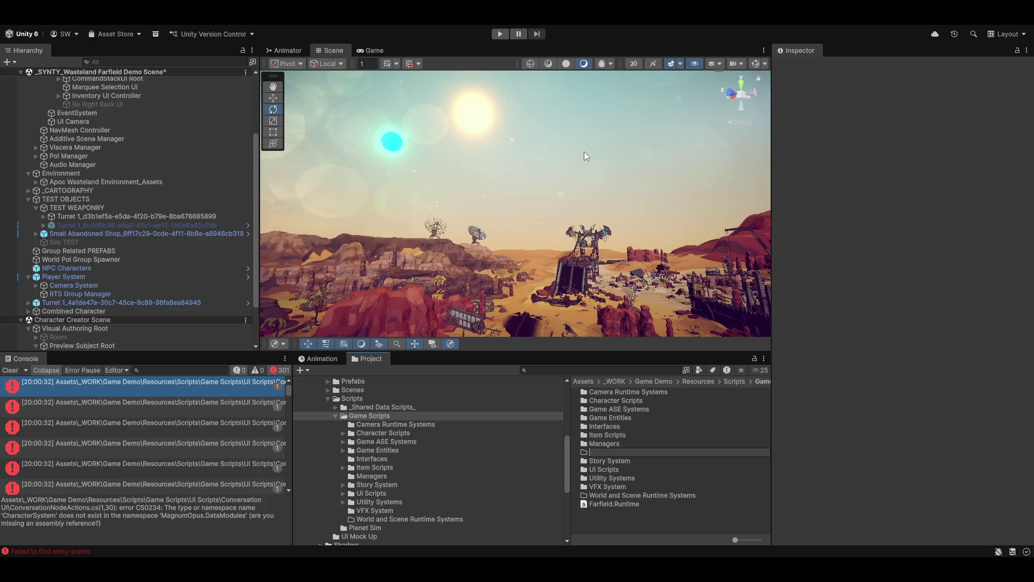
pyautogui.write('Script')
pyautogui.write('NEw')
pyautogui.press('Delete')
pyautogui.press('Delete')
pyautogui.press('Delete')
pyautogui.press('BackSpace')
pyautogui.press('BackSpace')
pyautogui.write('ew')
pyautogui.write(' Folder Struct')
pyautogui.write('ure')
pyautogui.press('Return')
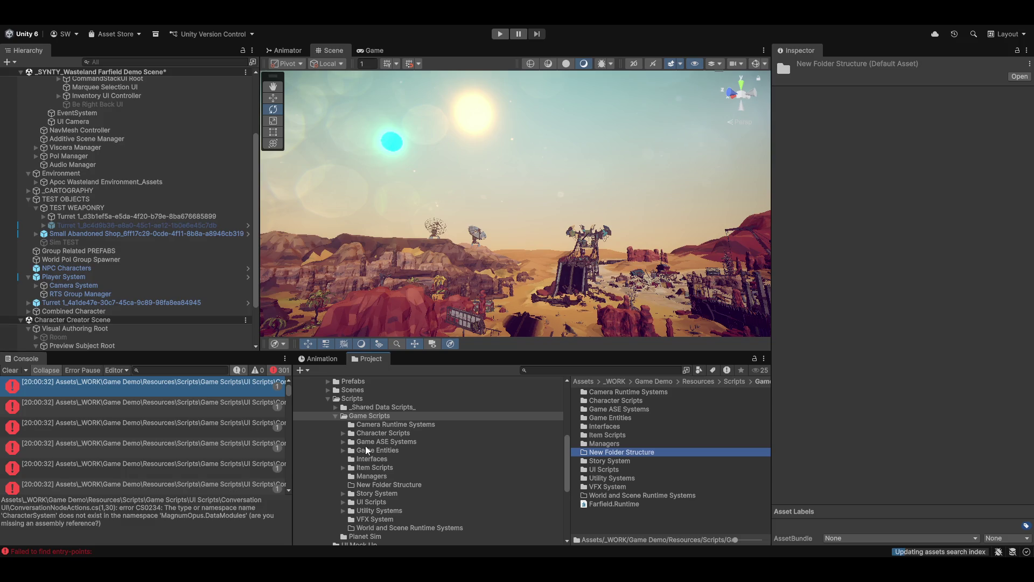
# Rename the folder to '_New Folder Structure' so it sorts to the top.
pyautogui.scroll(-4, 395, 496)
pyautogui.scroll(2, 389, 515)
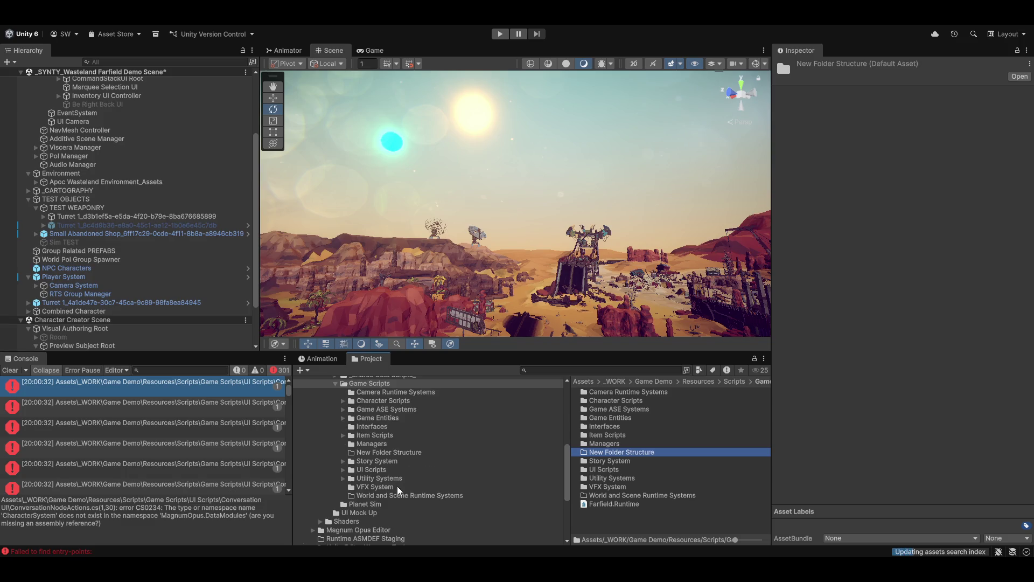
pyautogui.click(372, 453)
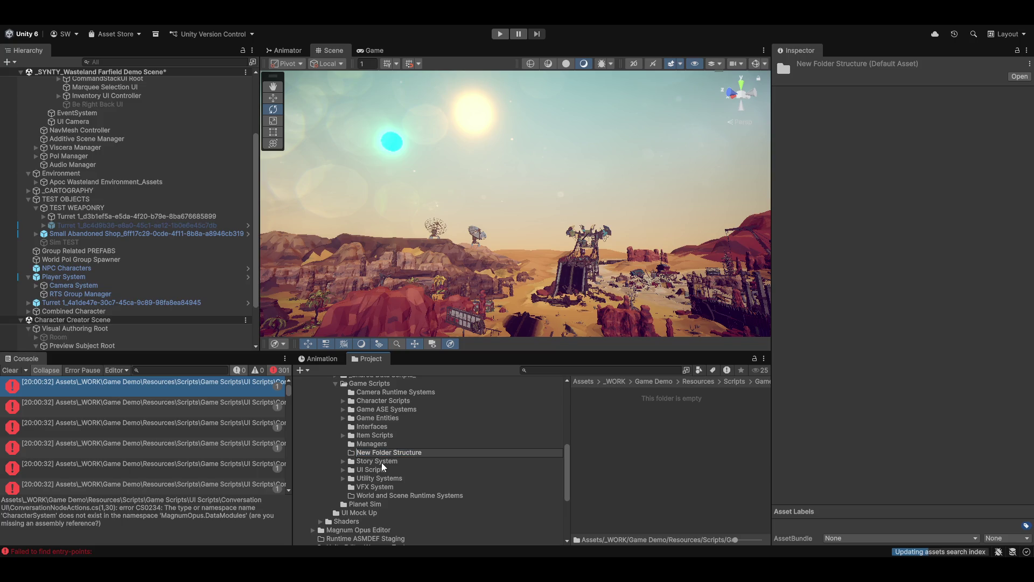
pyautogui.write('_')
pyautogui.press('Return')
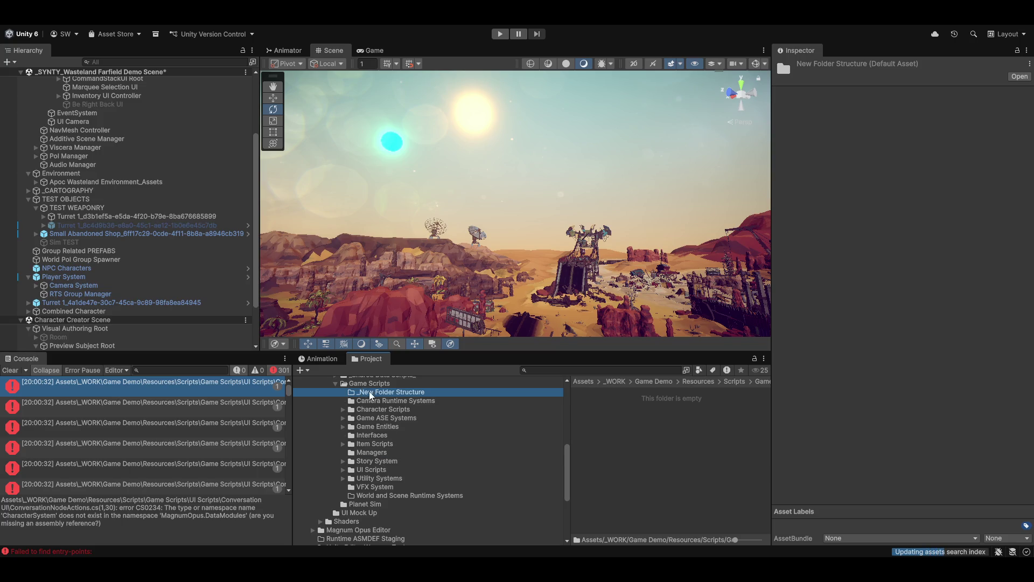
pyautogui.rightClick(652, 421)
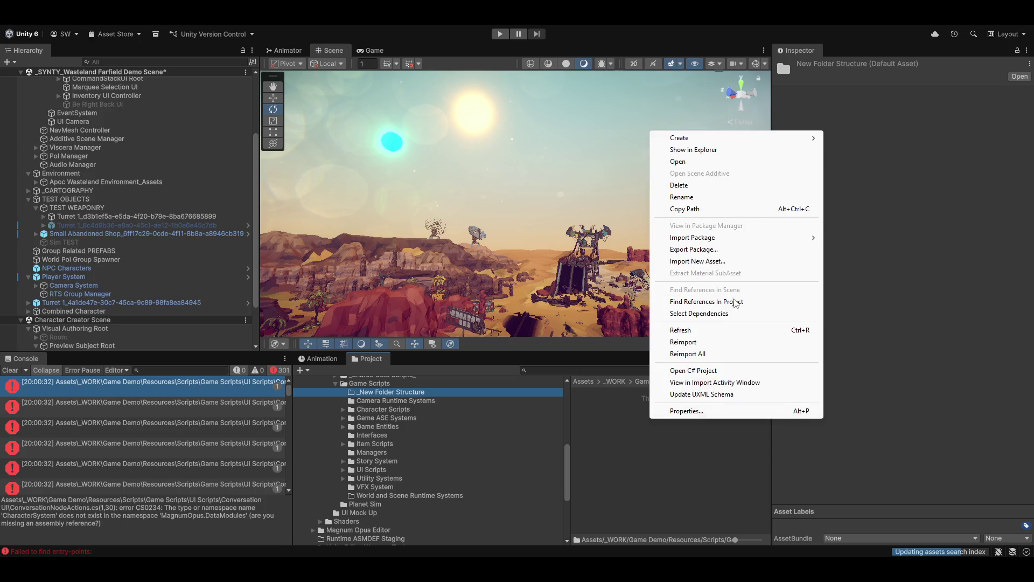
# Create a folder named '1. Game World System' inside _New Folder Structure.
pyautogui.moveTo(695, 138)
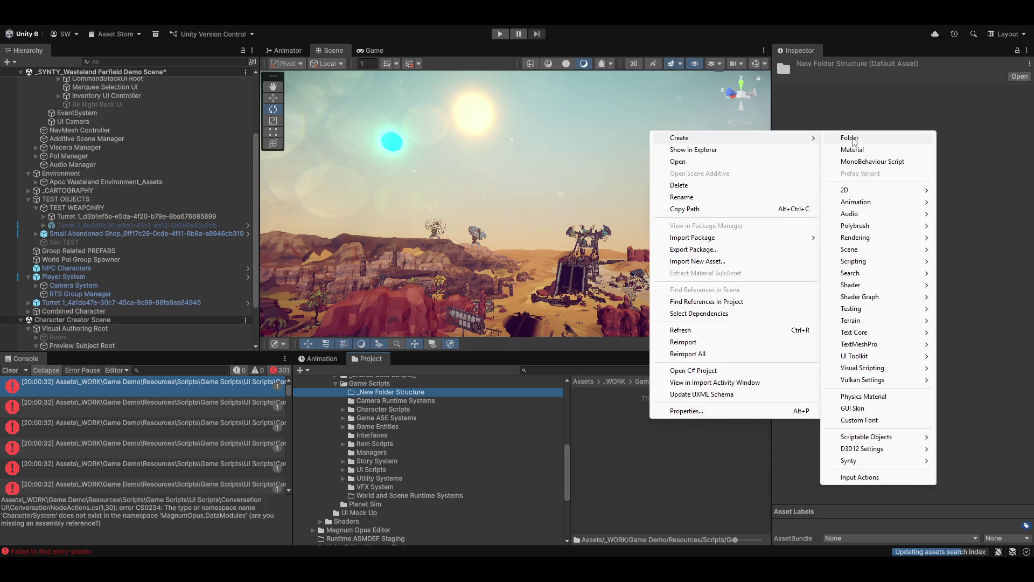
pyautogui.click(851, 139)
pyautogui.write('1.')
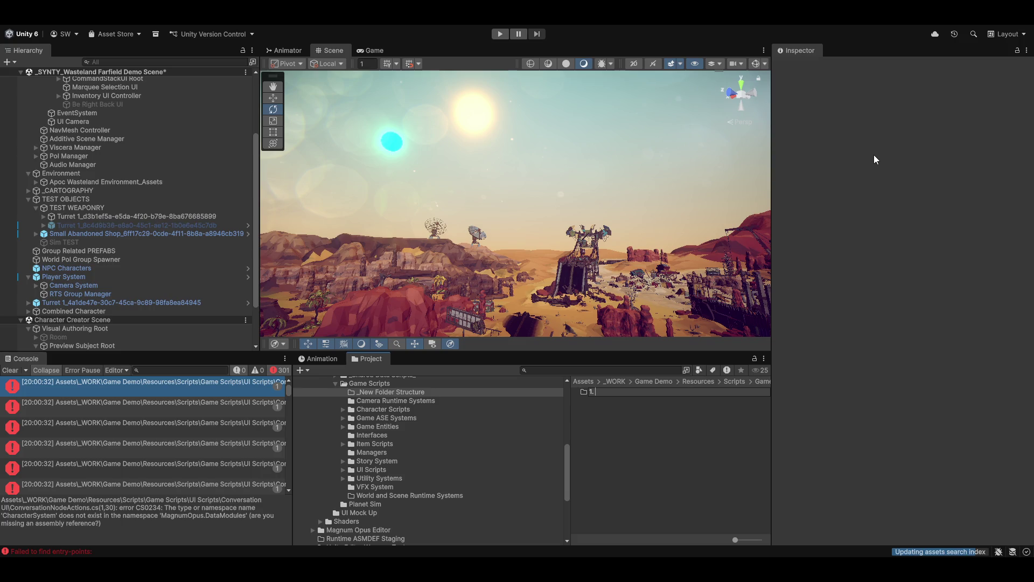
pyautogui.write(' Game World')
pyautogui.write('Game ')
pyautogui.write(' Syste')
pyautogui.write('m')
pyautogui.press('Return')
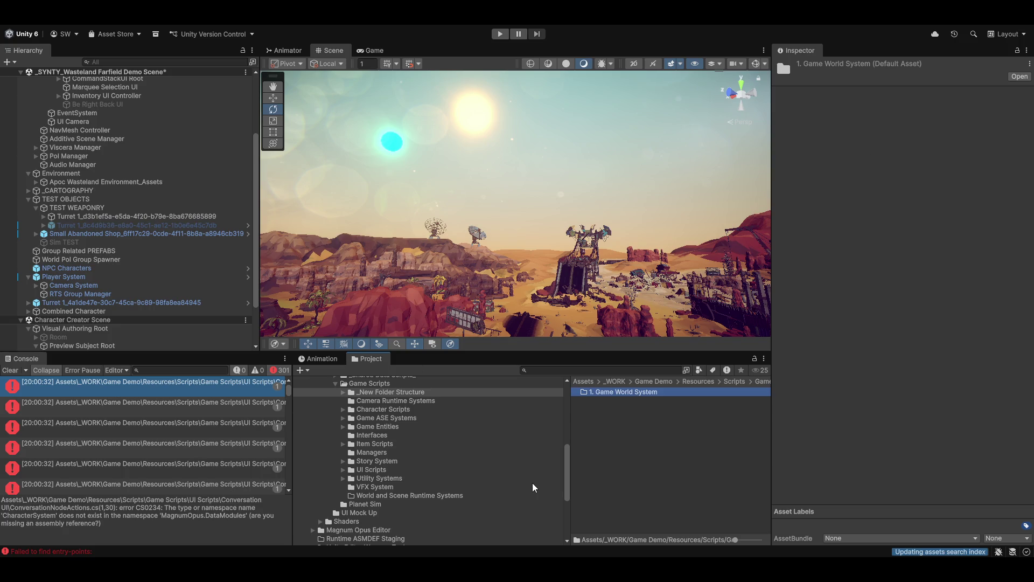
# Scroll the Project pane and show the numbered folders in _Shared Data Scripts_.
pyautogui.scroll(3, 395, 422)
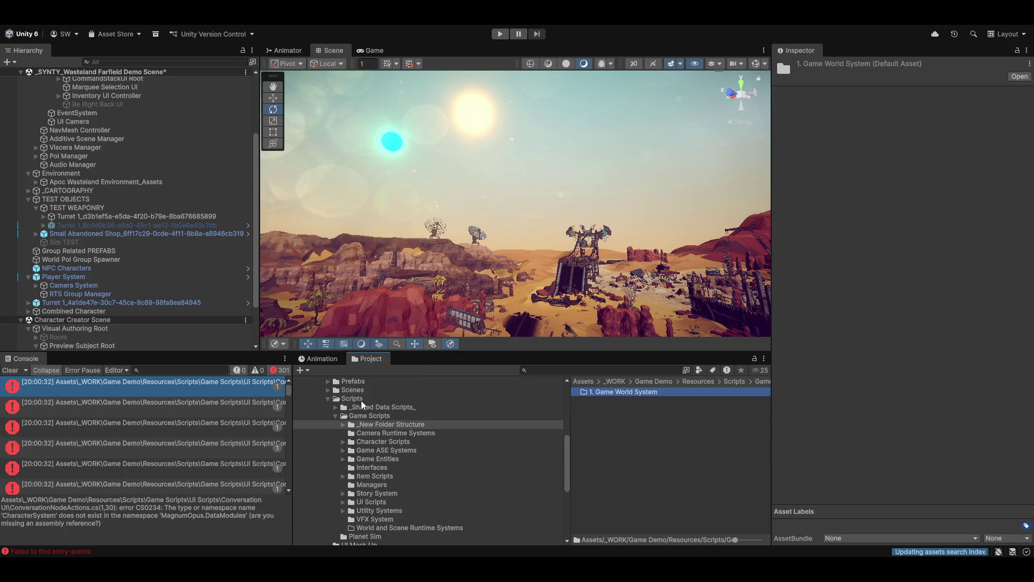
pyautogui.scroll(5, 361, 410)
pyautogui.scroll(-3, 351, 455)
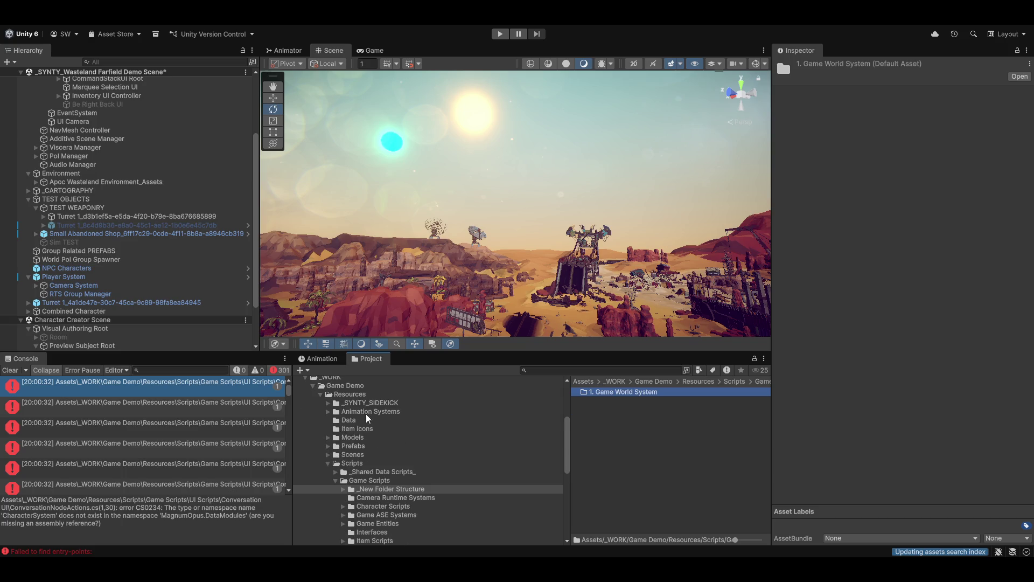
pyautogui.click(357, 472)
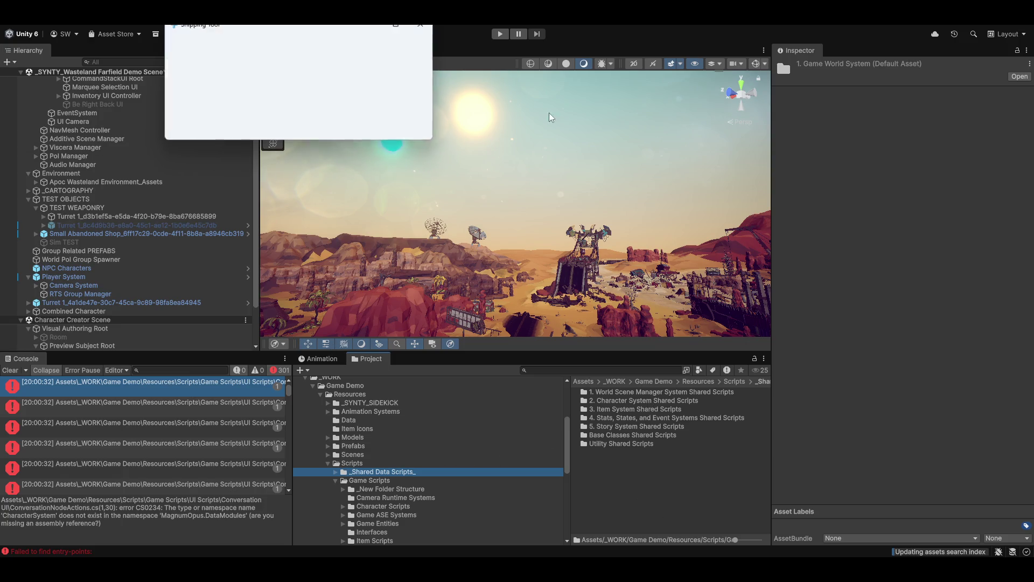
# Take a rectangular snip of the Project panel's numbered shared-script folder list.
pyautogui.click(284, 46)
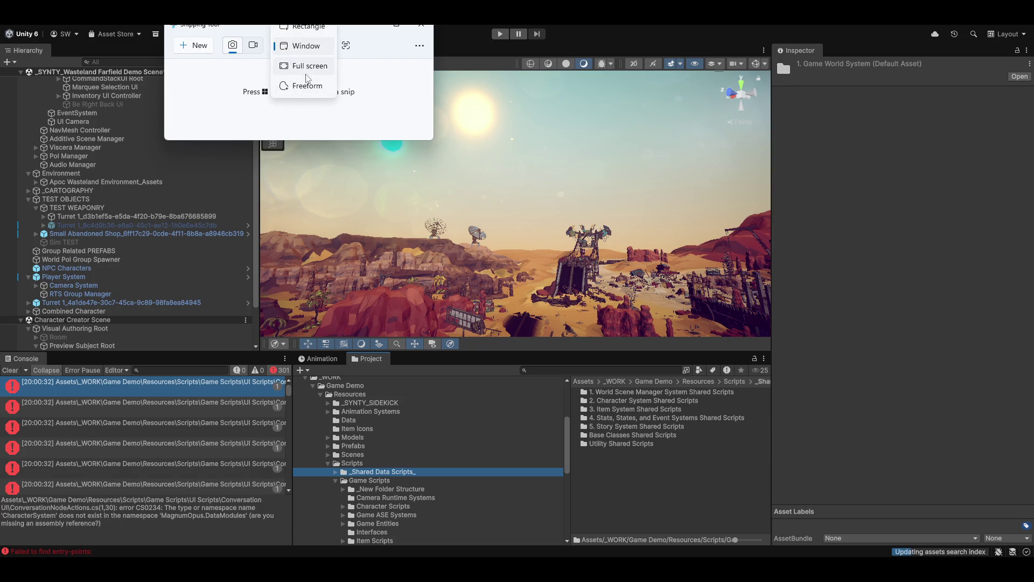
pyautogui.click(307, 27)
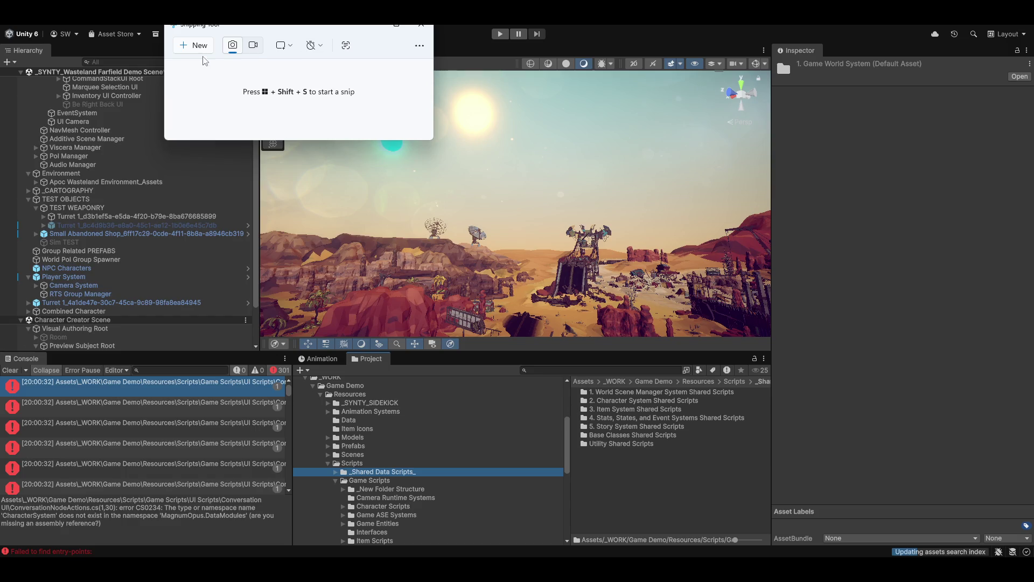
pyautogui.click(193, 46)
pyautogui.moveTo(570, 383); pyautogui.dragTo(761, 463)
pyautogui.moveTo(760, 463)
pyautogui.mouseDown()
pyautogui.moveTo(726, 264)
pyautogui.moveTo(438, 88)
pyautogui.mouseUp()
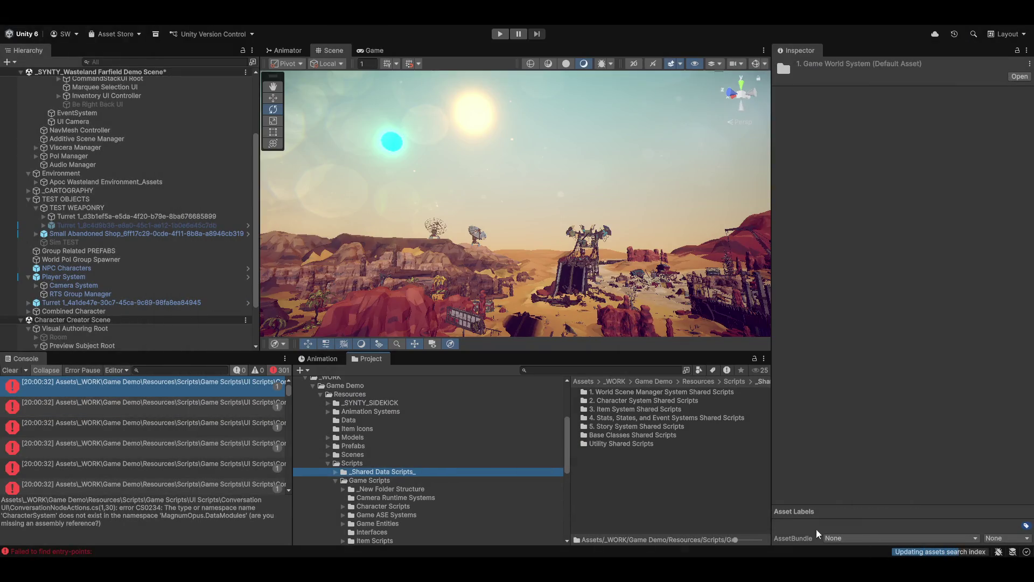
# Select _New Folder Structure and create a folder named '2. Game Character System' in it.
pyautogui.click(354, 481)
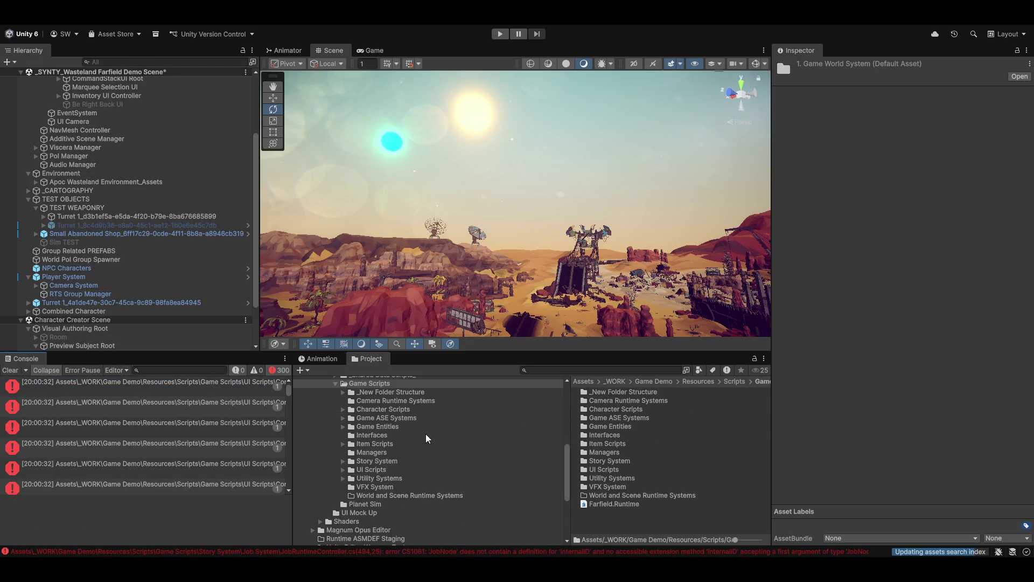
pyautogui.scroll(-3, 395, 440)
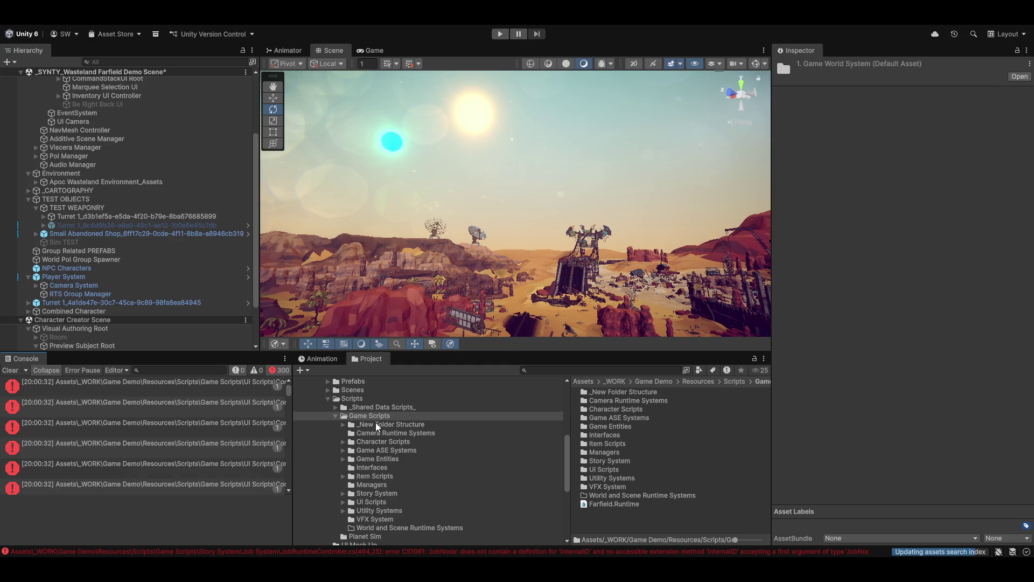
pyautogui.click(376, 423)
pyautogui.rightClick(615, 427)
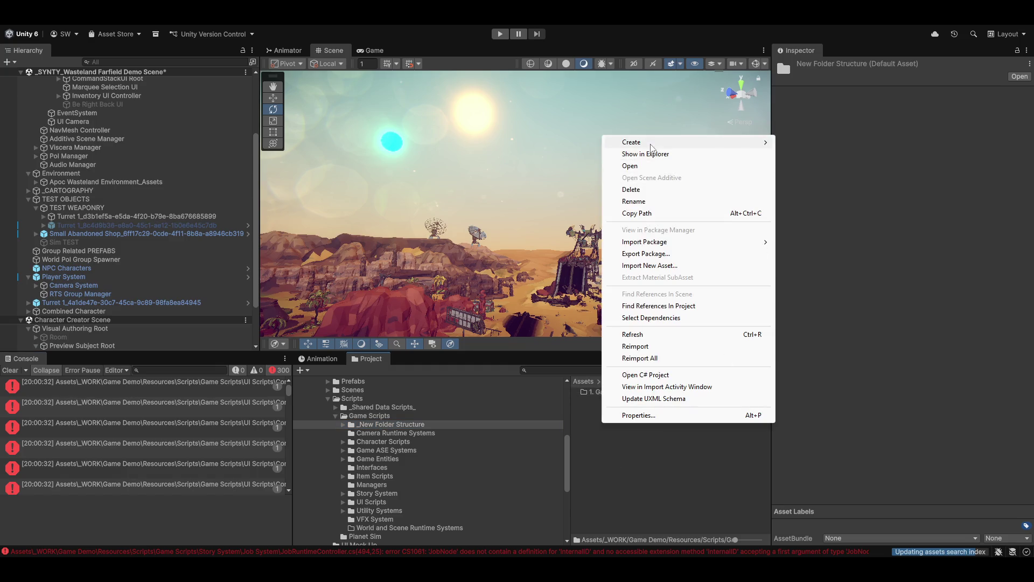
pyautogui.moveTo(652, 147)
pyautogui.click(817, 143)
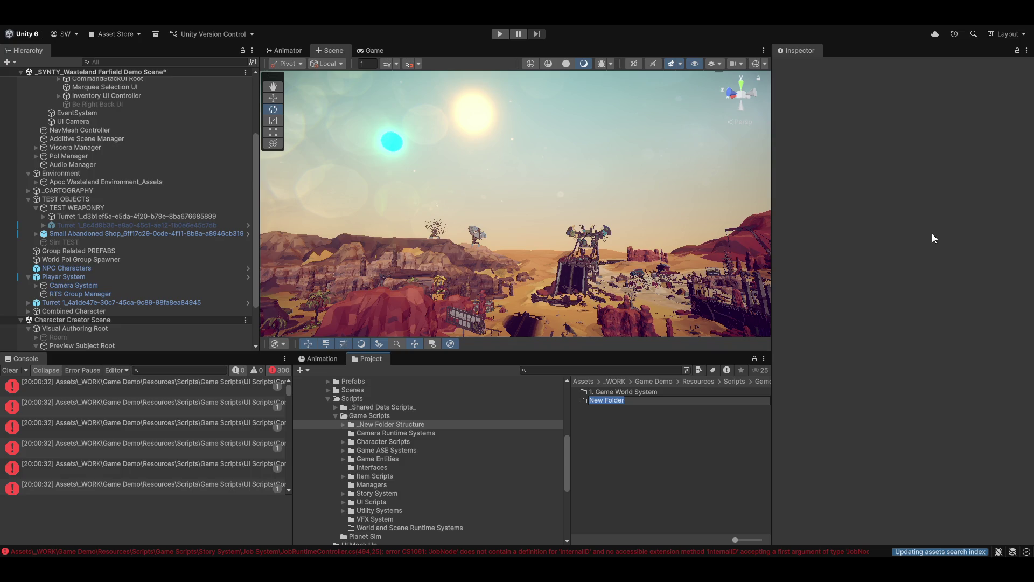
pyautogui.write('2. Game Character S')
pyautogui.write('ystem')
pyautogui.press('Return')
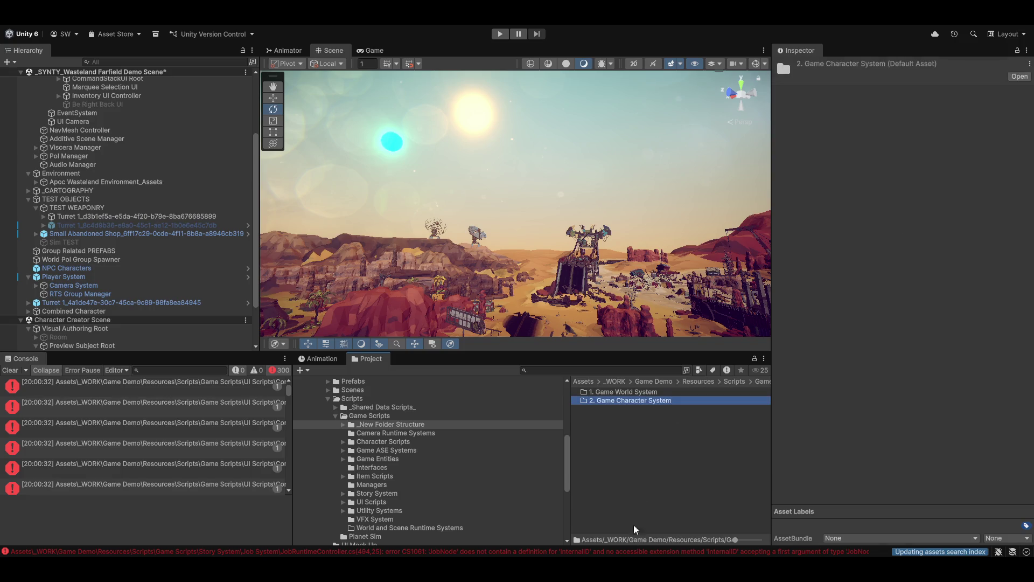
# Add two more folders, '3. Game Item System' and '4. Game ASE System'.
pyautogui.rightClick(654, 452)
pyautogui.moveTo(701, 168)
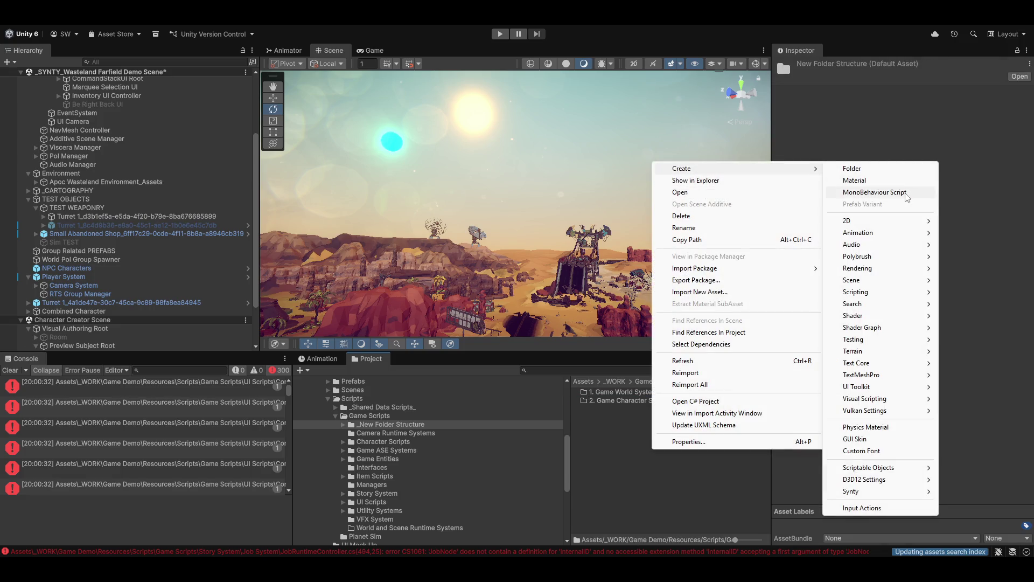
pyautogui.click(887, 168)
pyautogui.write('3. Game Item System')
pyautogui.press('Return')
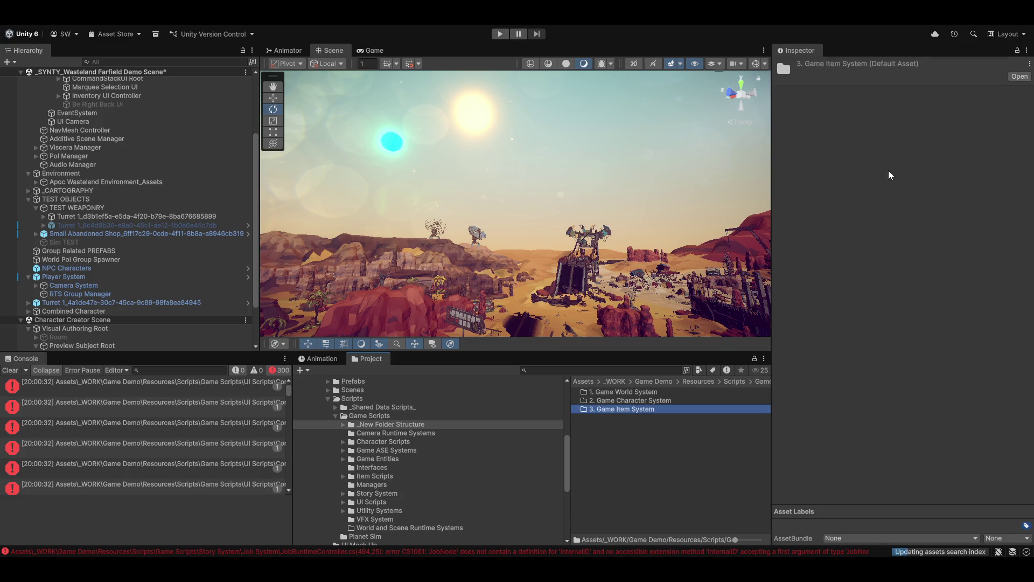
pyautogui.rightClick(604, 448)
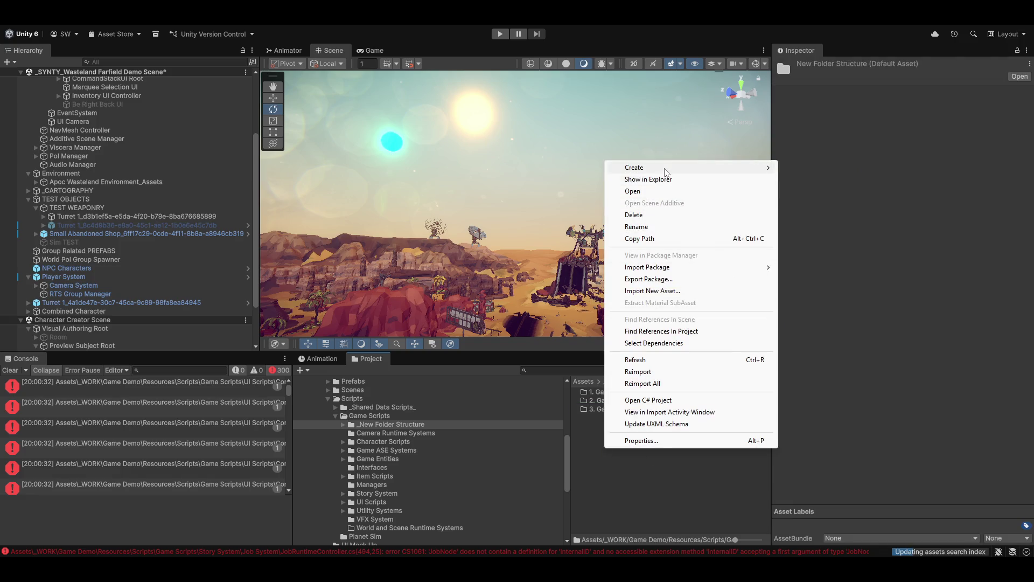
pyautogui.moveTo(666, 168)
pyautogui.click(819, 168)
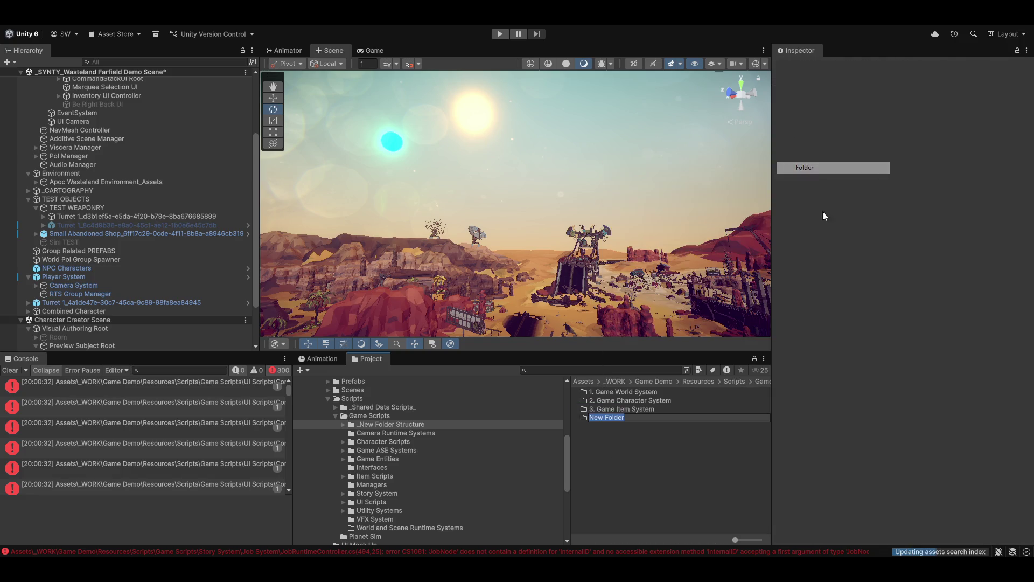
pyautogui.write('4.')
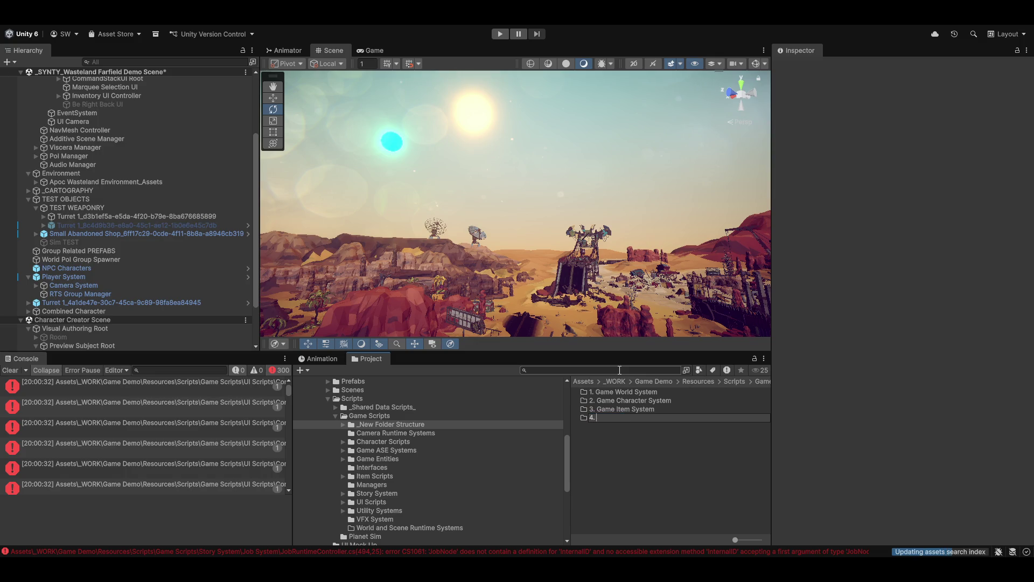
pyautogui.write(' ASE')
pyautogui.write('Game')
pyautogui.write('System')
pyautogui.press('Return')
# Create a folder named '5. Game Story System' in _New Folder Structure.
pyautogui.click(625, 458)
pyautogui.rightClick(625, 458)
pyautogui.moveTo(674, 157)
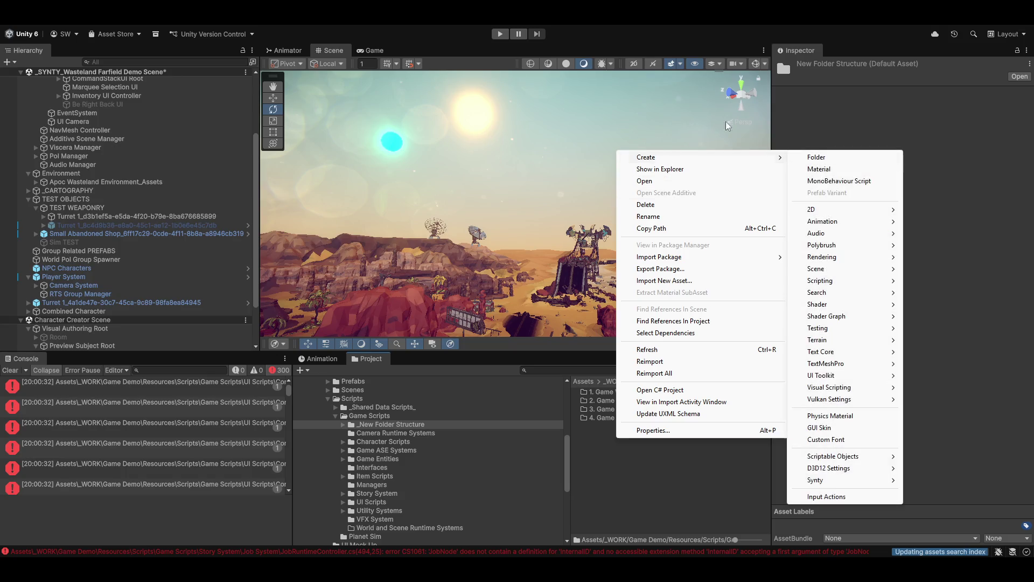
pyautogui.click(830, 157)
pyautogui.write('5. ')
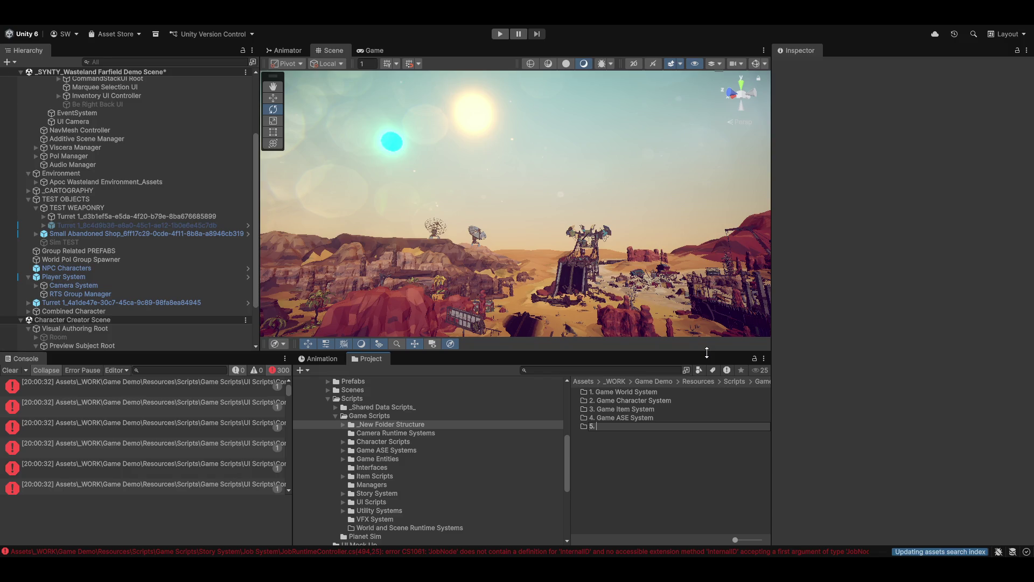
pyautogui.write('Game Story System')
pyautogui.press('Return')
# Add the folders '6. Game UI System' and '7. Game Utility System'.
pyautogui.click(681, 461)
pyautogui.rightClick(596, 464)
pyautogui.moveTo(668, 182)
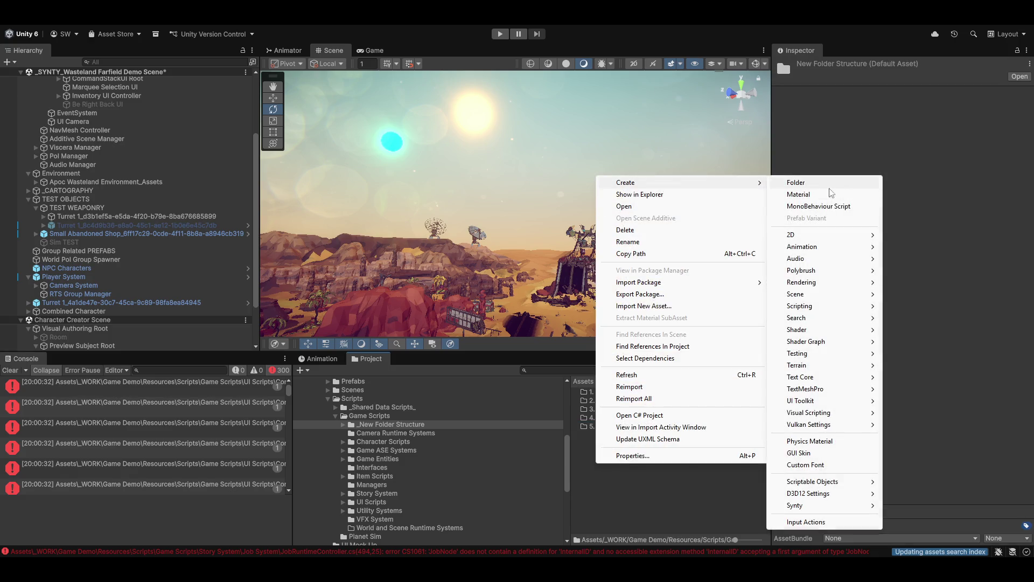
pyautogui.click(810, 187)
pyautogui.write('6.')
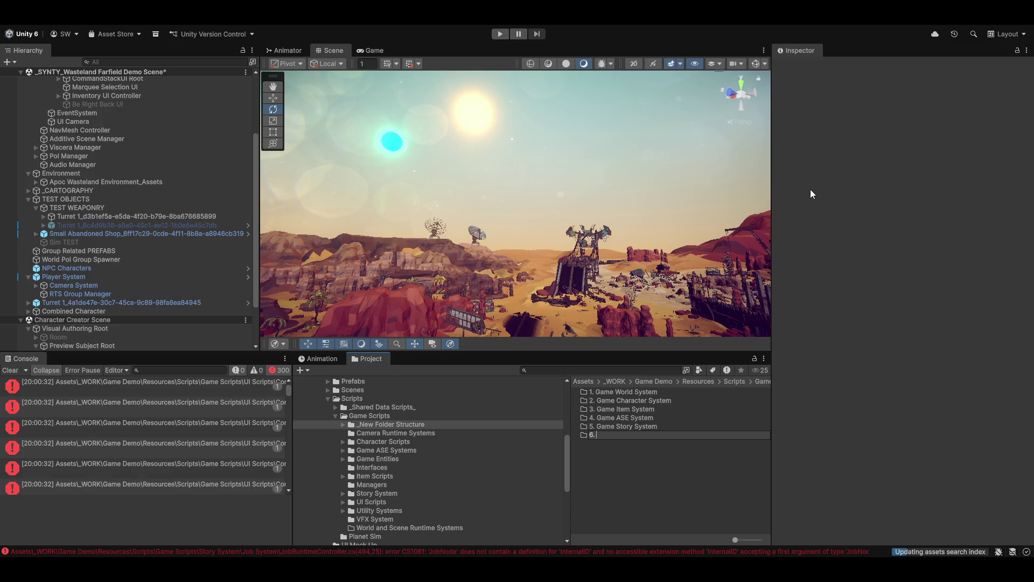
pyautogui.write(' Game UI')
pyautogui.write(' System')
pyautogui.press('Return')
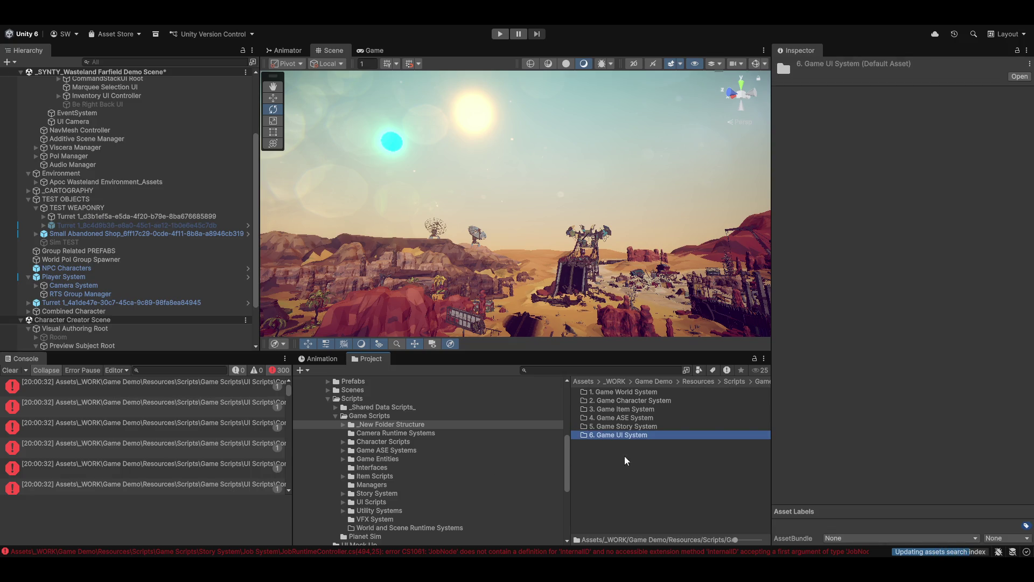
pyautogui.rightClick(609, 456)
pyautogui.moveTo(642, 175)
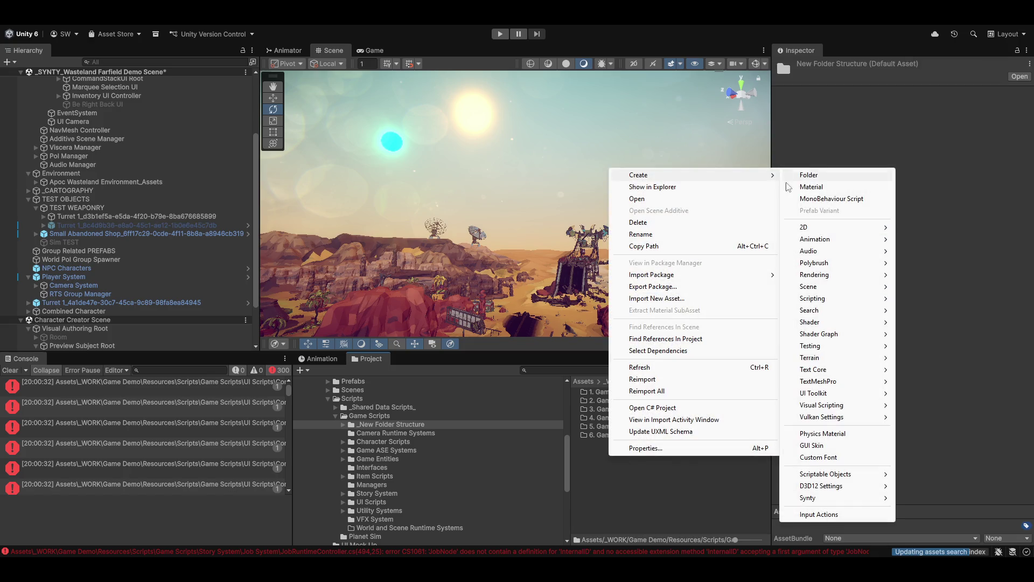
pyautogui.click(821, 175)
pyautogui.write('7')
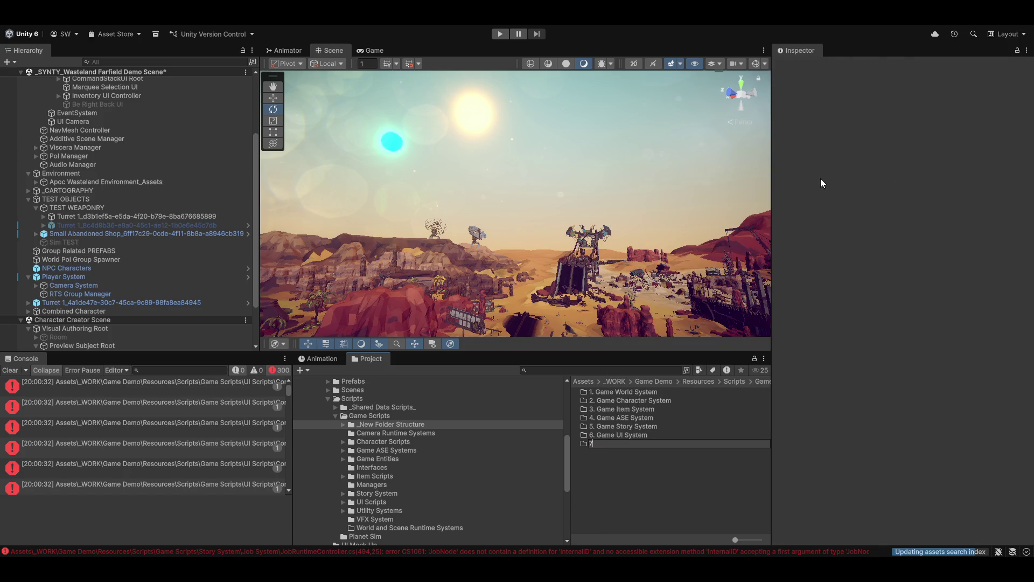
pyautogui.write('. Game UI')
pyautogui.write('tility System')
pyautogui.press('Return')
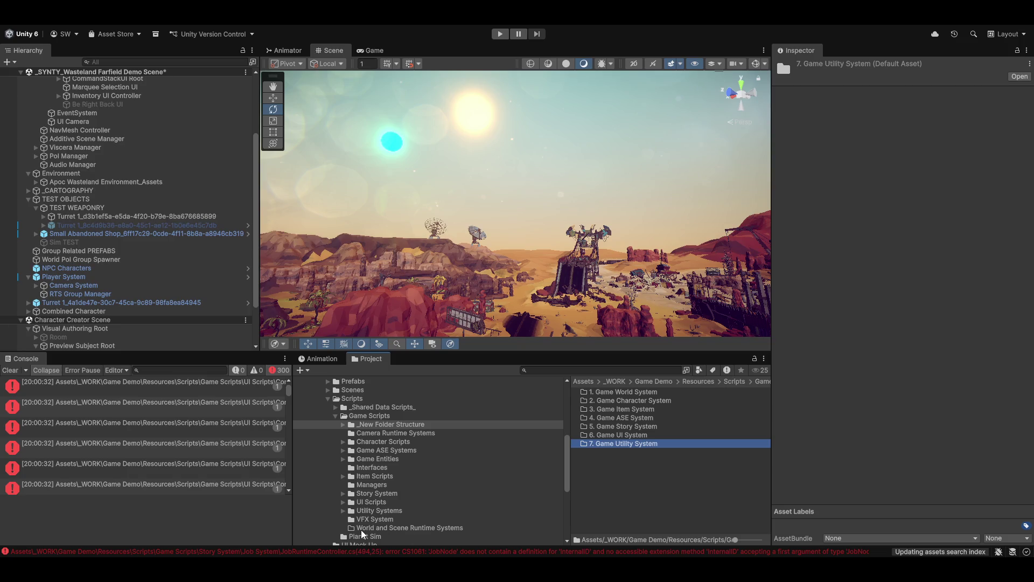
pyautogui.rightClick(622, 481)
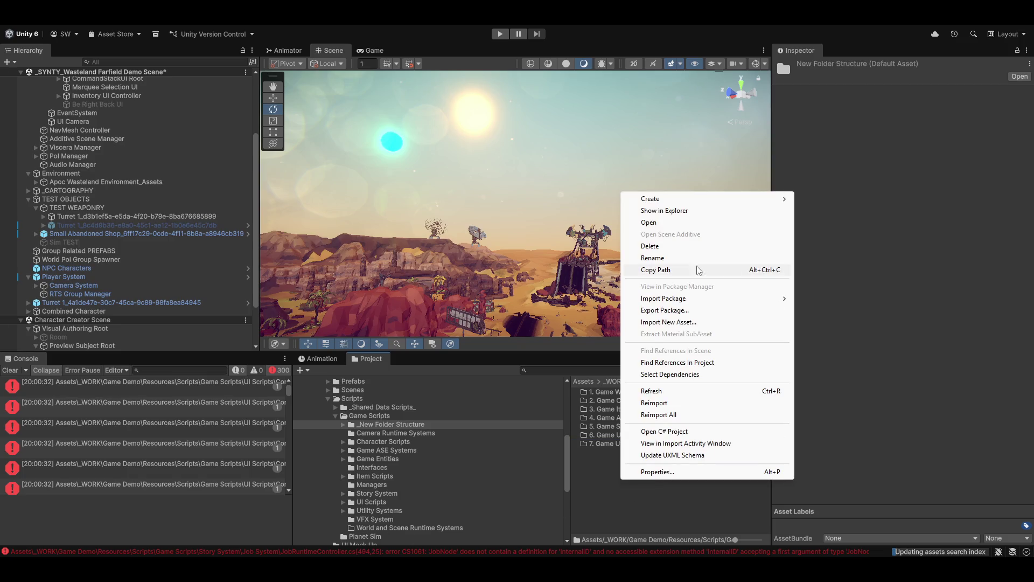
# Create two more system folders, '7. Game VFX System' and '8. Game Interfaces System'.
pyautogui.moveTo(666, 202)
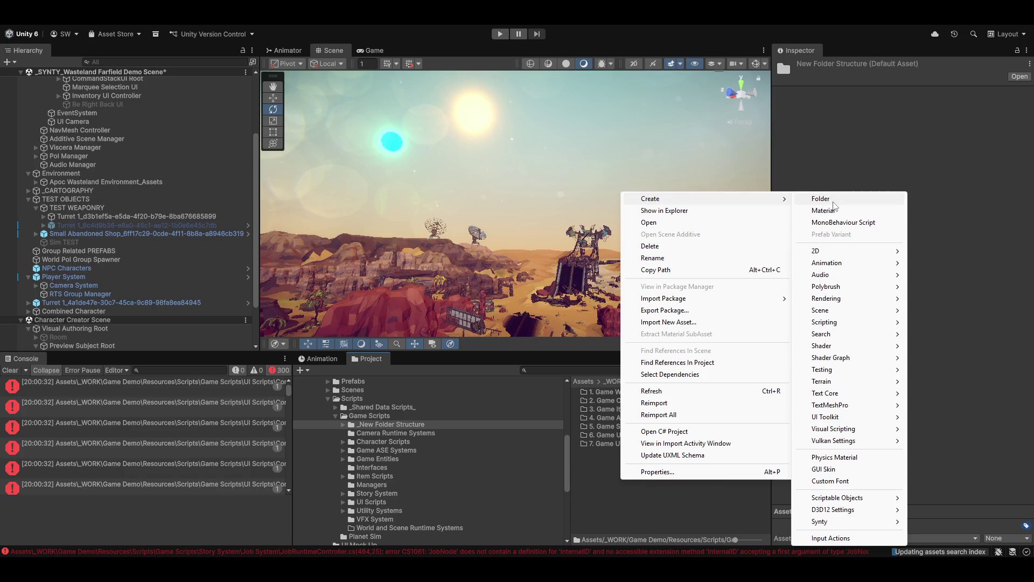
pyautogui.click(834, 200)
pyautogui.write('7. VFX')
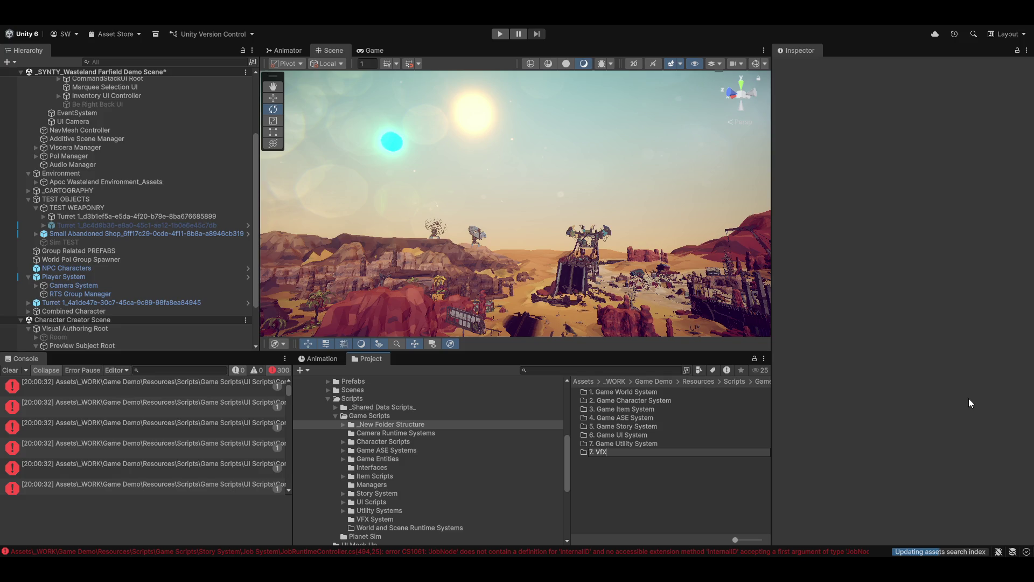
pyautogui.write('Game')
pyautogui.press('End')
pyautogui.write('System')
pyautogui.press('Return')
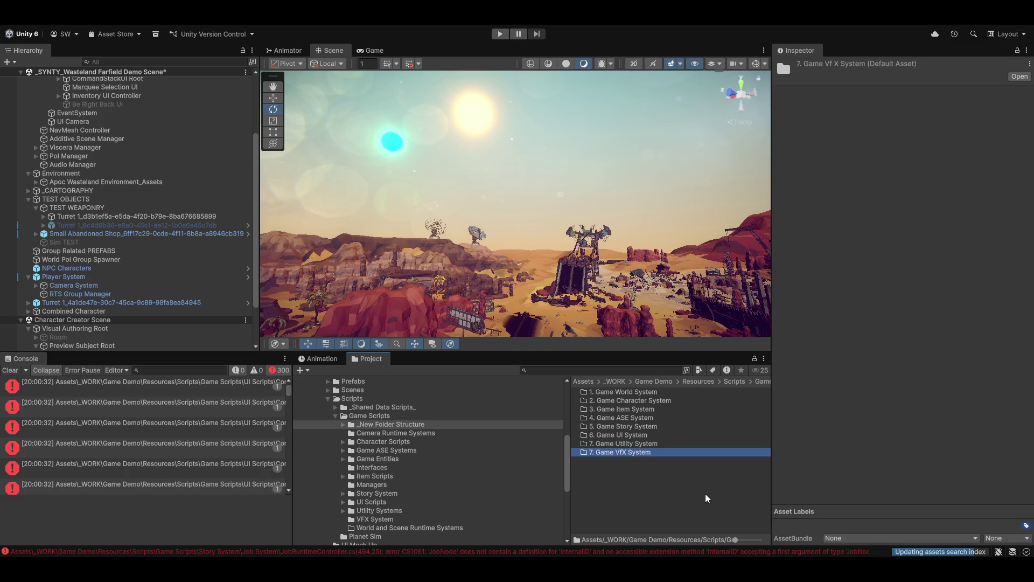
pyautogui.rightClick(609, 487)
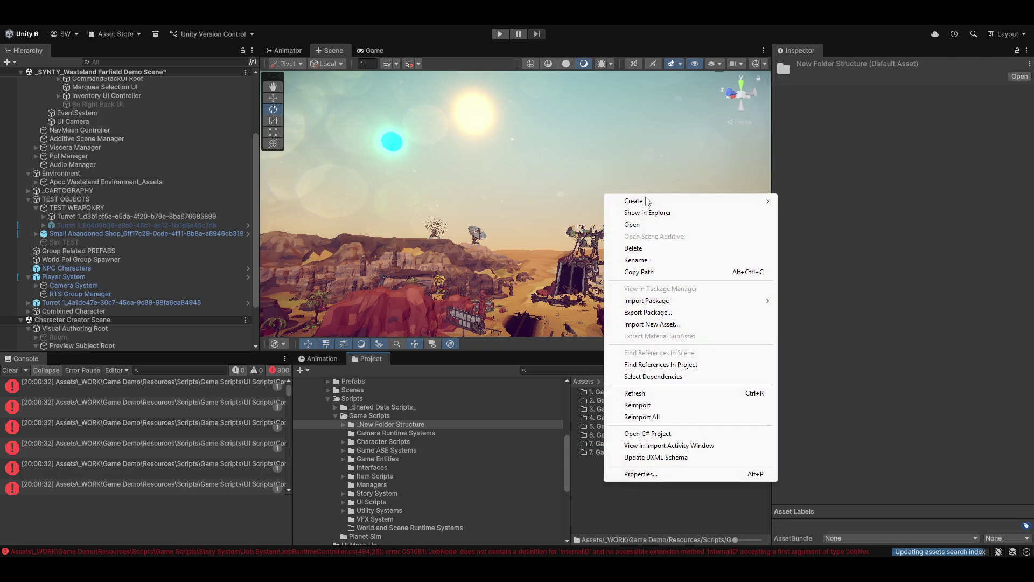
pyautogui.moveTo(646, 201)
pyautogui.click(813, 201)
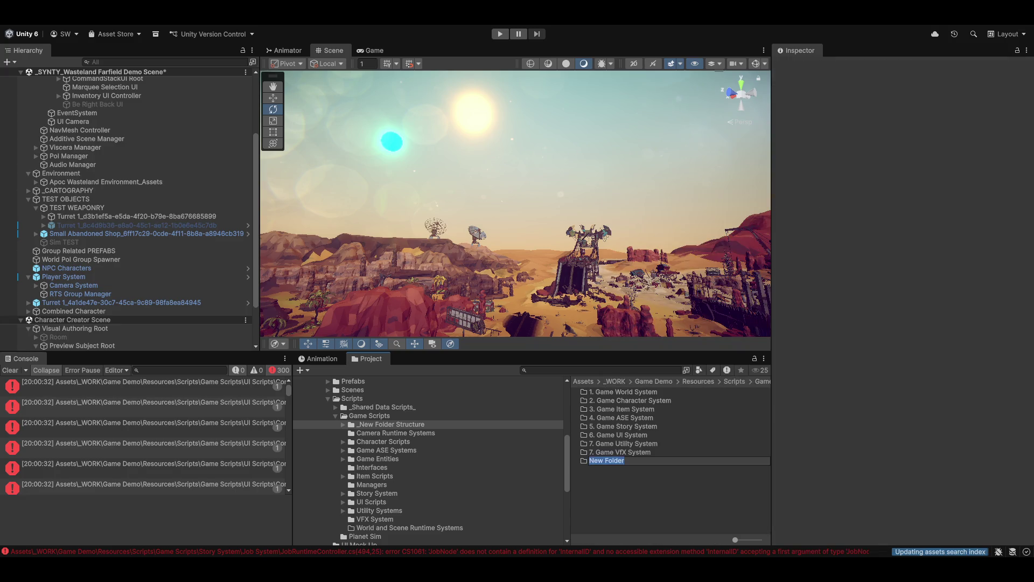
pyautogui.write('8. Game ')
pyautogui.write('Interfaces S')
pyautogui.write('ystem')
pyautogui.press('Return')
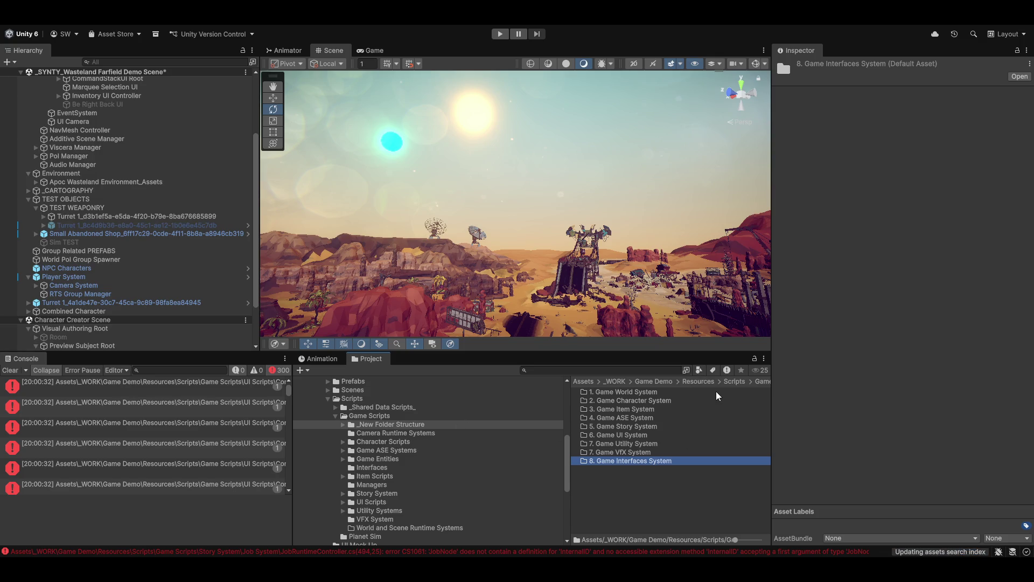
# Rename folder '2. Game Character System' to '2. Game Character and Camera System'.
pyautogui.click(606, 401)
pyautogui.press('F2')
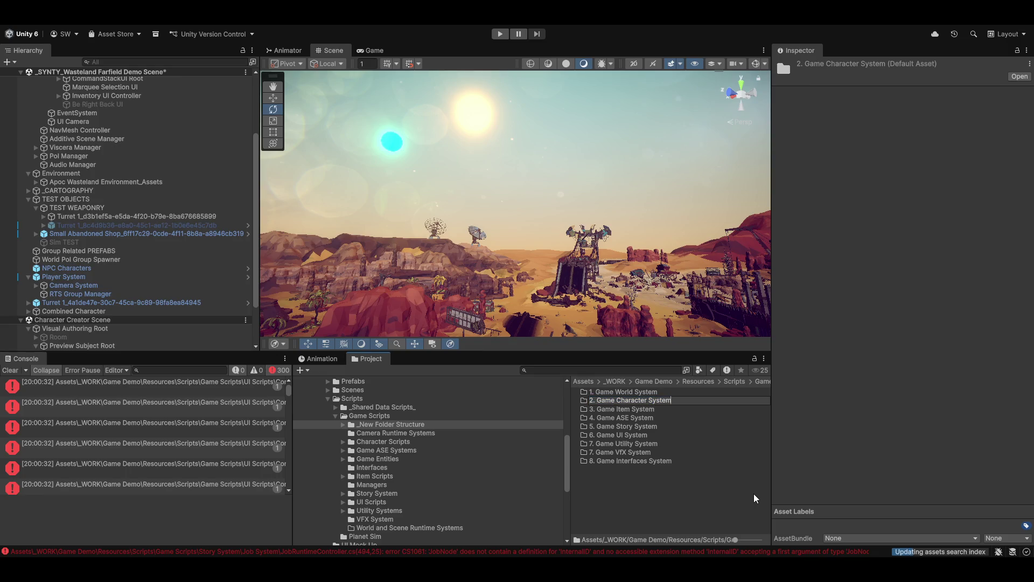
pyautogui.write('and Camera')
pyautogui.press('Return')
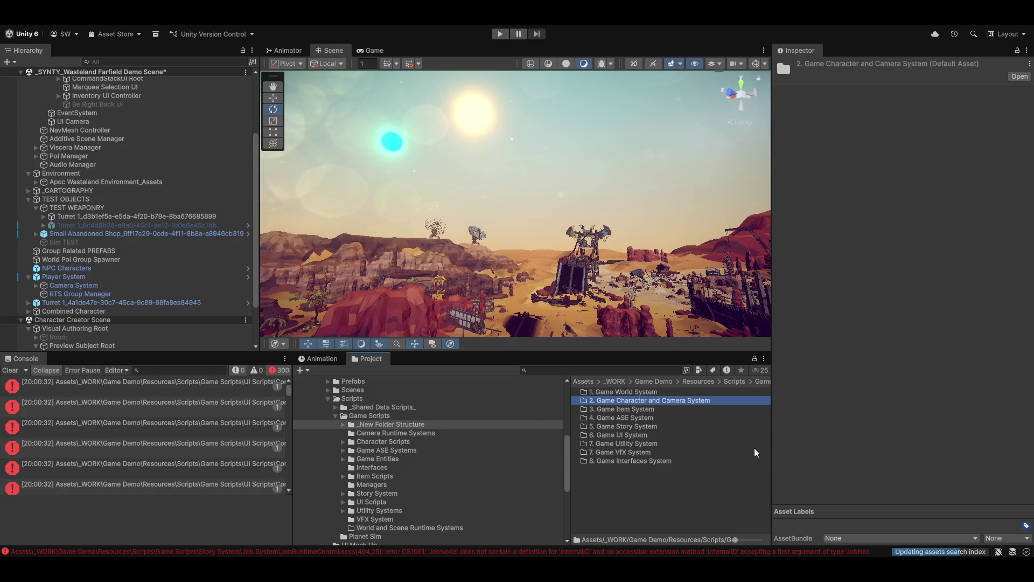
# Move Camera Runtime Systems and Character Scripts into it and close two open script files.
pyautogui.click(383, 433)
pyautogui.moveTo(373, 444)
pyautogui.mouseDown()
pyautogui.moveTo(395, 420)
pyautogui.moveTo(410, 436)
pyautogui.moveTo(393, 434)
pyautogui.moveTo(407, 441)
pyautogui.mouseUp()
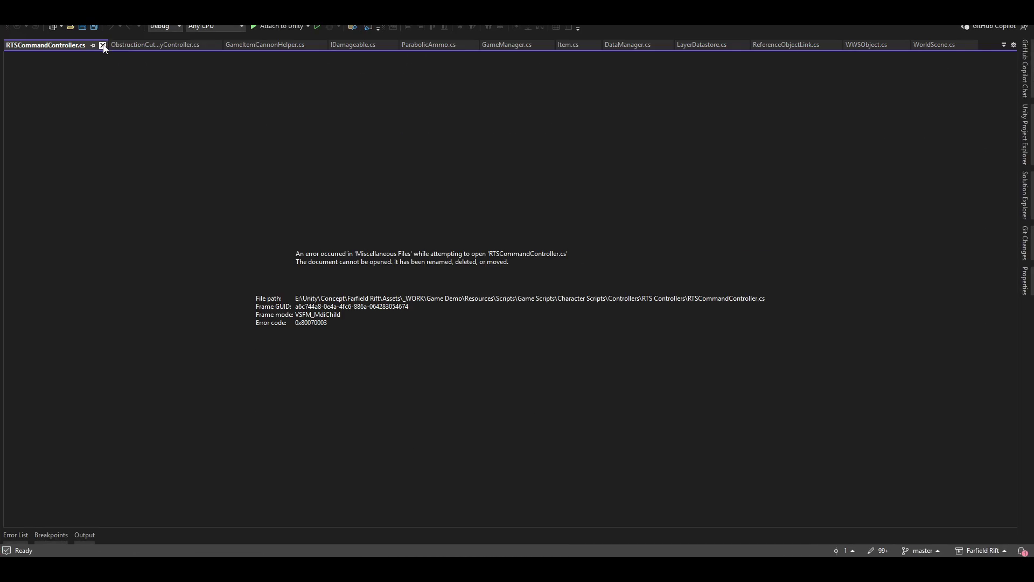
pyautogui.click(102, 46)
pyautogui.click(106, 45)
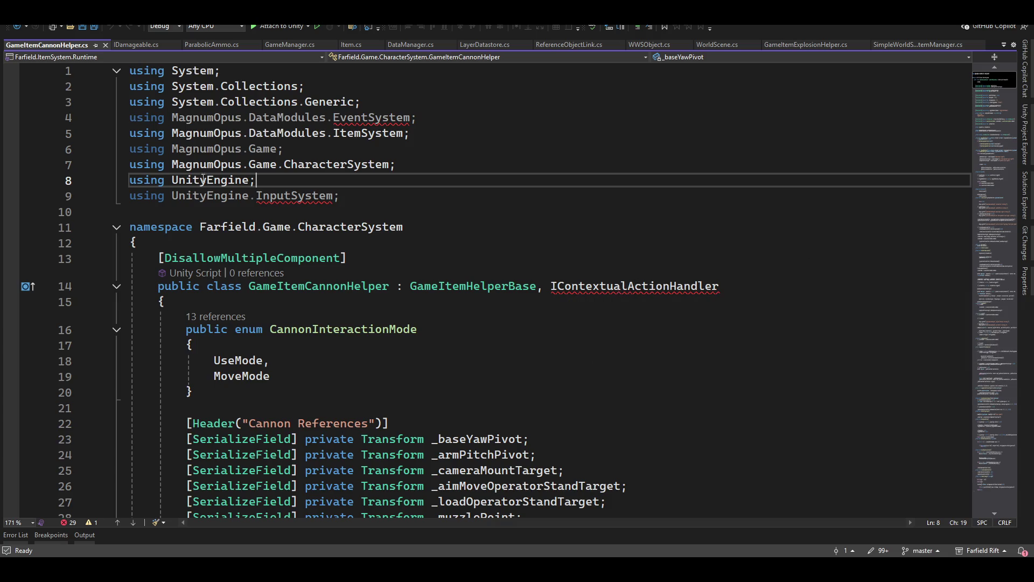
# Review Quick Actions for the missing IContextualActionHandler type, dismiss them, then clear Unity's console.
pyautogui.click(608, 285)
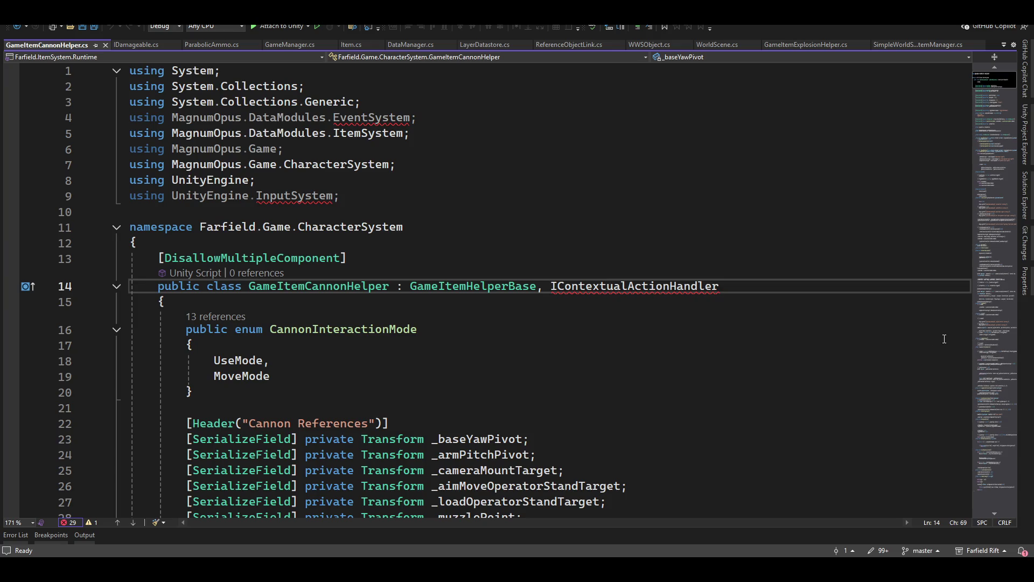
pyautogui.hotkey('ctrl', '.')
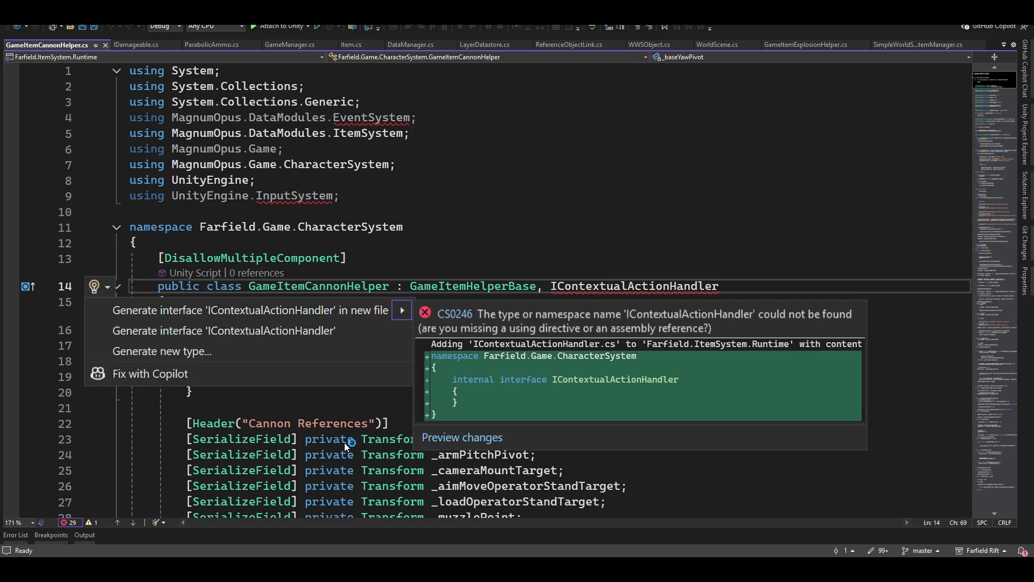
pyautogui.press('Escape')
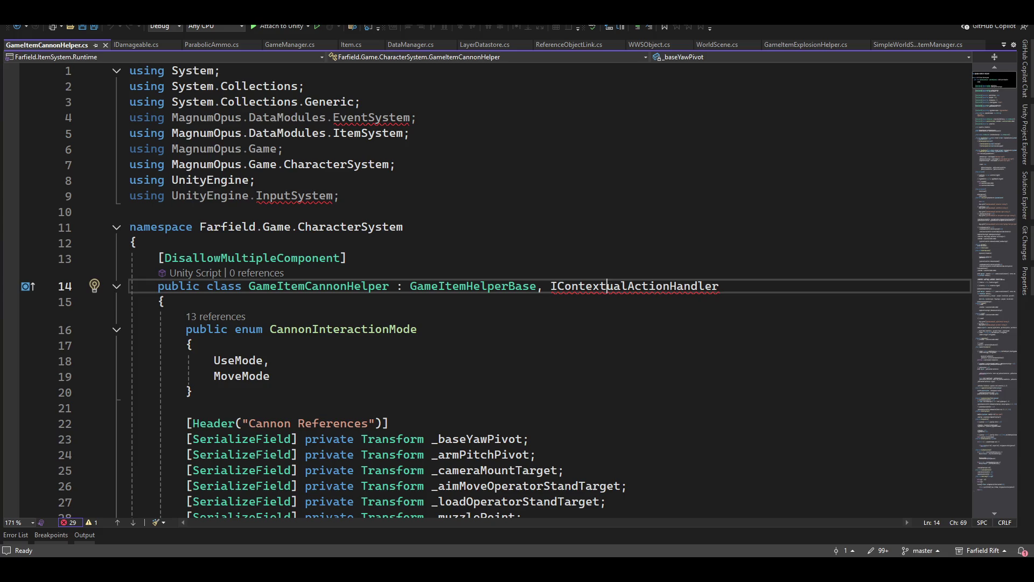
pyautogui.hotkey('alt', 'Tab')
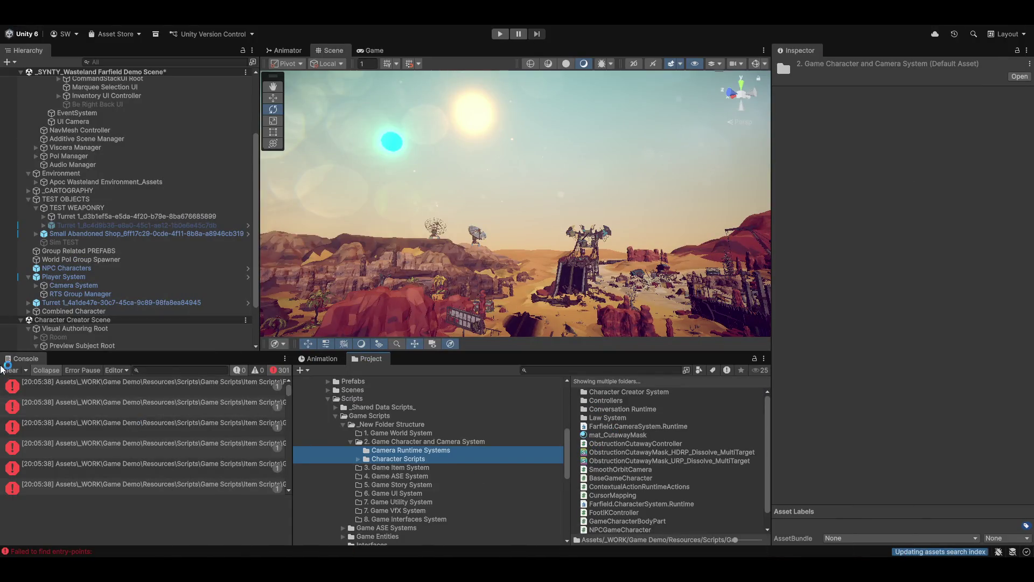
pyautogui.click(10, 371)
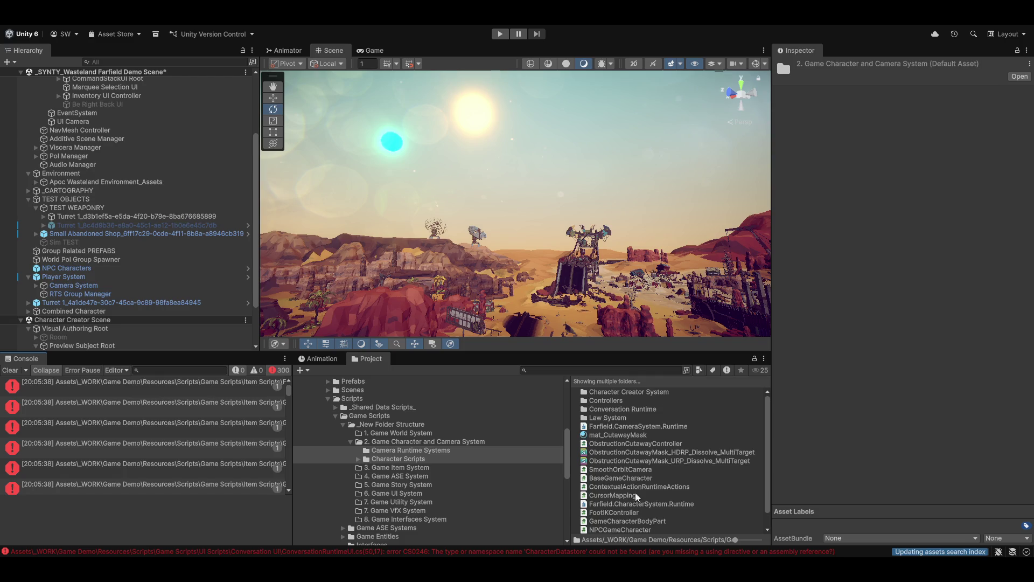
# Browse Camera Runtime Systems and Character Scripts, then inspect the ContextualActionRuntimeActions script.
pyautogui.click(407, 452)
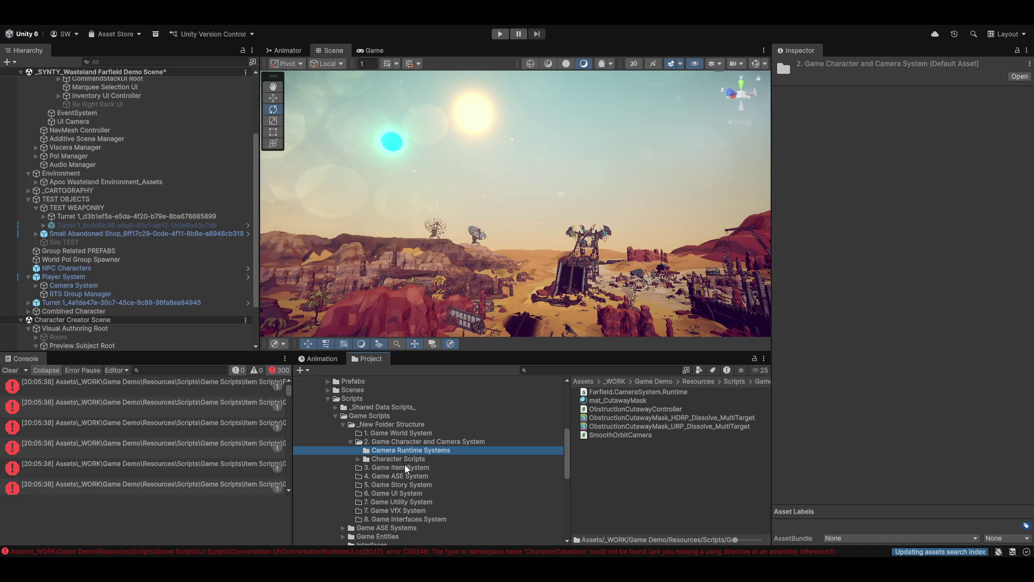
pyautogui.click(398, 459)
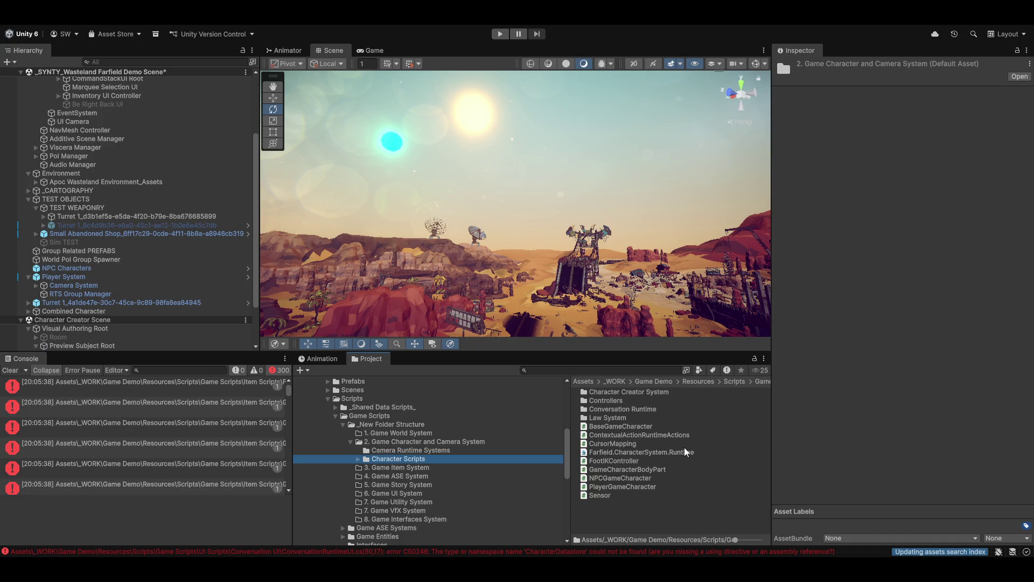
pyautogui.click(644, 436)
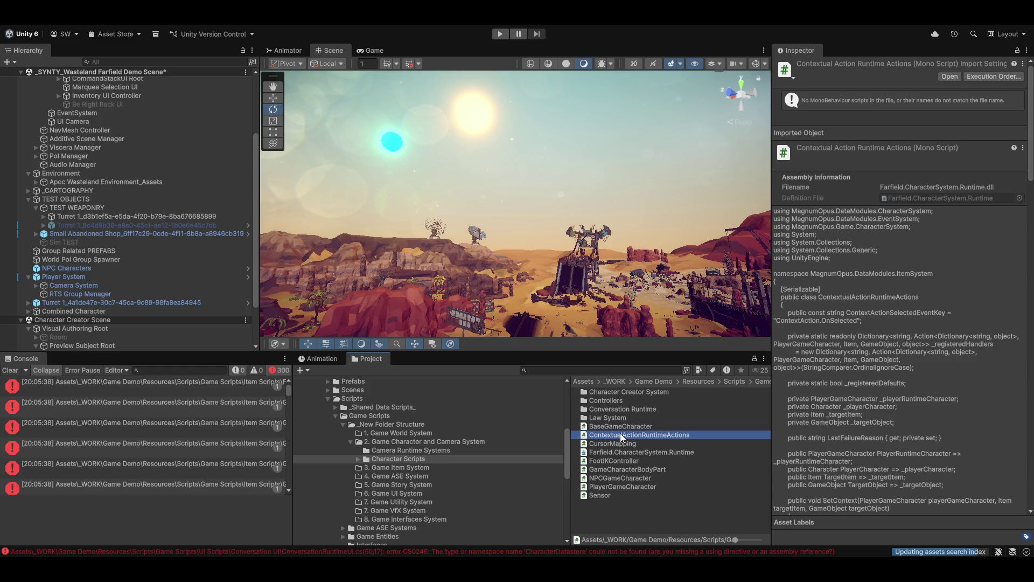
# Clear the console and move Item Scripts into 3. Game Item System, skipping Visual Studio's reload.
pyautogui.click(10, 372)
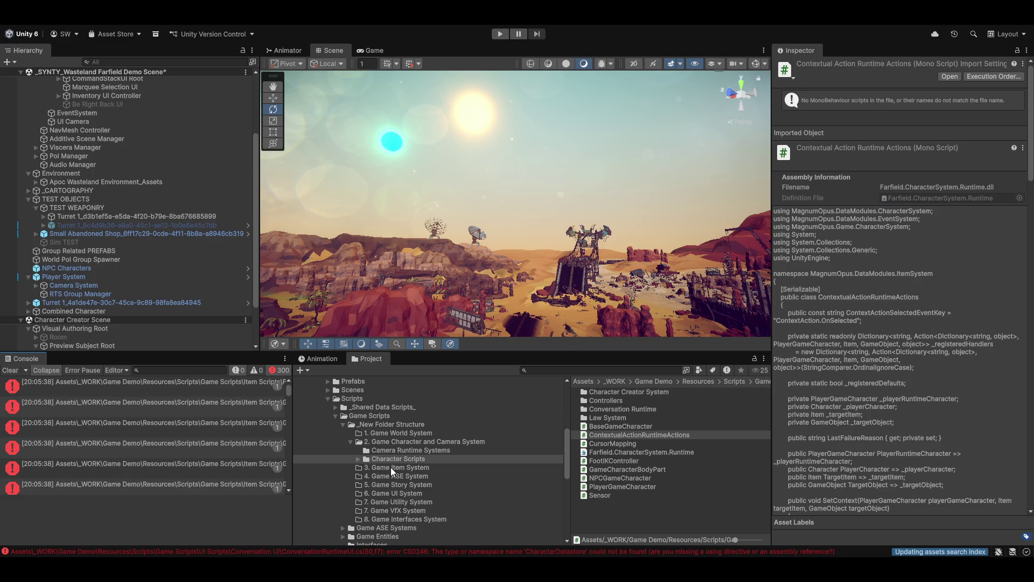
pyautogui.click(390, 467)
pyautogui.scroll(-3, 460, 503)
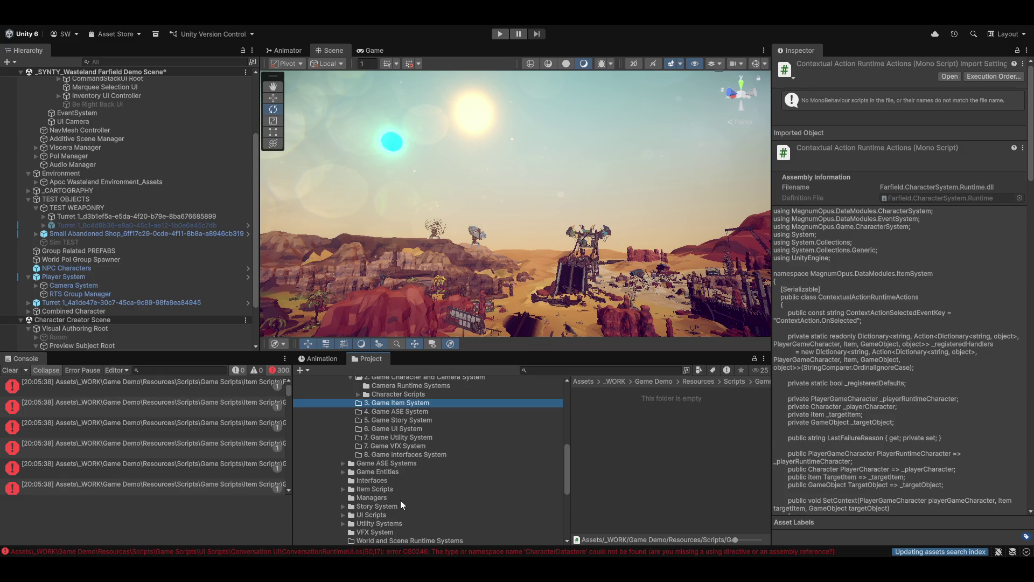
pyautogui.scroll(-3, 421, 502)
pyautogui.scroll(3, 438, 517)
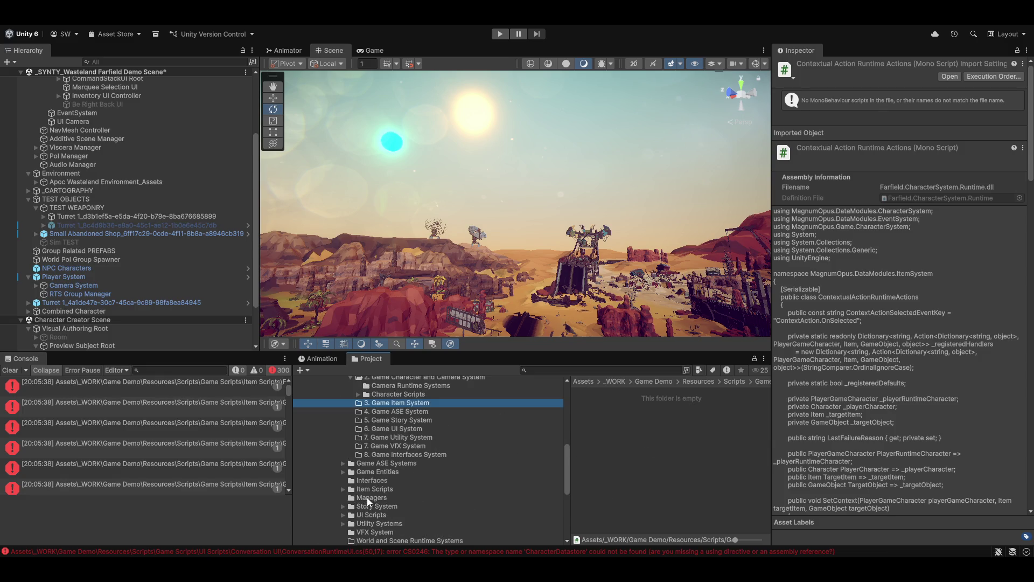
pyautogui.moveTo(364, 488)
pyautogui.mouseDown()
pyautogui.moveTo(441, 499)
pyautogui.moveTo(500, 428)
pyautogui.moveTo(412, 403)
pyautogui.mouseUp()
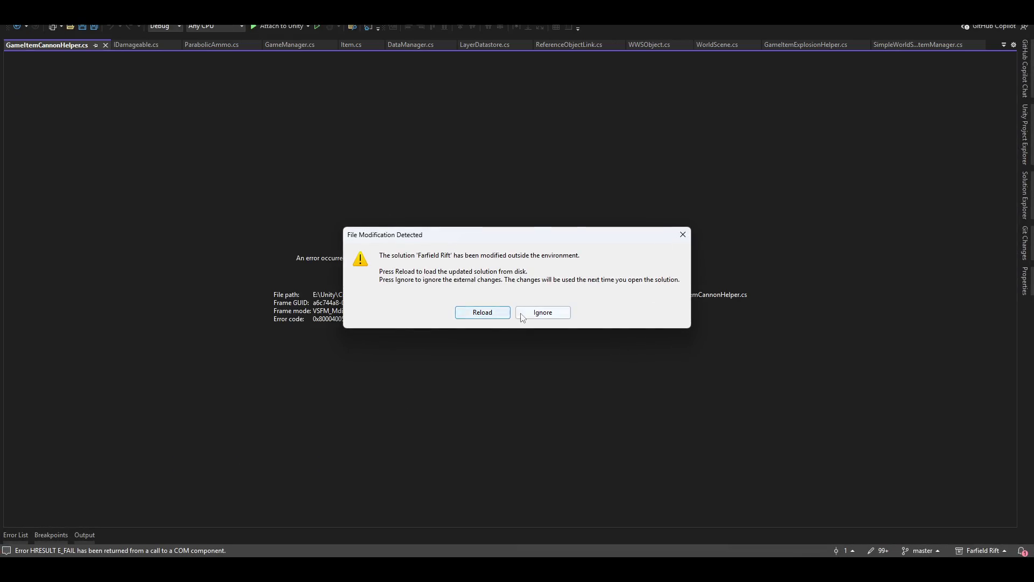
pyautogui.click(542, 317)
pyautogui.hotkey('alt', 'Tab')
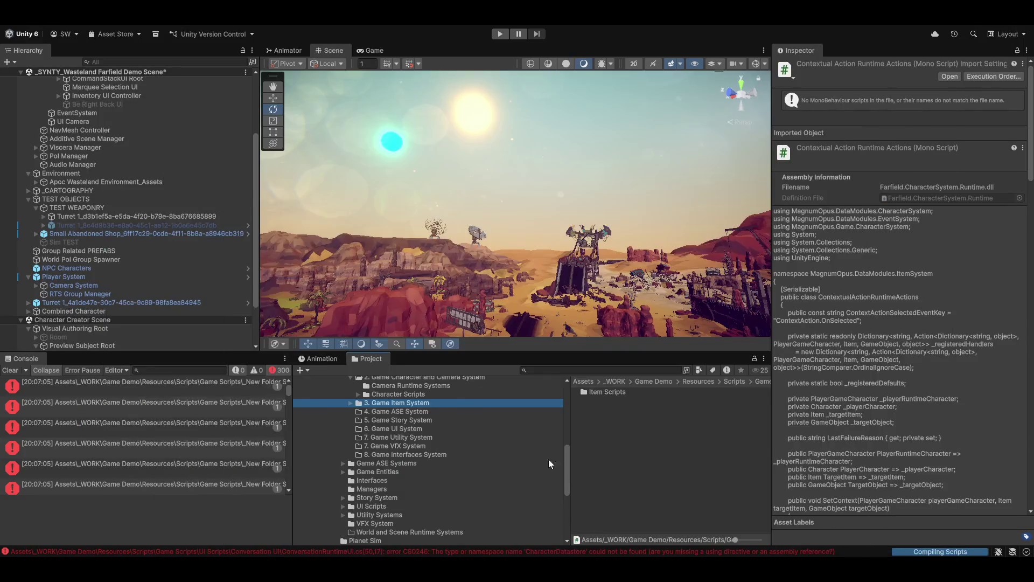
# Move Game ASE Systems into 4. Game ASE System and Interfaces into 8. Game Interfaces System.
pyautogui.scroll(3, 495, 494)
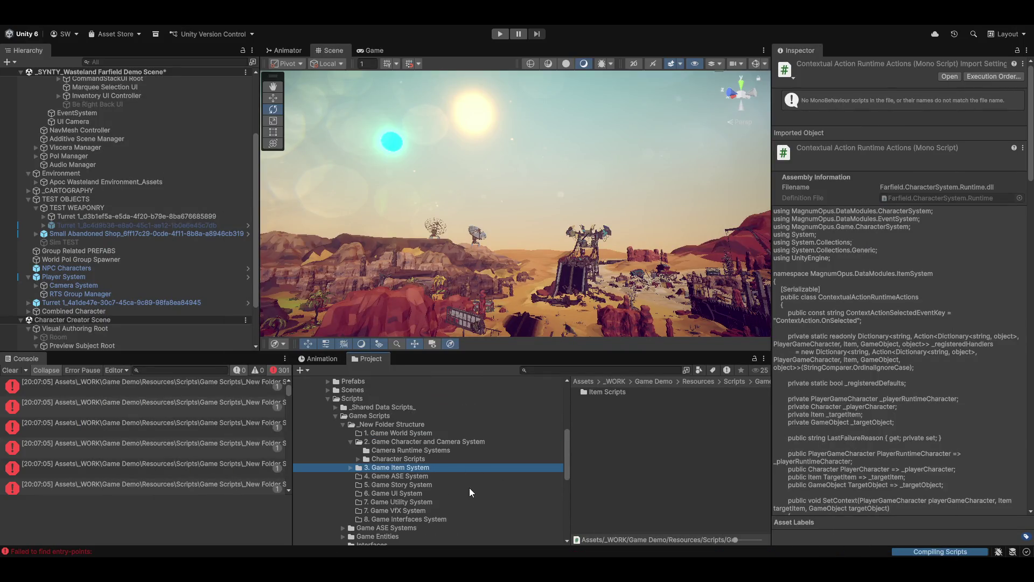
pyautogui.scroll(-2, 463, 495)
pyautogui.click(364, 496)
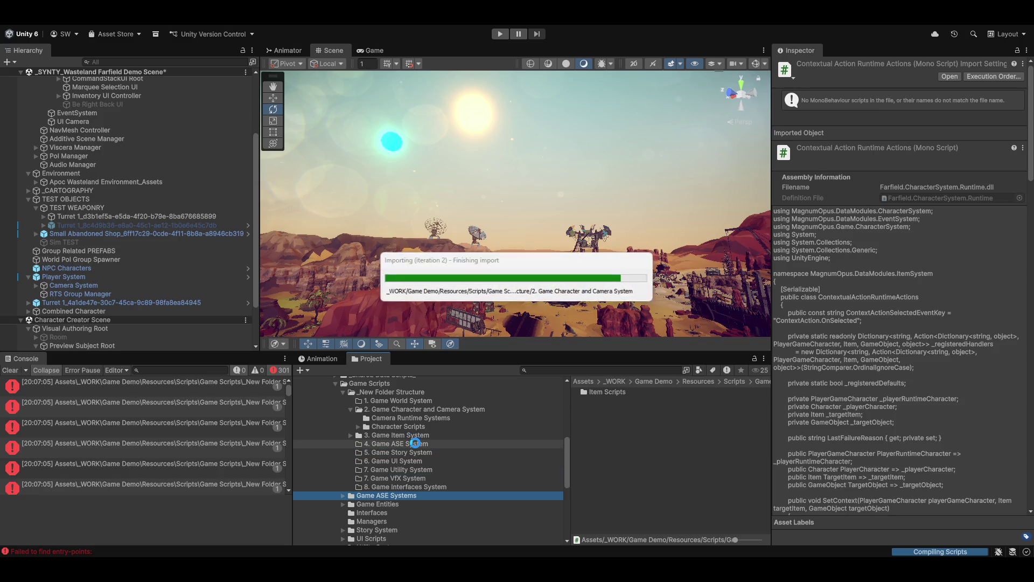
pyautogui.click(437, 434)
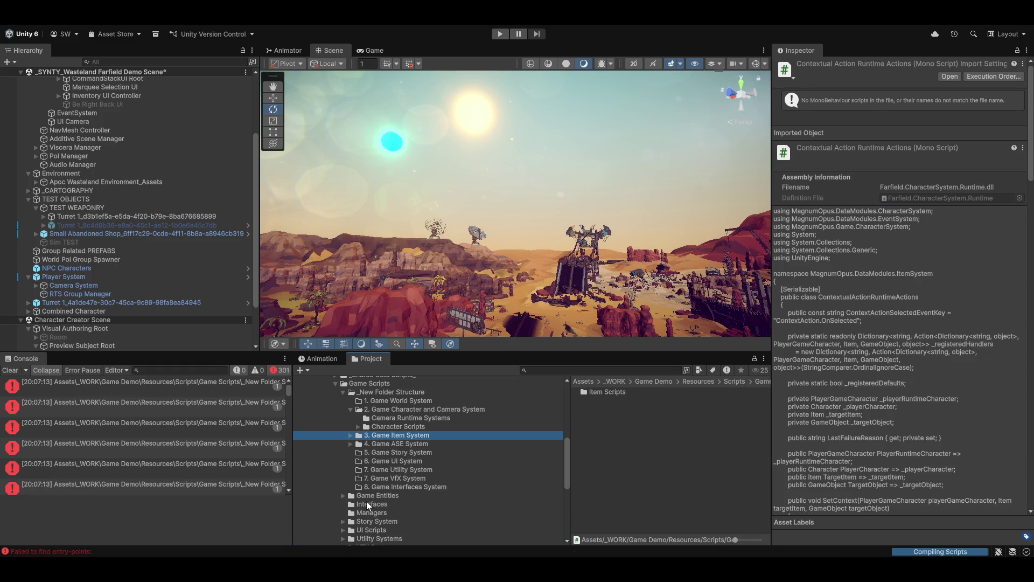
pyautogui.scroll(-2, 379, 501)
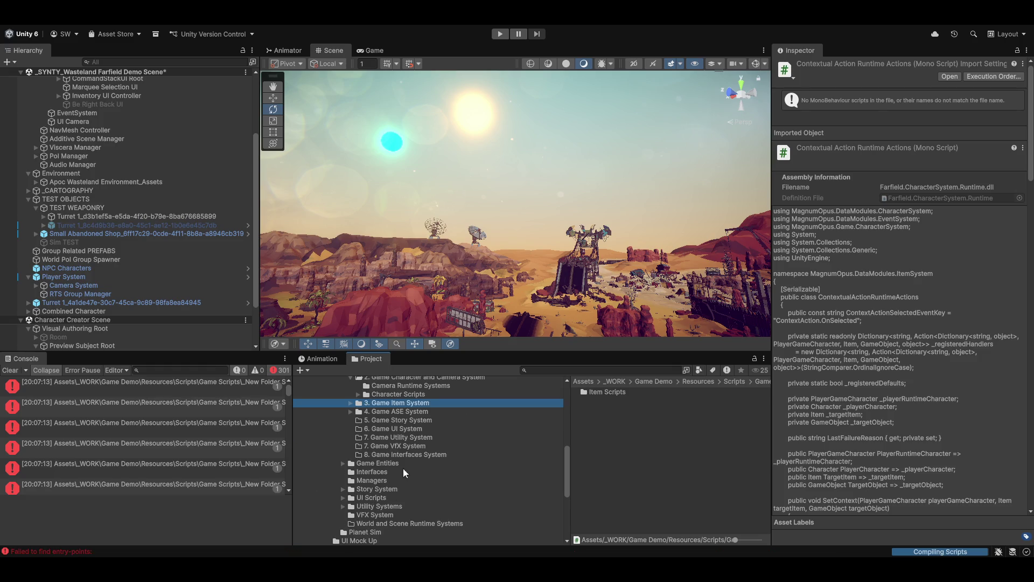
pyautogui.moveTo(363, 472); pyautogui.dragTo(418, 454)
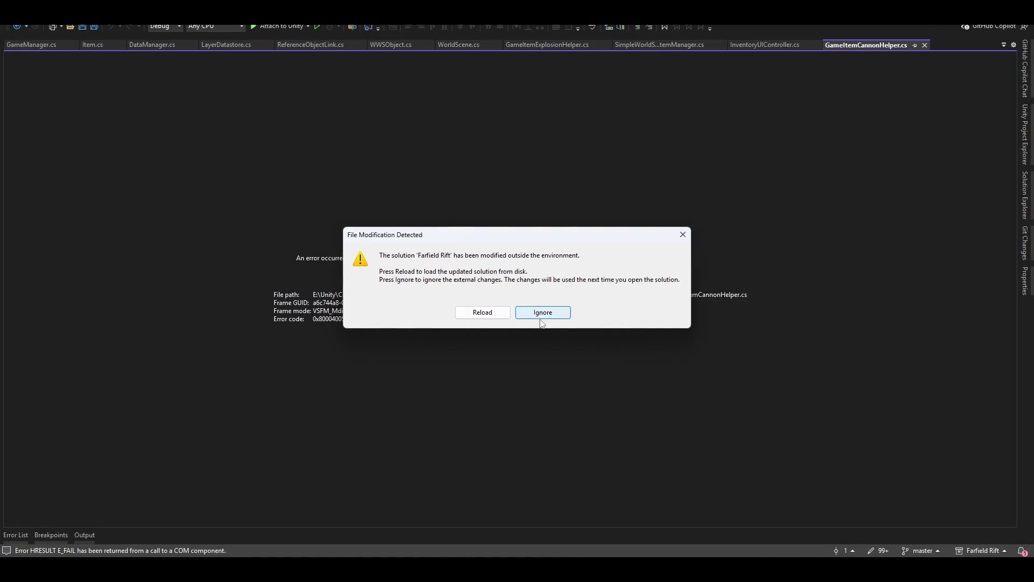
pyautogui.click(540, 310)
pyautogui.hotkey('alt', 'Tab')
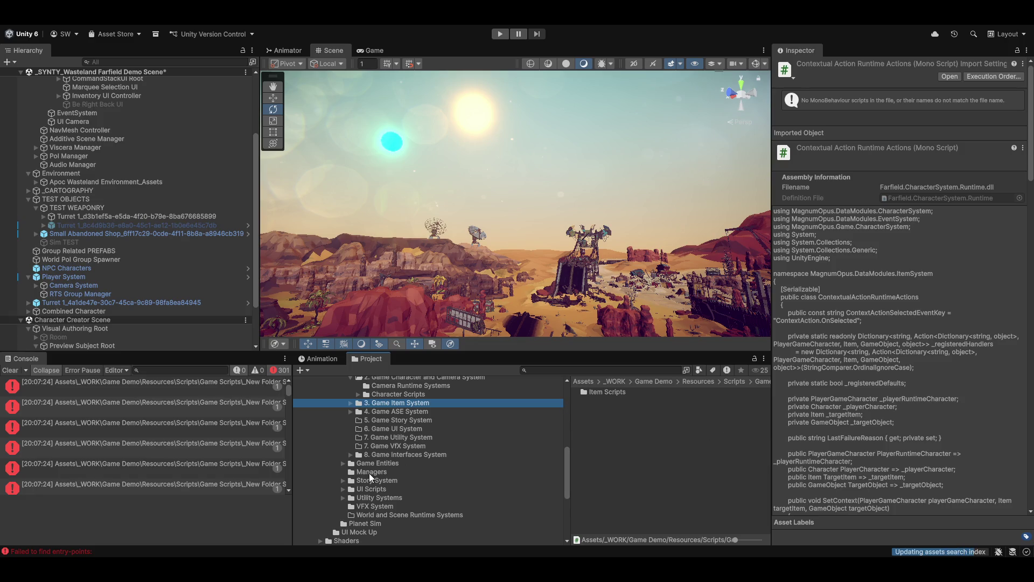
# Cancel the failed move, then put Story System into folder 5 and UI Scripts into folder 6.
pyautogui.scroll(1, 424, 431)
pyautogui.scroll(-1, 425, 439)
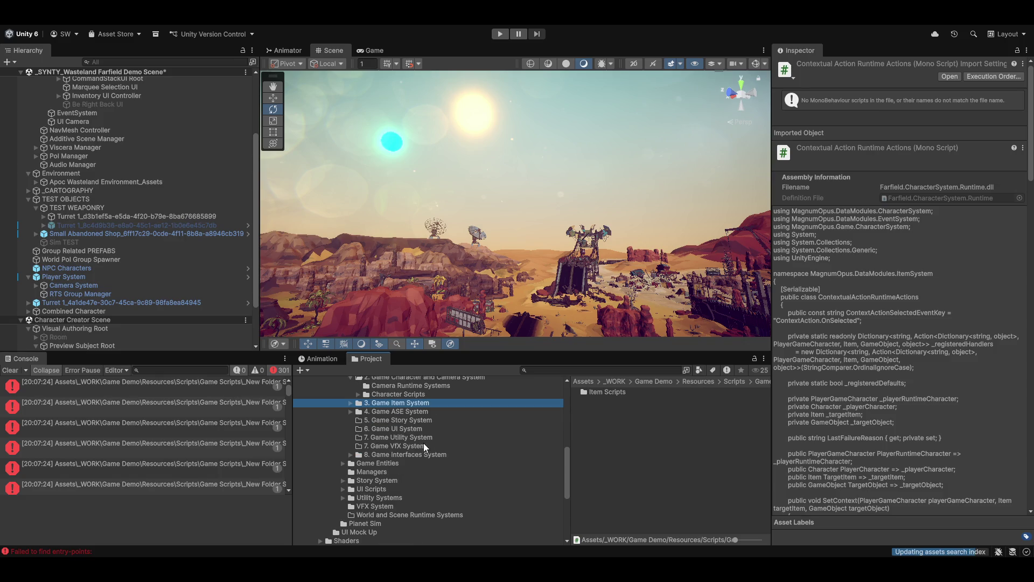
pyautogui.click(364, 481)
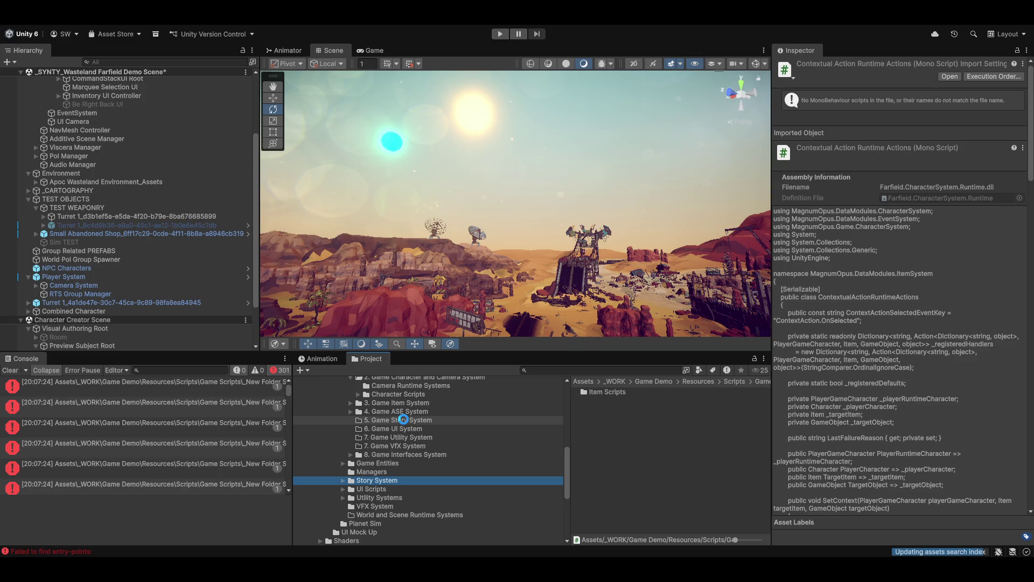
pyautogui.click(595, 318)
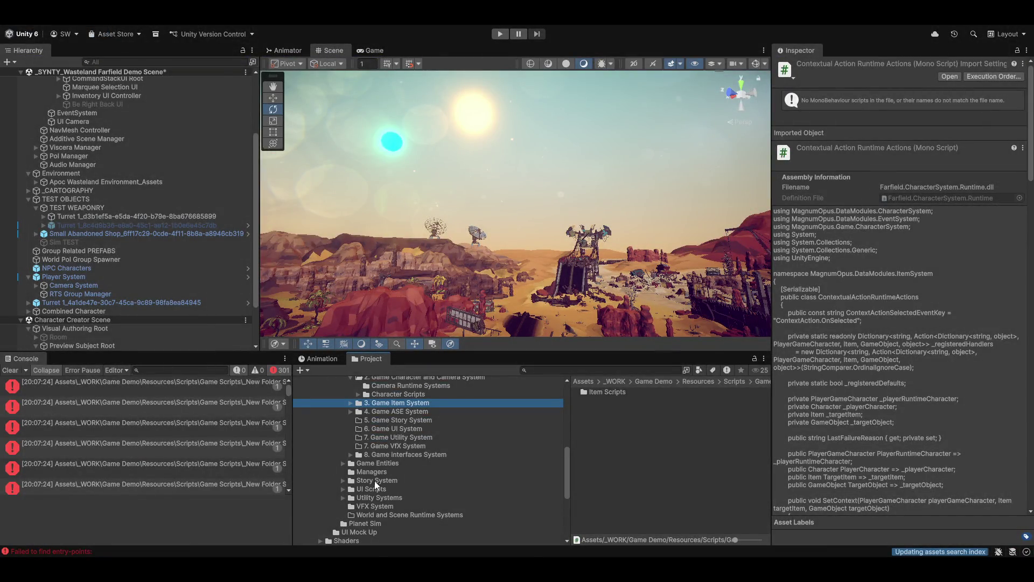
pyautogui.moveTo(363, 477)
pyautogui.mouseDown()
pyautogui.moveTo(534, 472)
pyautogui.moveTo(486, 405)
pyautogui.moveTo(397, 421)
pyautogui.mouseUp()
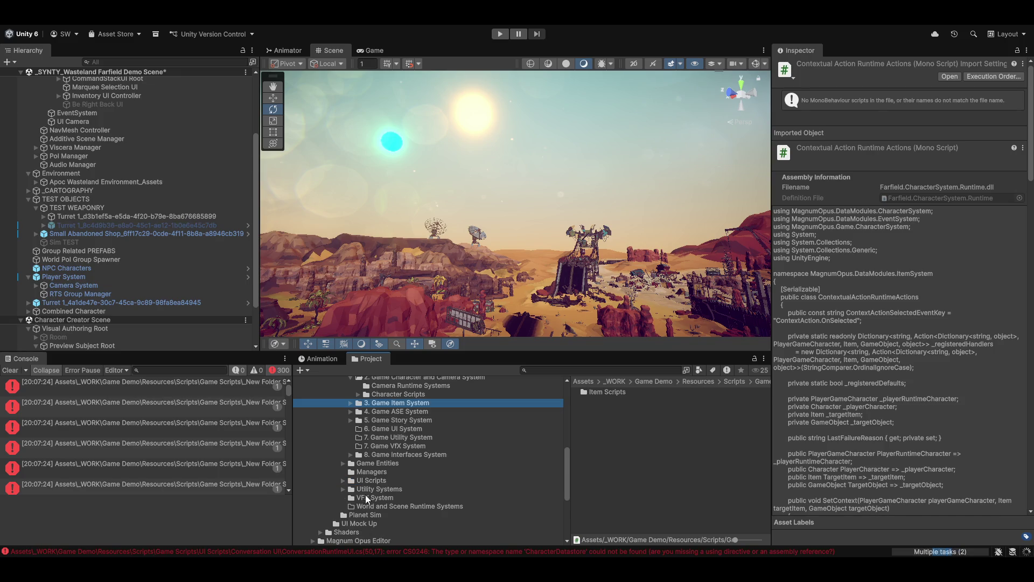
pyautogui.moveTo(353, 481)
pyautogui.mouseDown()
pyautogui.moveTo(480, 451)
pyautogui.moveTo(406, 427)
pyautogui.mouseUp()
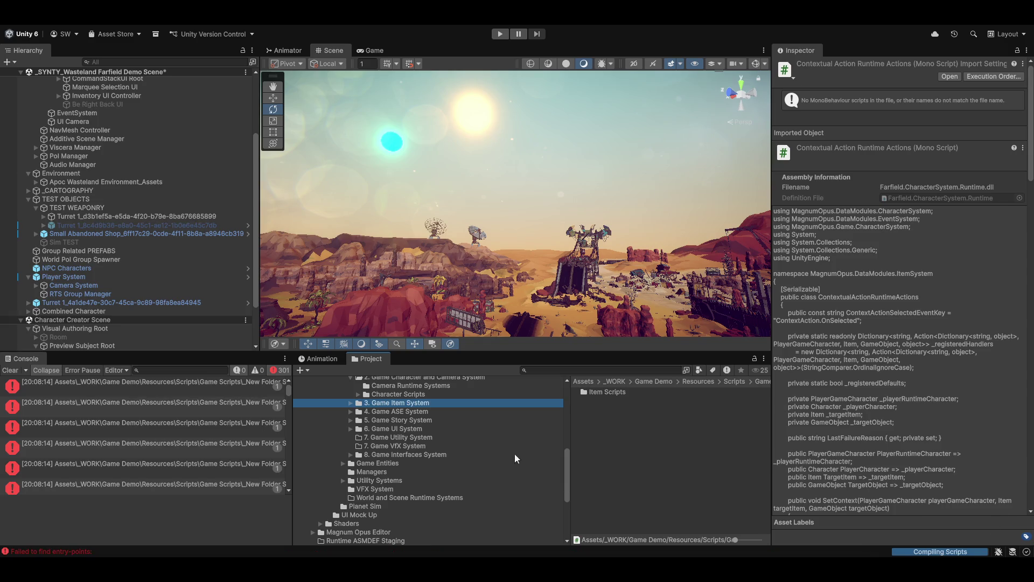
# Move VFX System into 7. Game VFX System and Utility Systems into 7. Game Utility System.
pyautogui.click(6, 372)
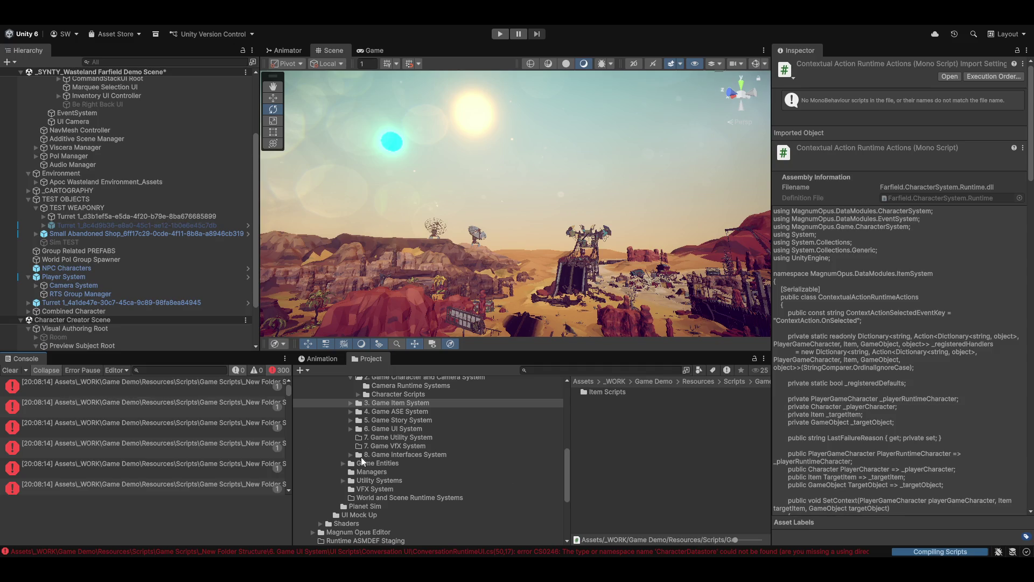
pyautogui.click(362, 490)
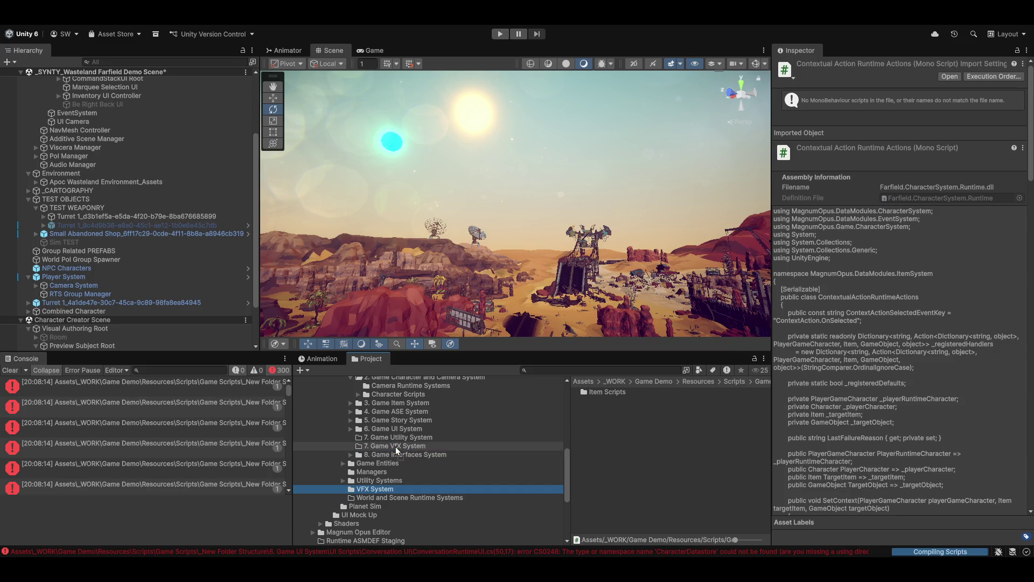
pyautogui.moveTo(395, 445); pyautogui.dragTo(395, 446)
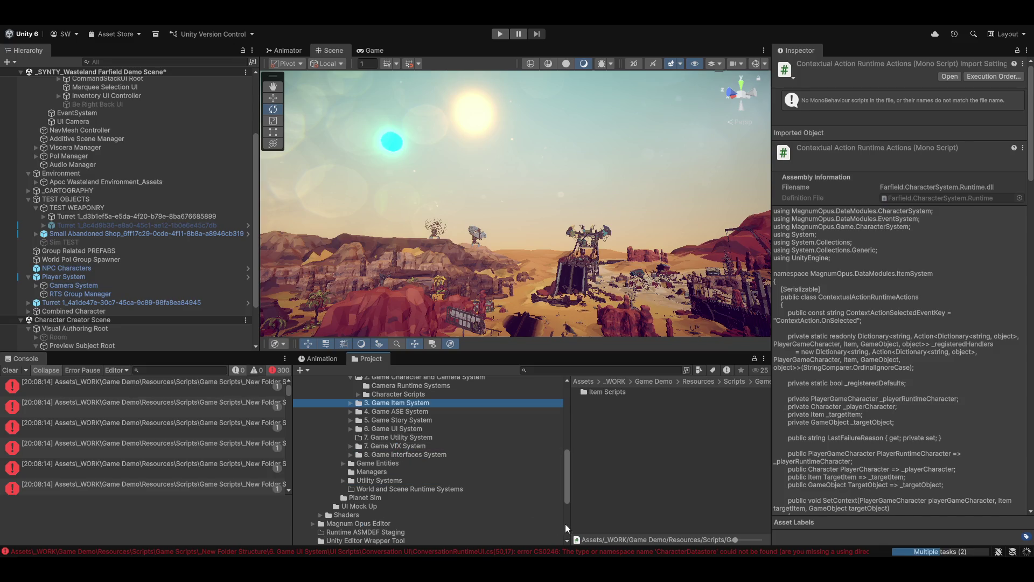
pyautogui.click(366, 480)
pyautogui.moveTo(425, 447); pyautogui.dragTo(415, 438)
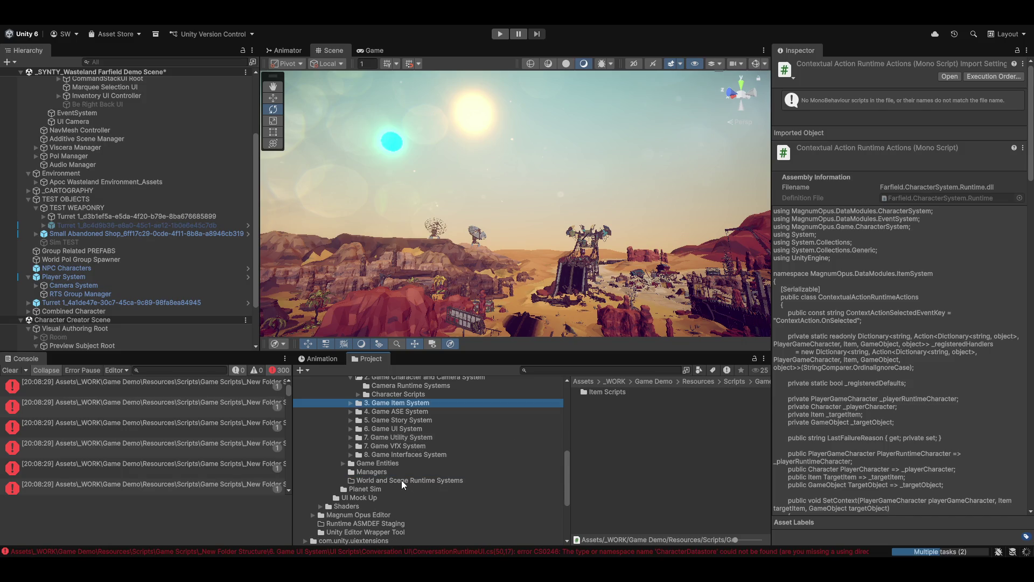
# Delete the World and Scene Runtime Systems folder and confirm the deletion.
pyautogui.click(402, 480)
pyautogui.scroll(5, 431, 444)
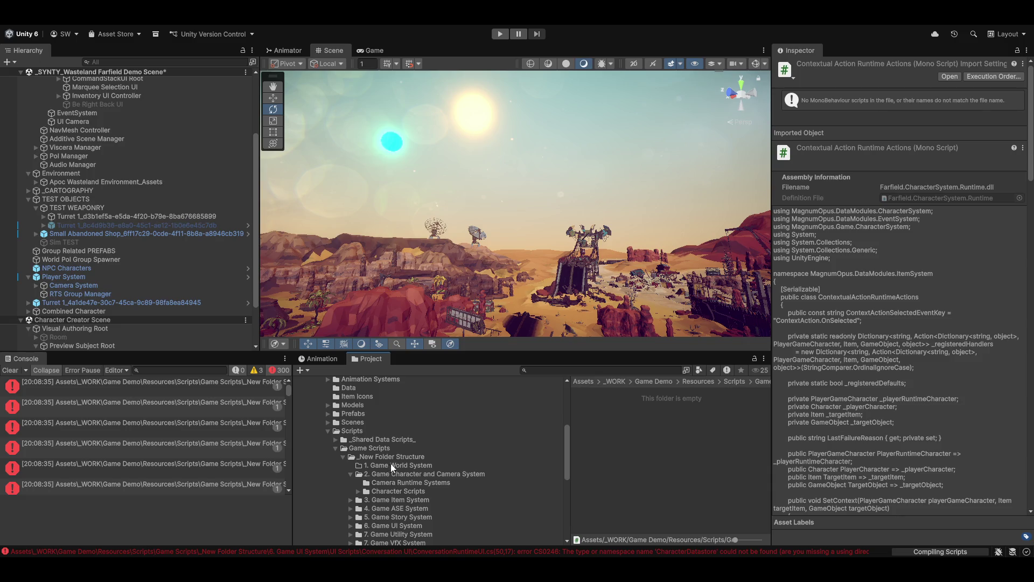
pyautogui.scroll(-4, 401, 490)
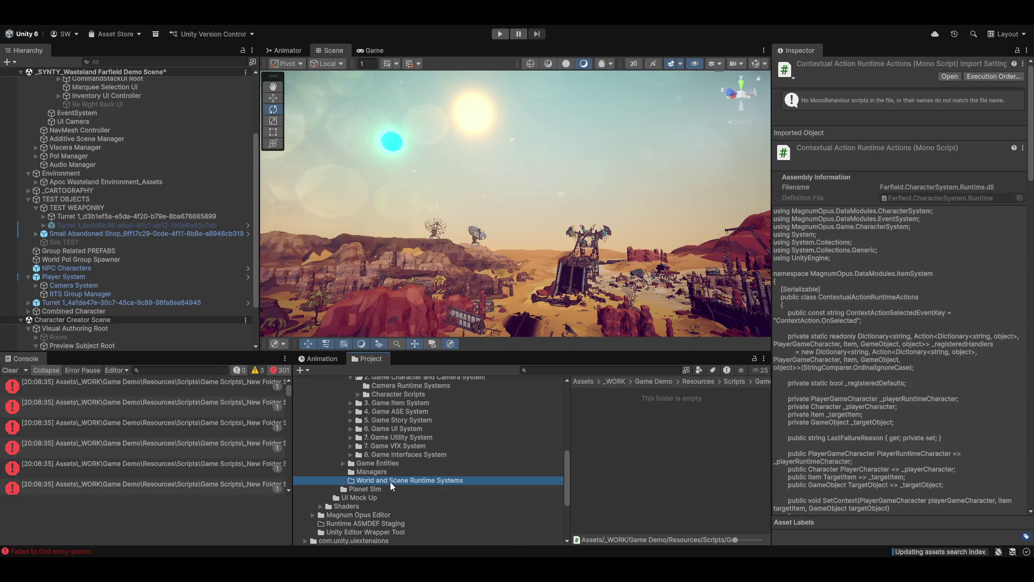
pyautogui.press('Delete')
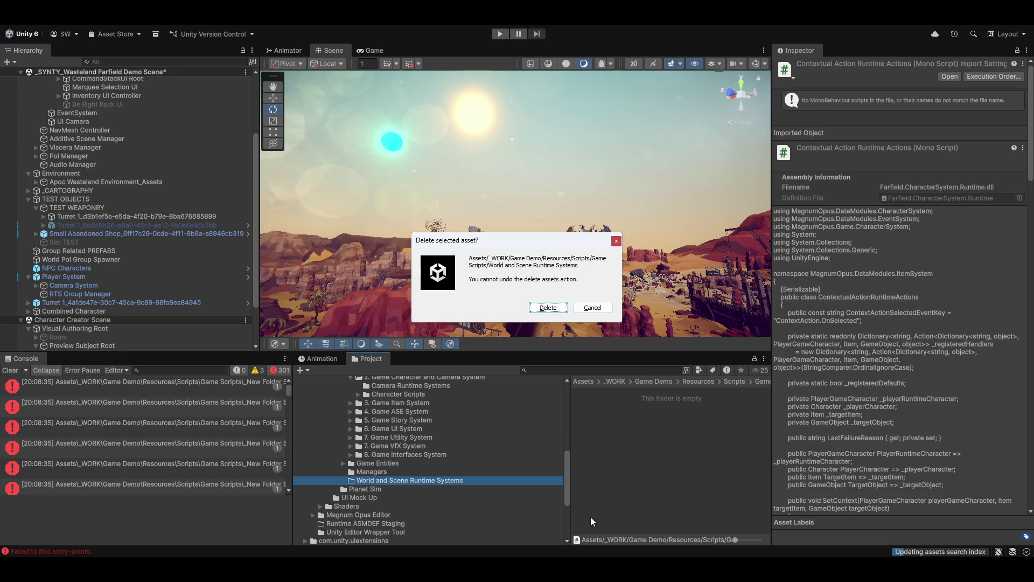
pyautogui.click(553, 307)
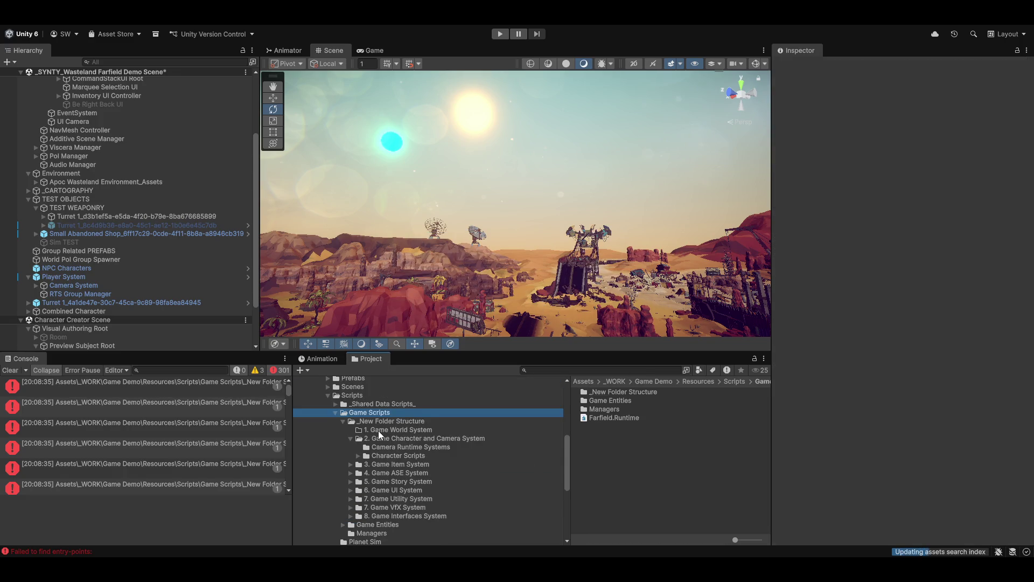
# Browse Create > Scripting for 1. Game World System, then close the menu without creating anything.
pyautogui.click(379, 431)
pyautogui.rightClick(596, 427)
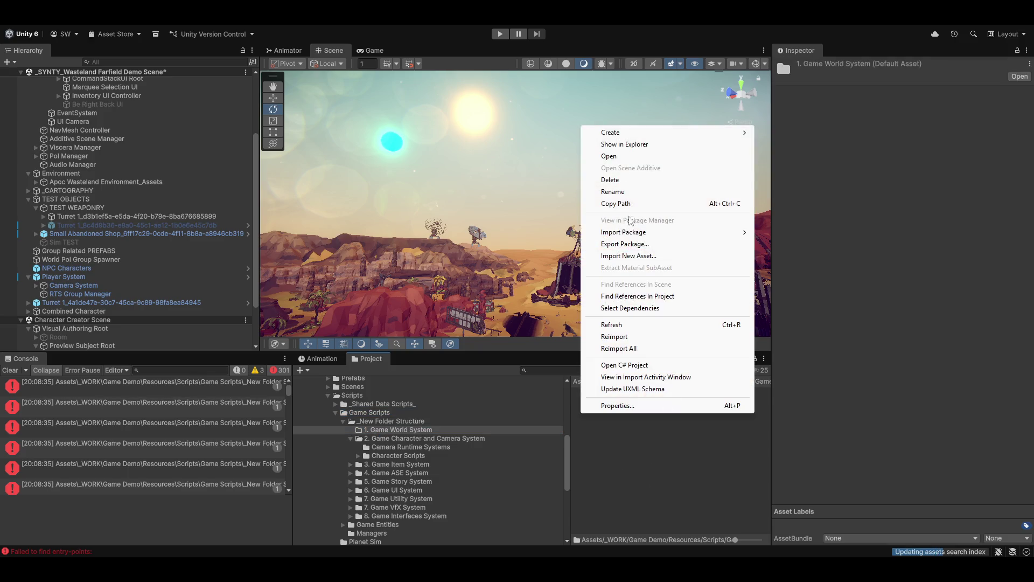
pyautogui.moveTo(632, 138)
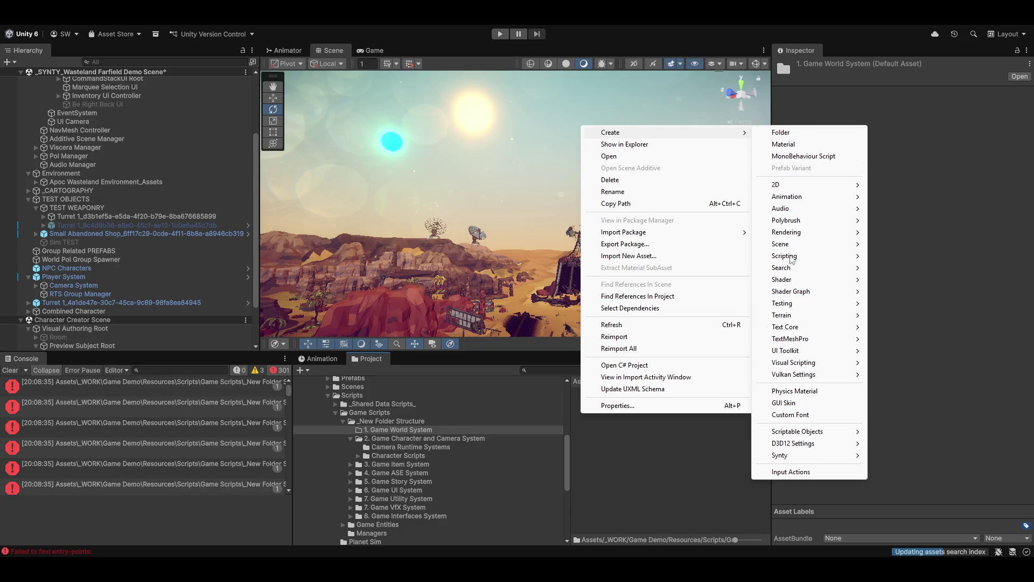
pyautogui.moveTo(820, 258)
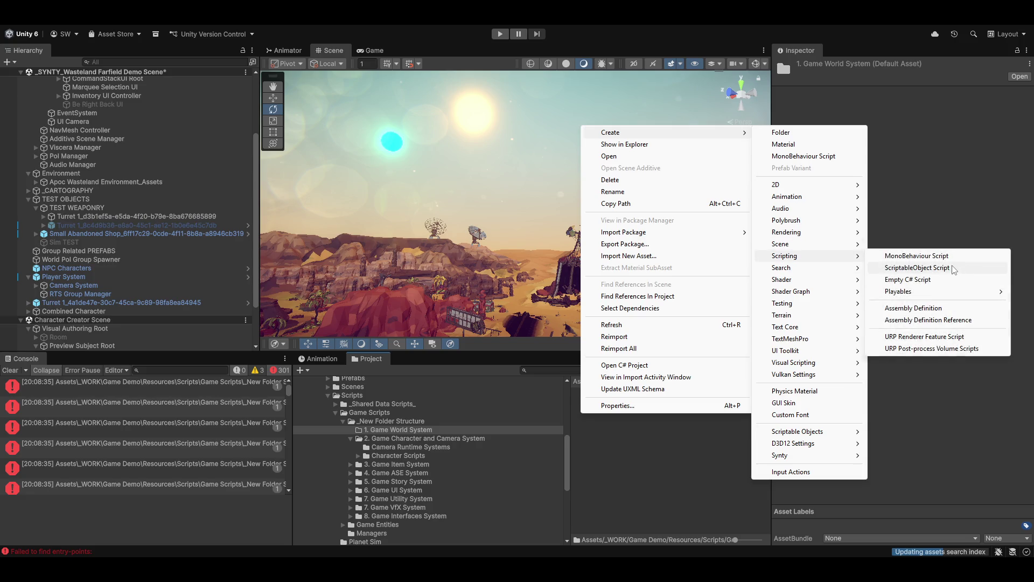
pyautogui.click(949, 451)
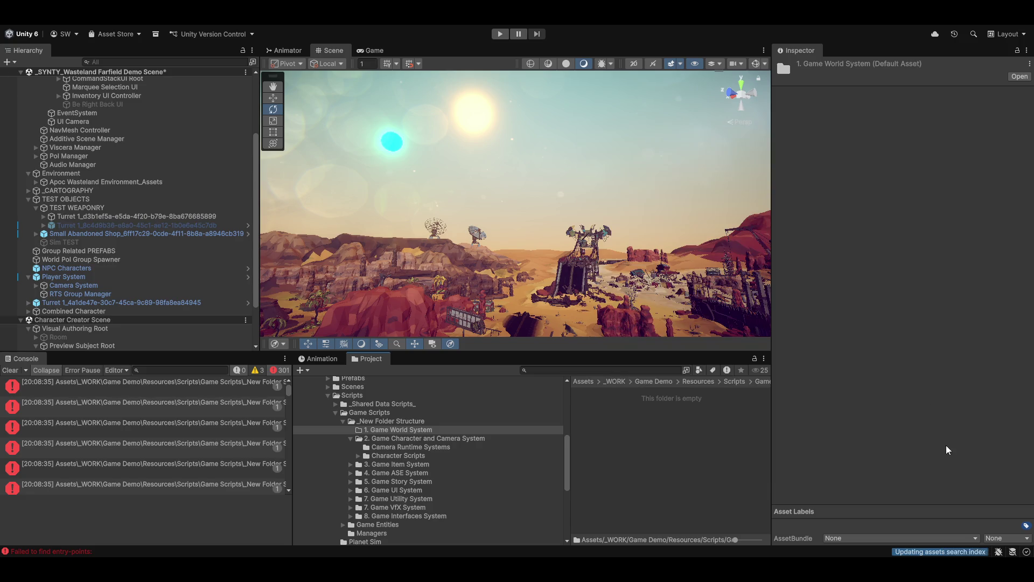
# Open the ParabolicAmmo namespace error in Visual Studio, then view 3. Game Item System in Unity.
pyautogui.click(14, 370)
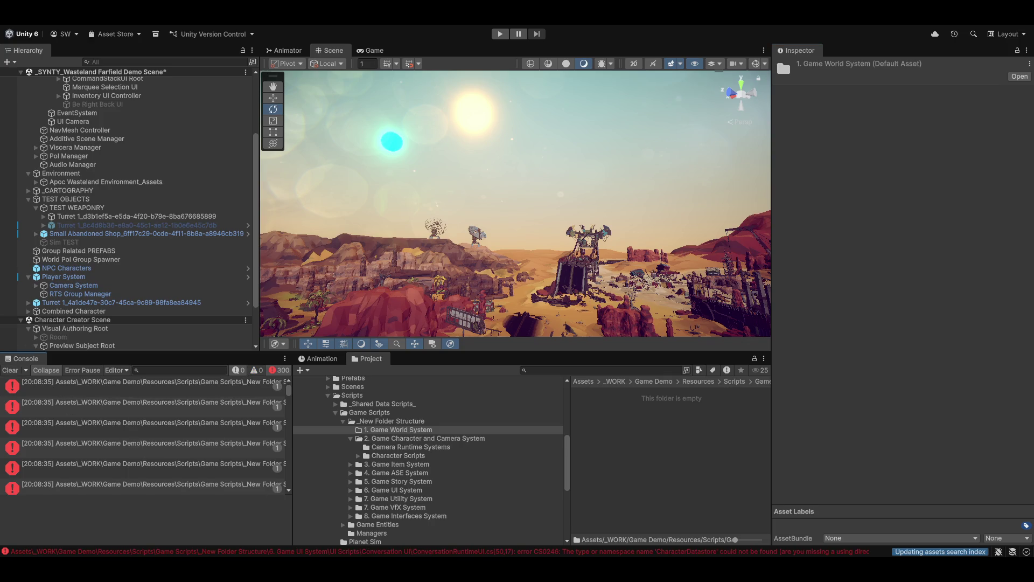
pyautogui.click(93, 552)
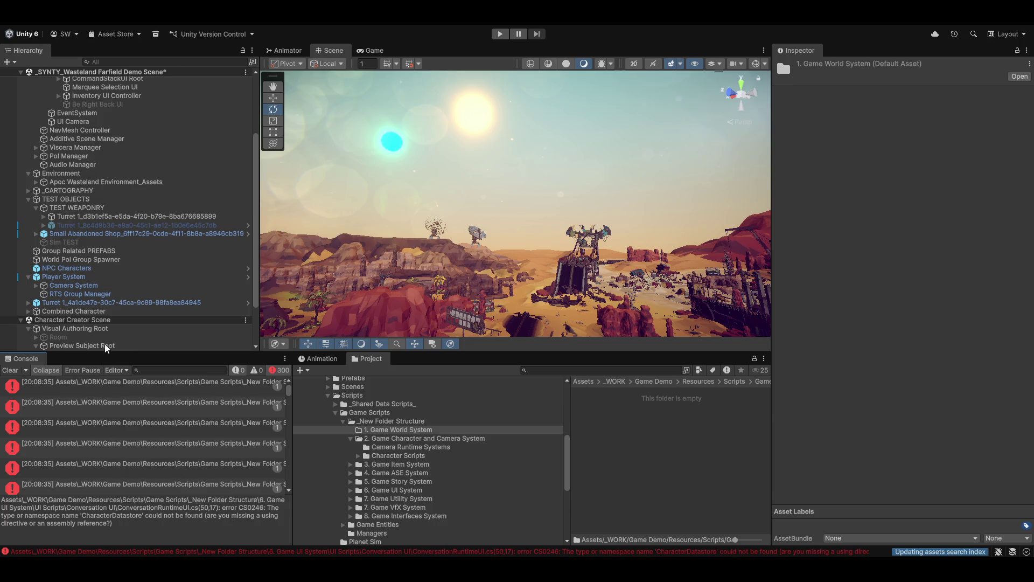
pyautogui.click(126, 385)
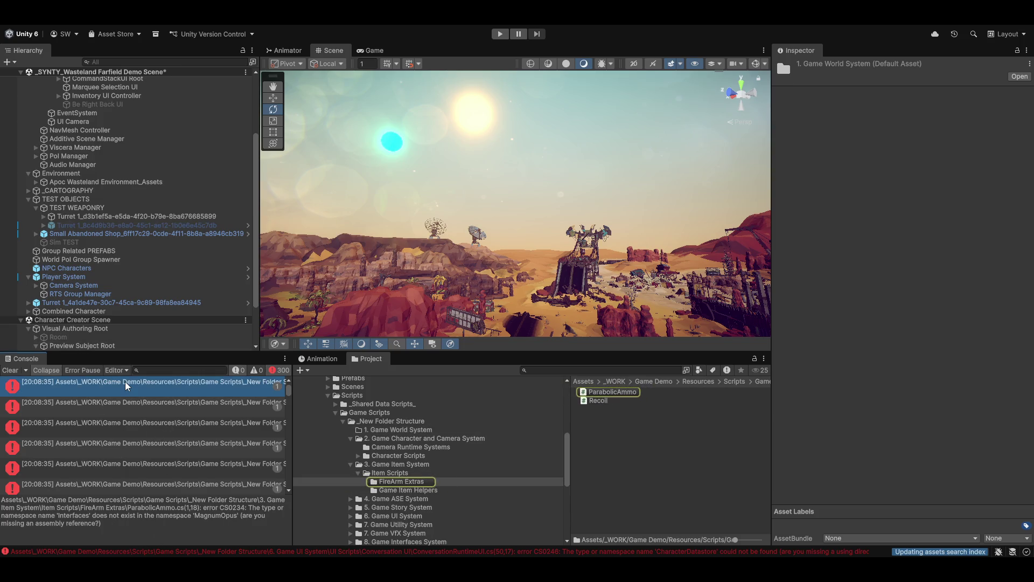
pyautogui.doubleClick(139, 383)
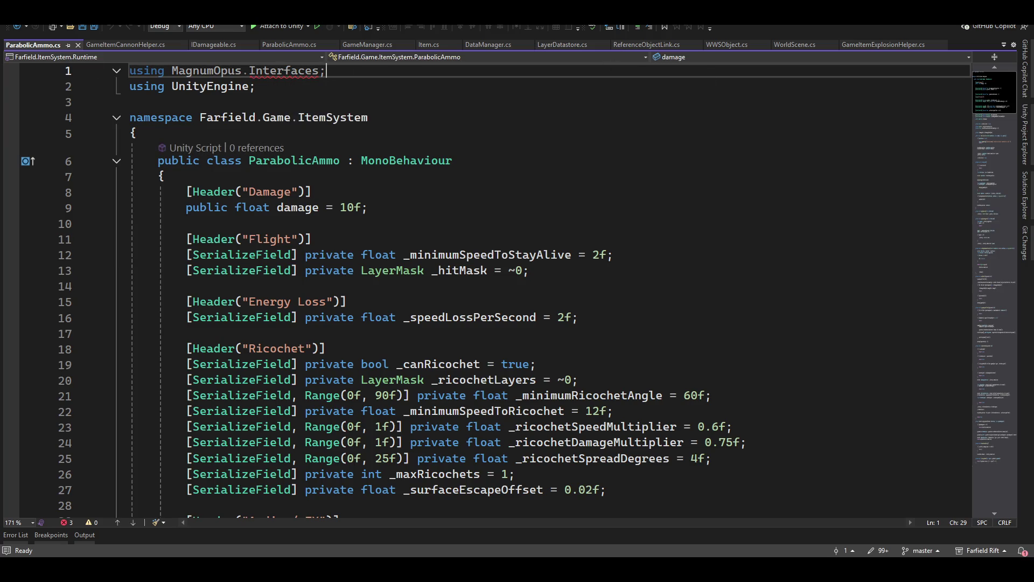
pyautogui.hotkey('alt', 'Tab')
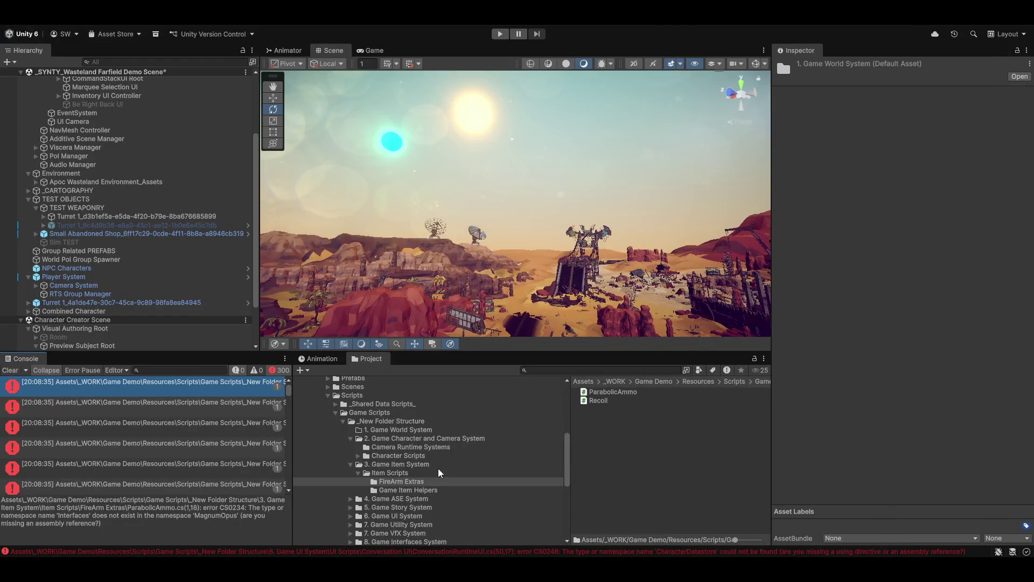
pyautogui.click(388, 465)
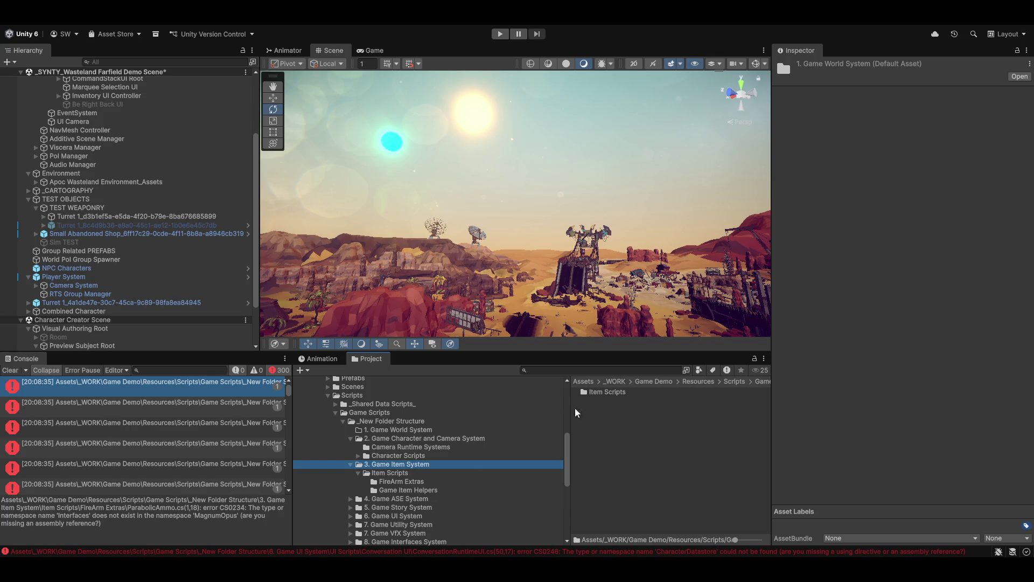
# Inspect the Farfield.ItemSystem.Runtime assembly definition inside the Item Scripts folder.
pyautogui.click(389, 474)
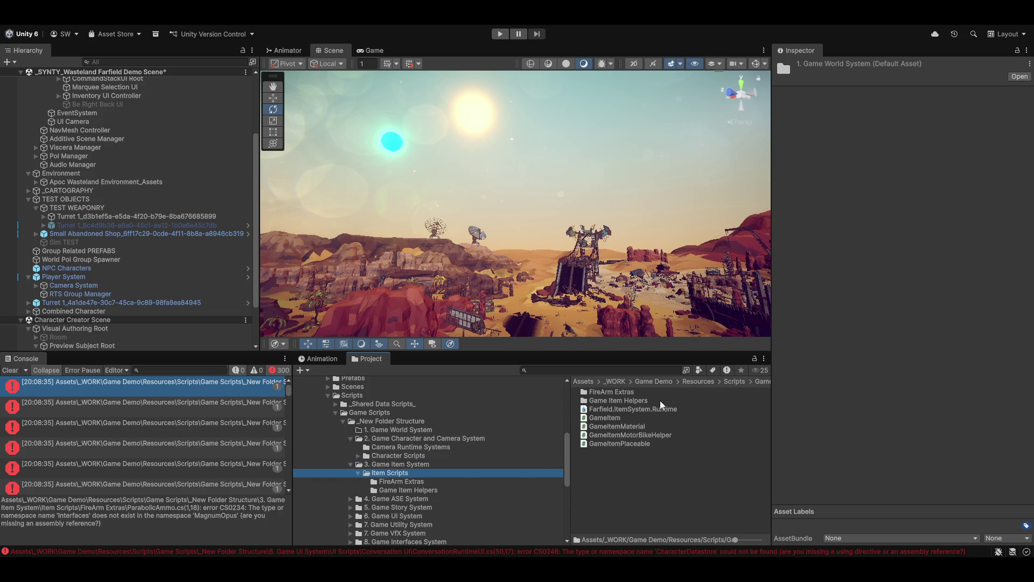
pyautogui.click(614, 411)
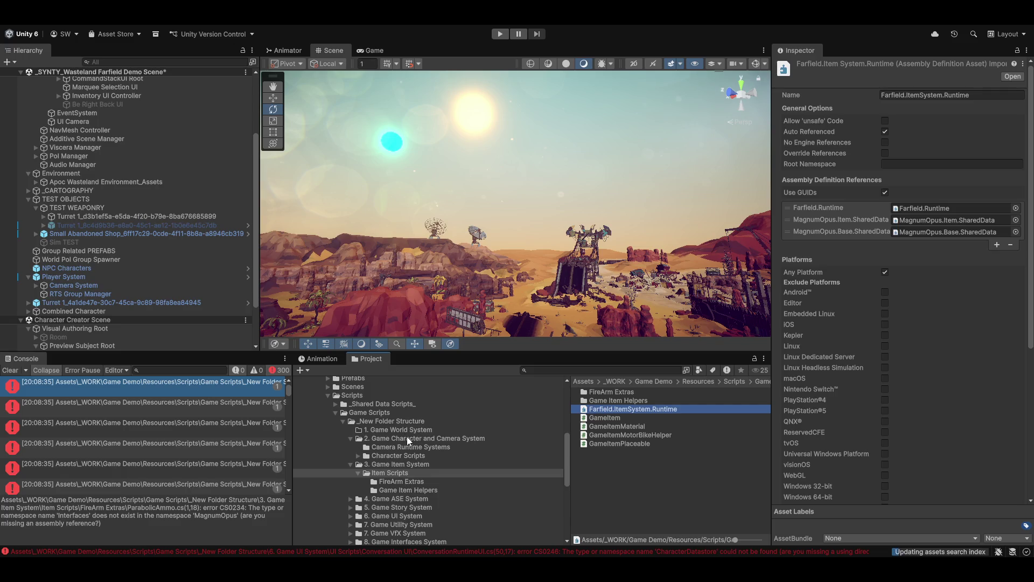
pyautogui.scroll(-3, 393, 485)
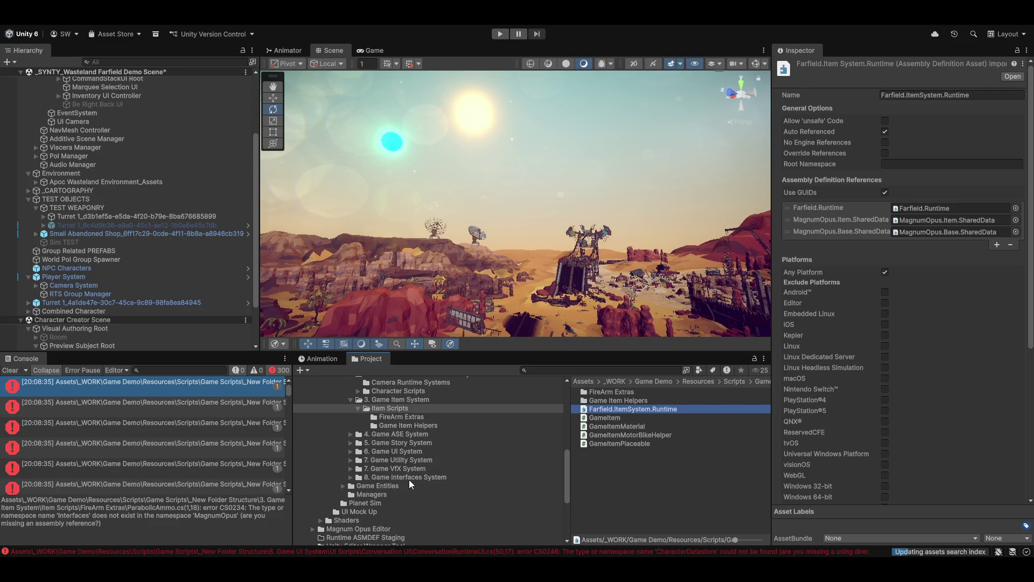
pyautogui.scroll(2, 399, 474)
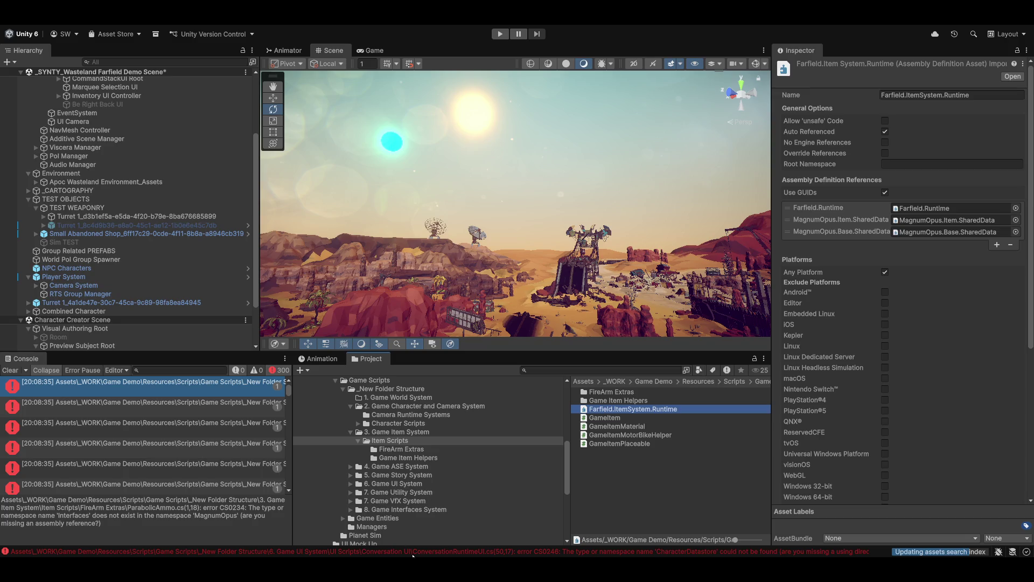
pyautogui.scroll(3, 371, 509)
pyautogui.scroll(-3, 343, 529)
# Move Interfaces out of 8. Game Interfaces System to Game Scripts, skipping VS reload, and open it.
pyautogui.click(377, 510)
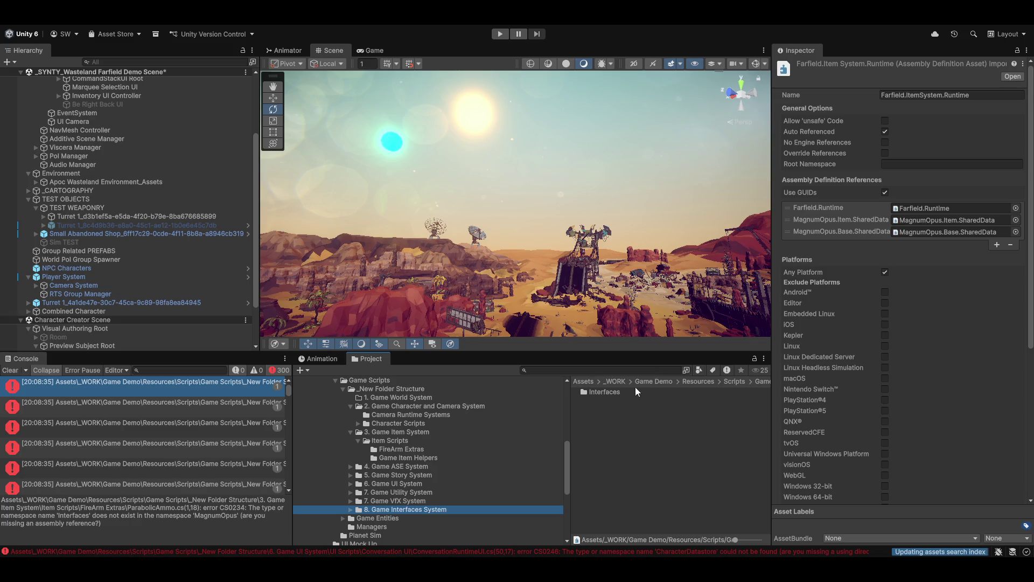
pyautogui.click(609, 392)
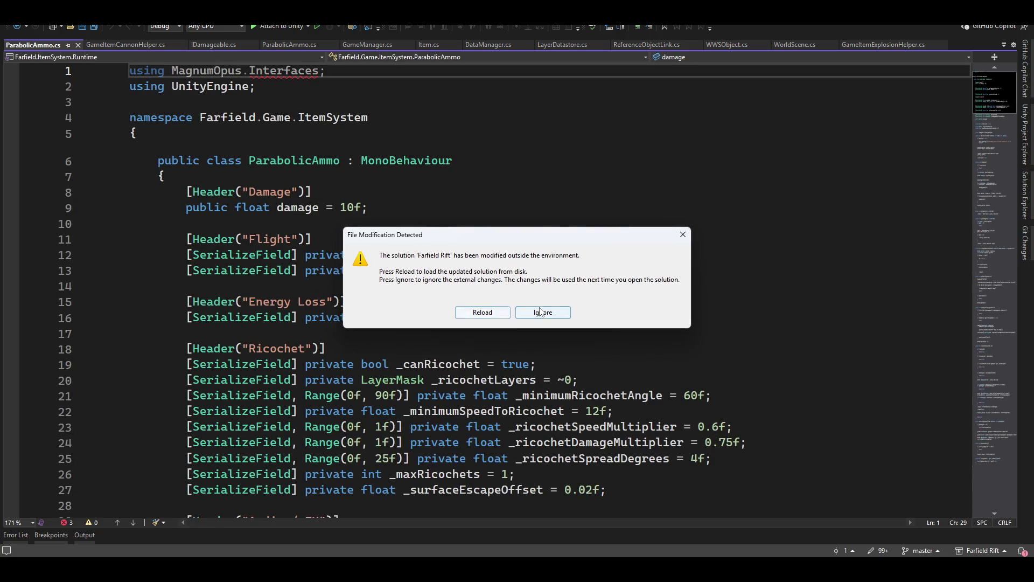
pyautogui.click(542, 313)
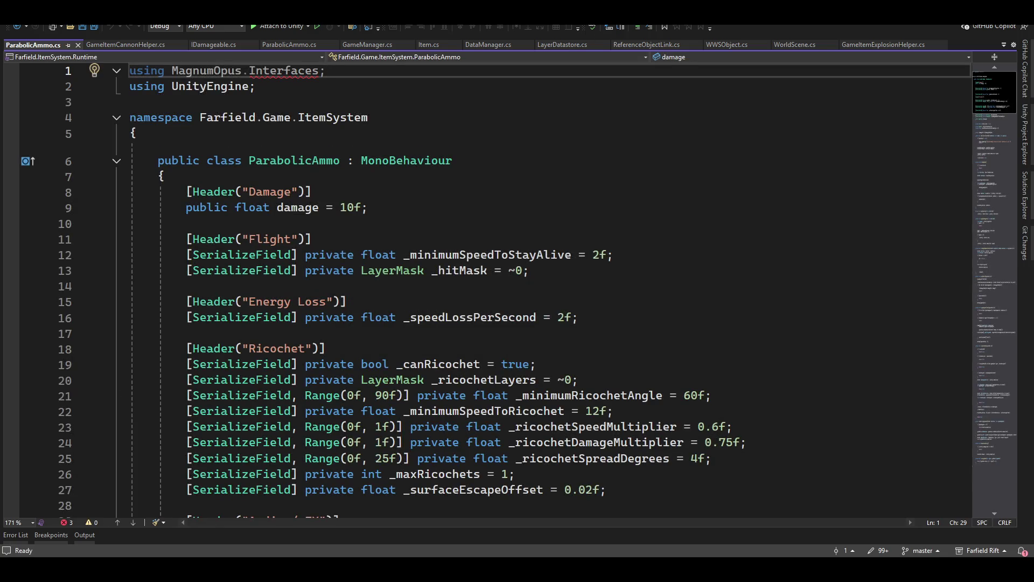
pyautogui.hotkey('alt', 'Tab')
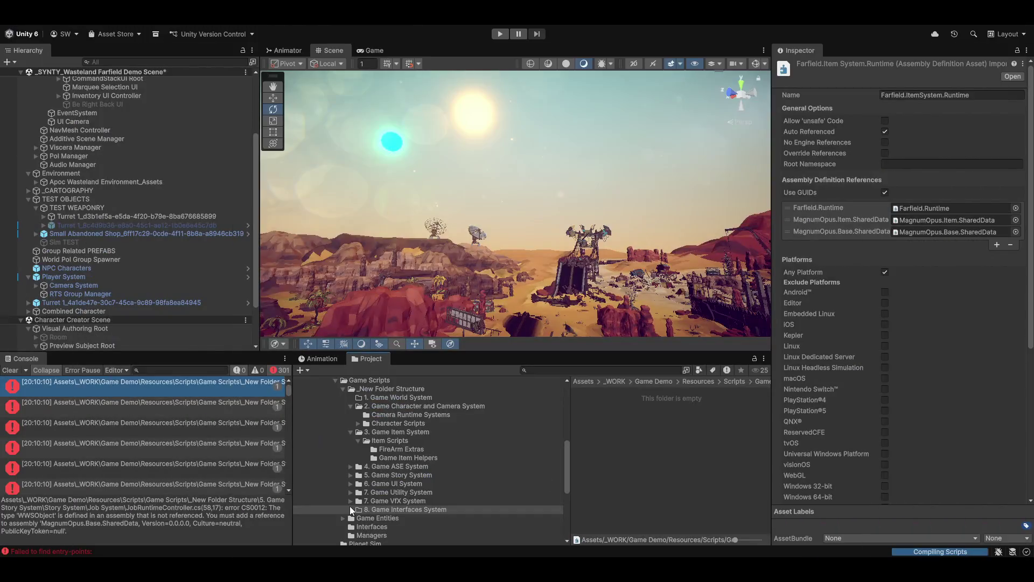
pyautogui.scroll(-3, 394, 523)
pyautogui.click(369, 463)
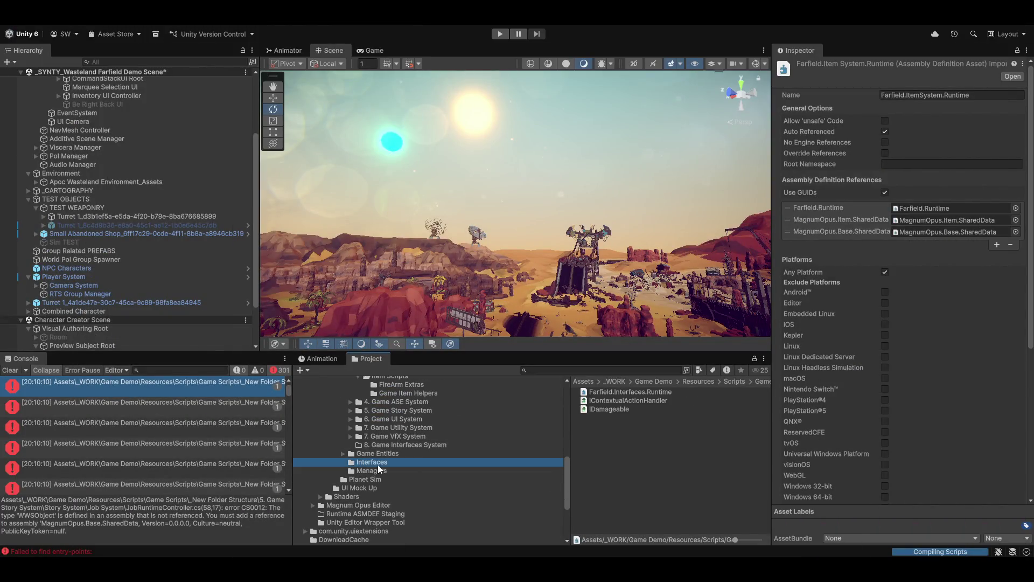
# Delete the Farfield.Interfaces.Runtime assembly definition and dismiss Visual Studio's file-change notice.
pyautogui.click(598, 392)
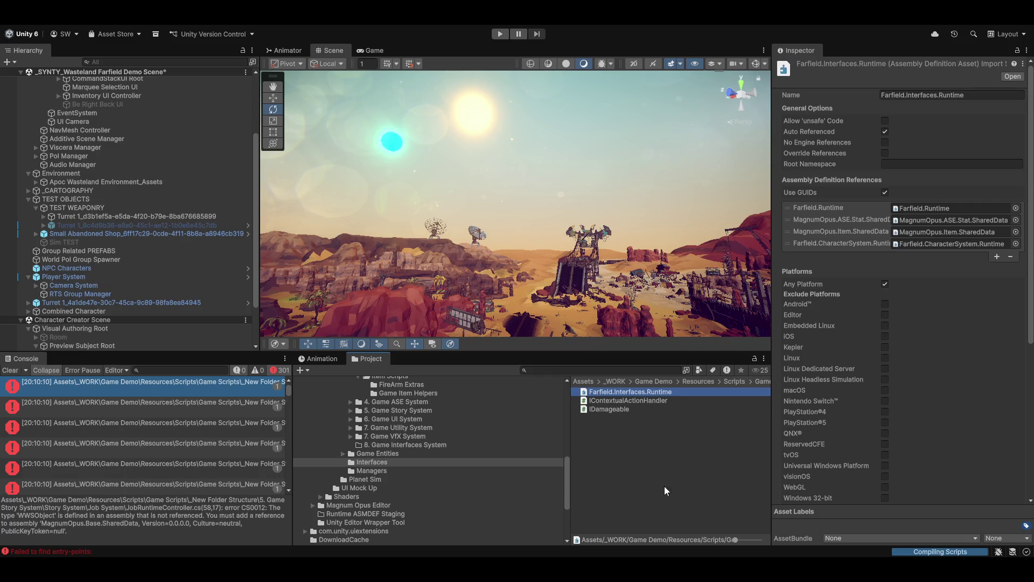
pyautogui.press('Delete')
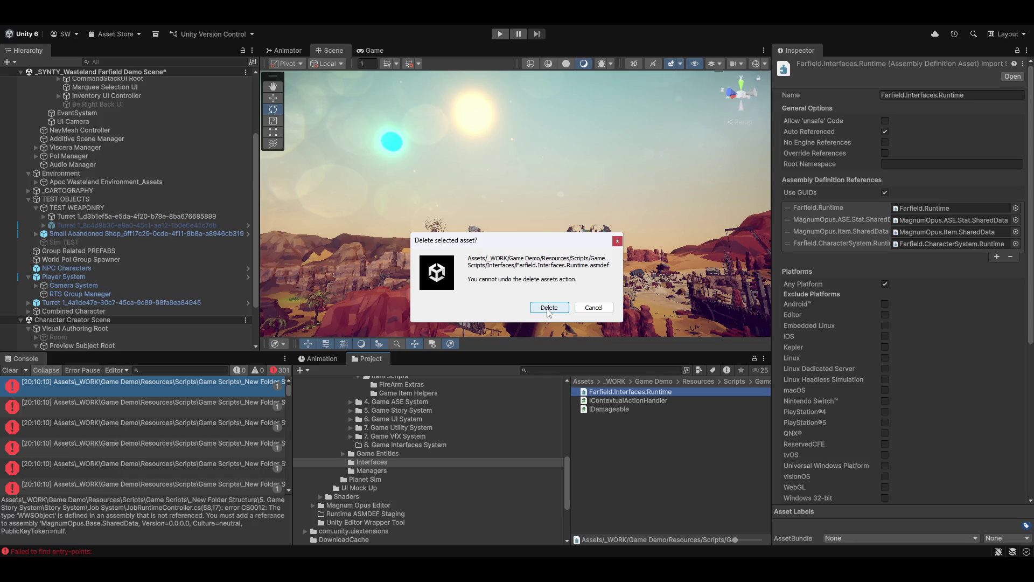
pyautogui.click(549, 308)
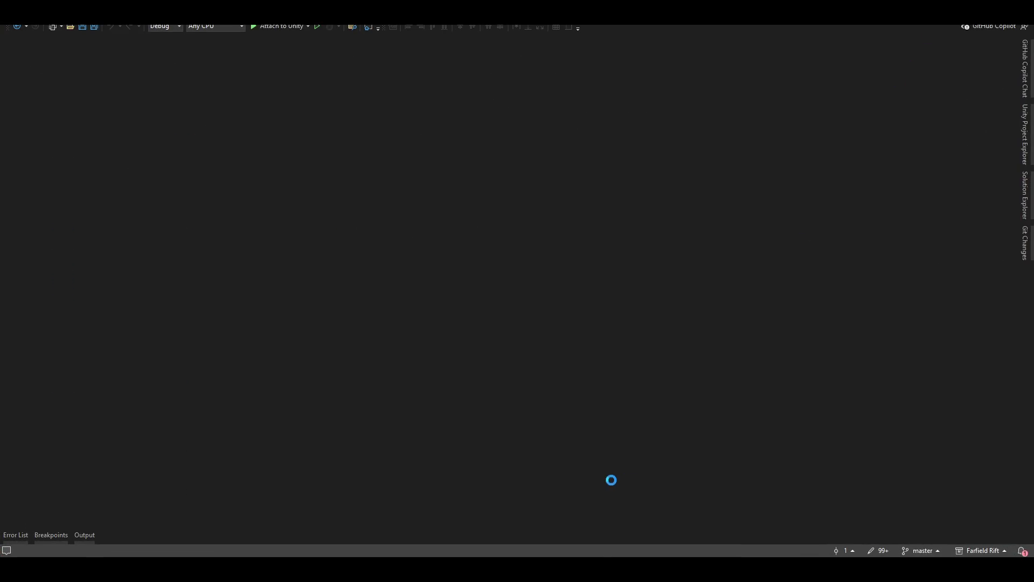
pyautogui.click(543, 309)
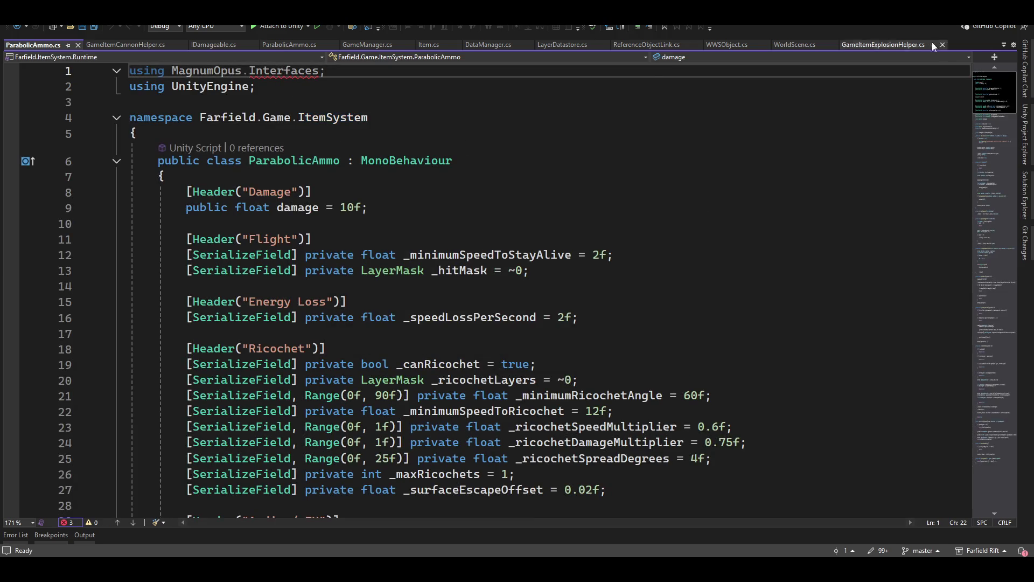
pyautogui.hotkey('alt', 'Tab')
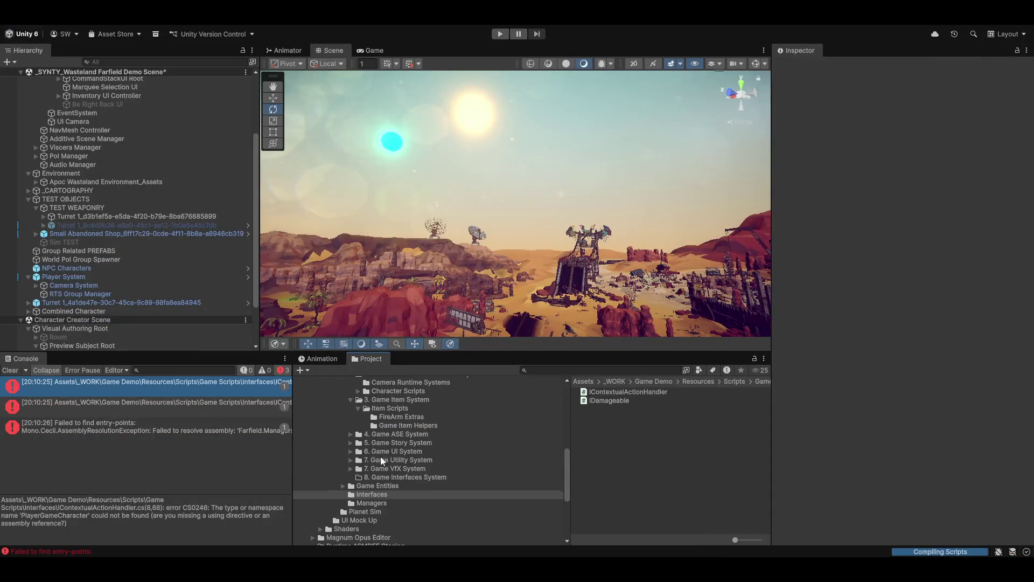
# Review the Farfield.ItemSystem.Runtime assembly definition and the console's compile error details.
pyautogui.click(372, 409)
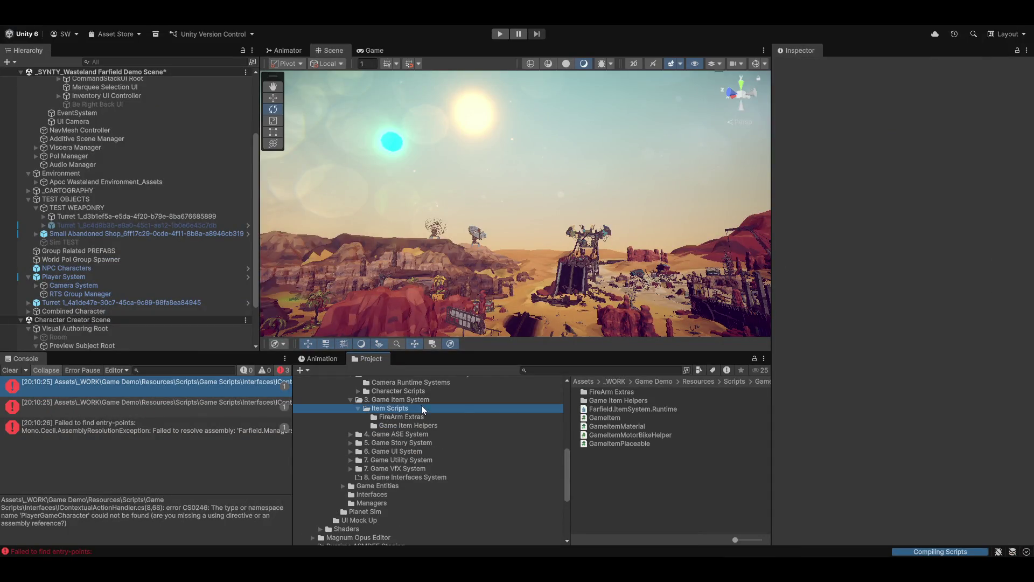
pyautogui.click(609, 410)
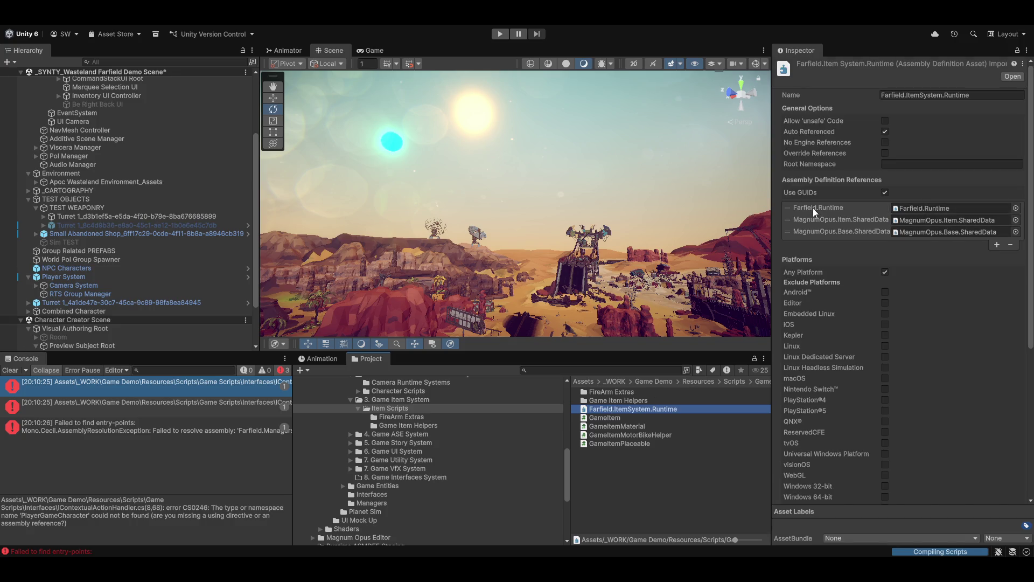
pyautogui.click(87, 426)
pyautogui.click(109, 402)
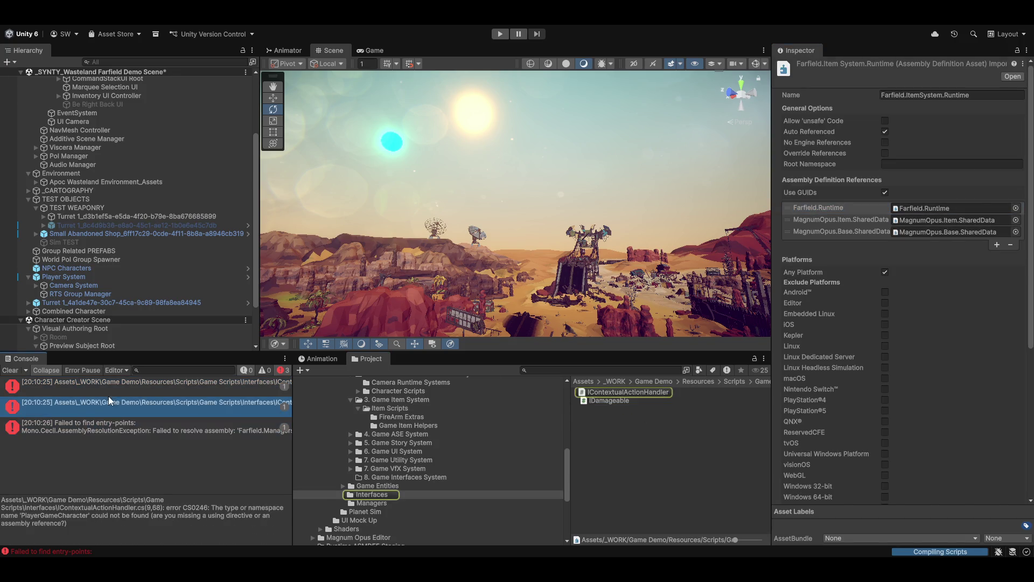
pyautogui.click(115, 386)
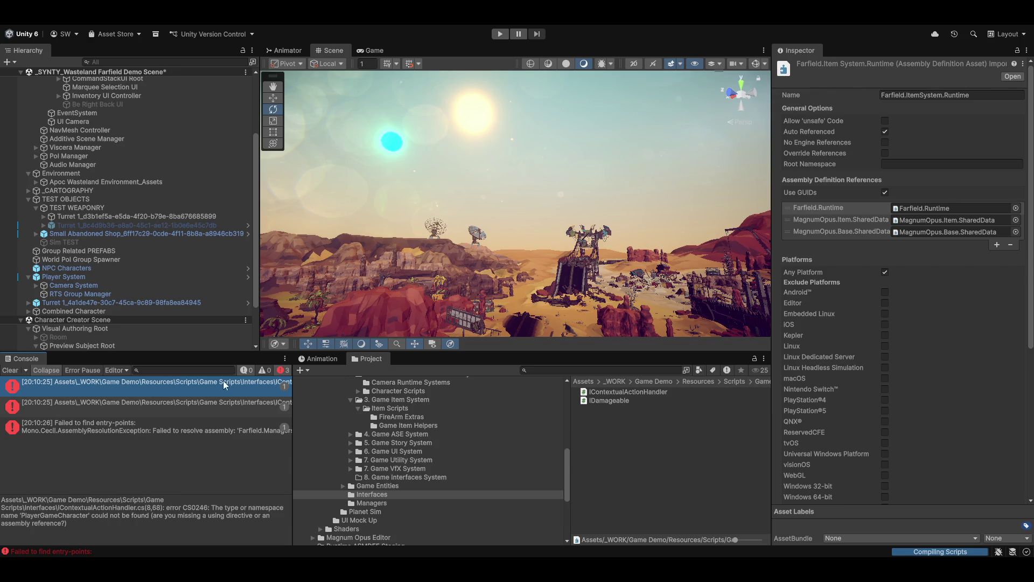
# Put Interfaces into 8. Game Interfaces System, open IContextualActionHandler's error, and reload the solution in Visual Studio.
pyautogui.moveTo(370, 493)
pyautogui.mouseDown()
pyautogui.moveTo(350, 480)
pyautogui.moveTo(425, 478)
pyautogui.mouseUp()
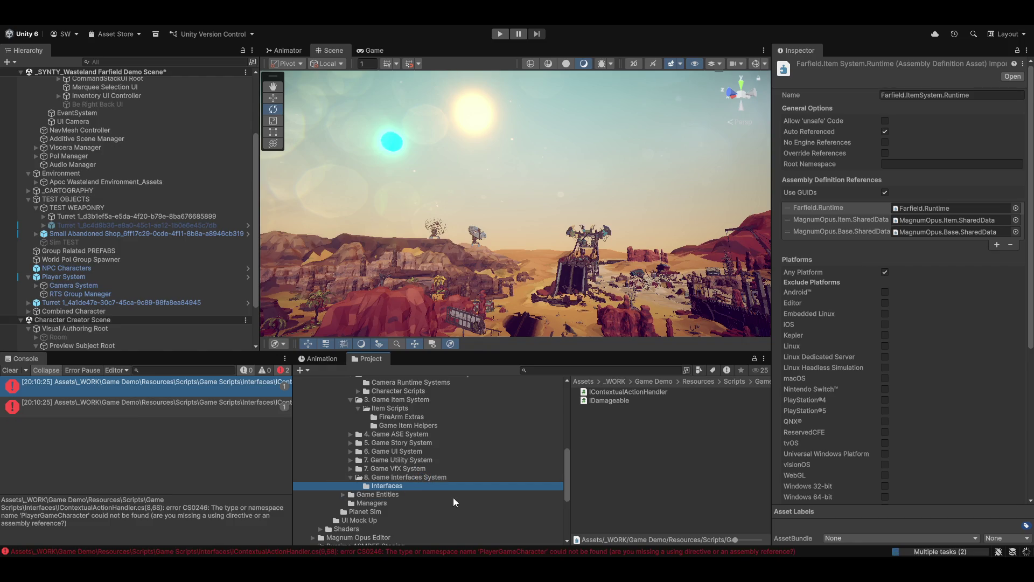
pyautogui.click(614, 468)
pyautogui.click(383, 487)
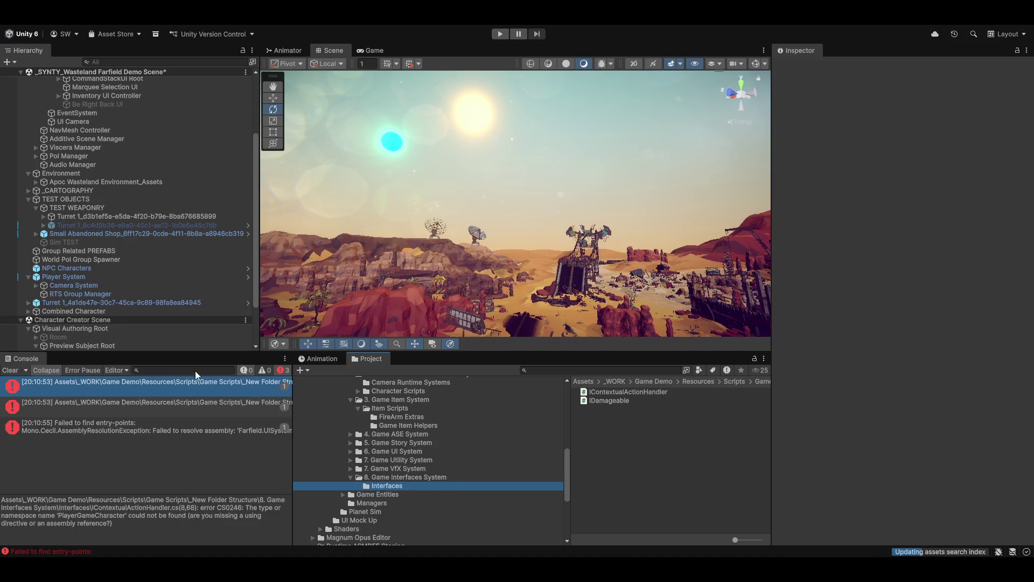
pyautogui.click(124, 423)
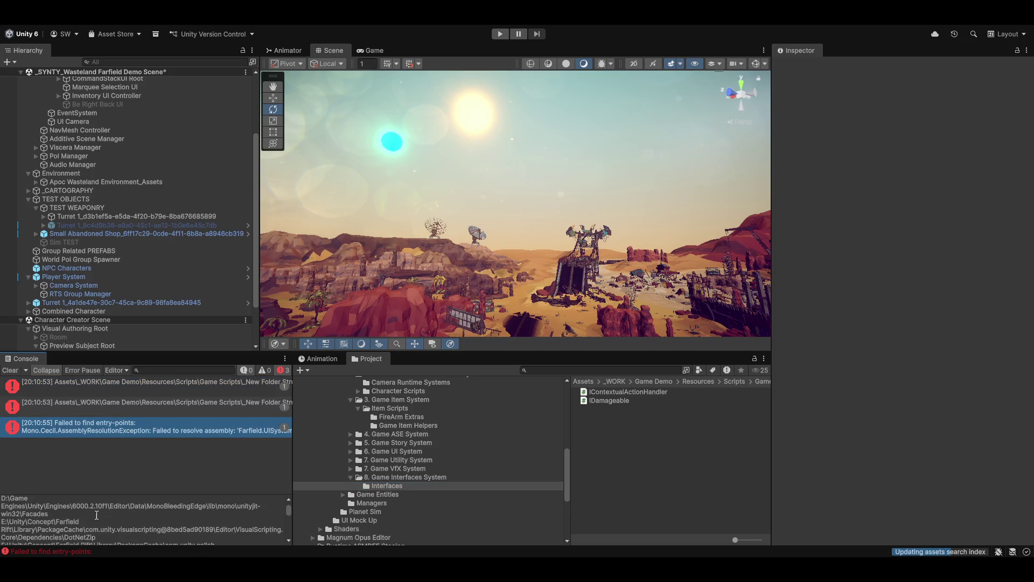
pyautogui.click(90, 408)
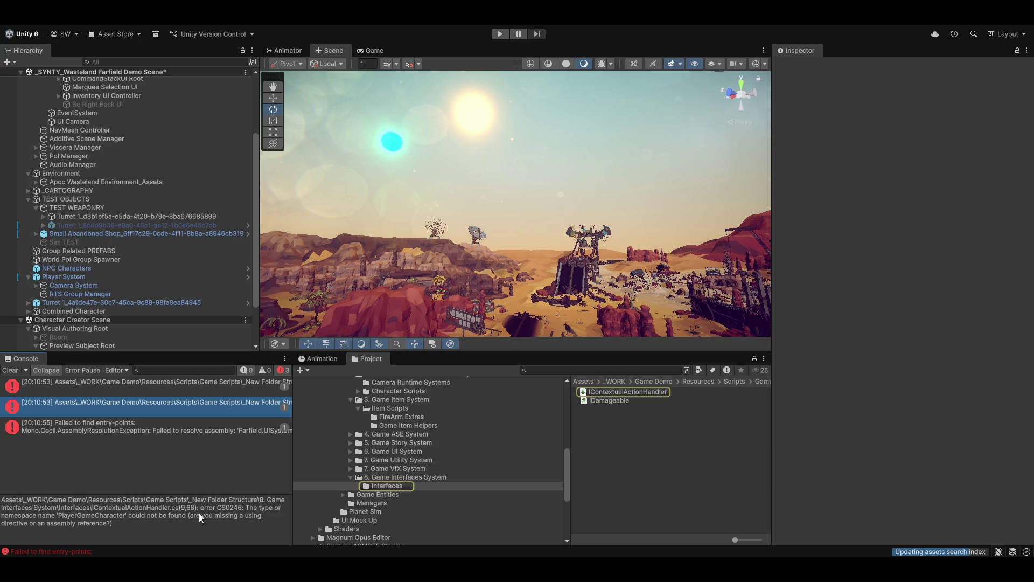
pyautogui.click(103, 515)
pyautogui.click(482, 312)
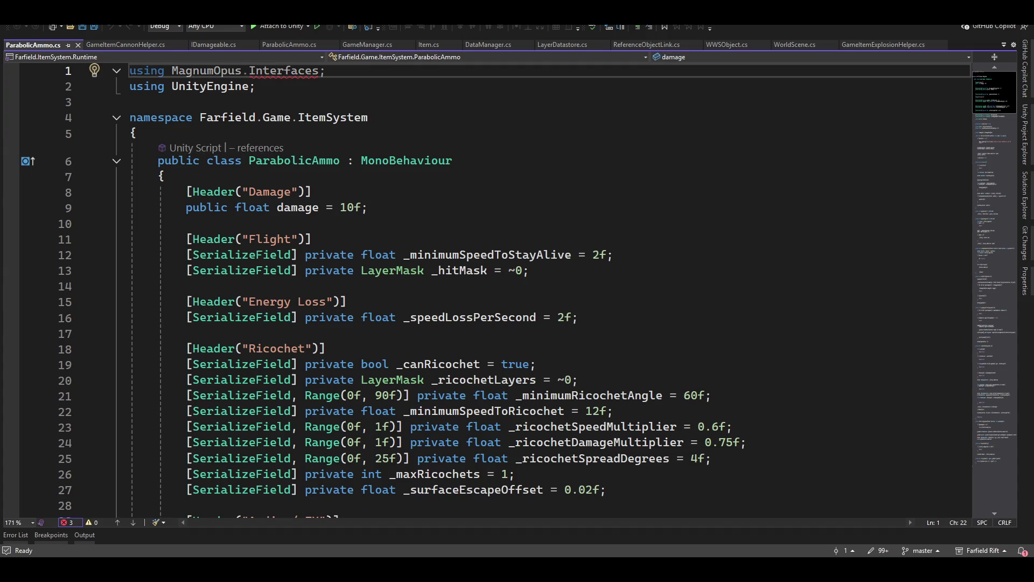
# Close the ParabolicAmmo, GameItemCannonHelper, IDamageable and CharacterInventoryEditor tabs, then all remaining documents.
pyautogui.click(78, 45)
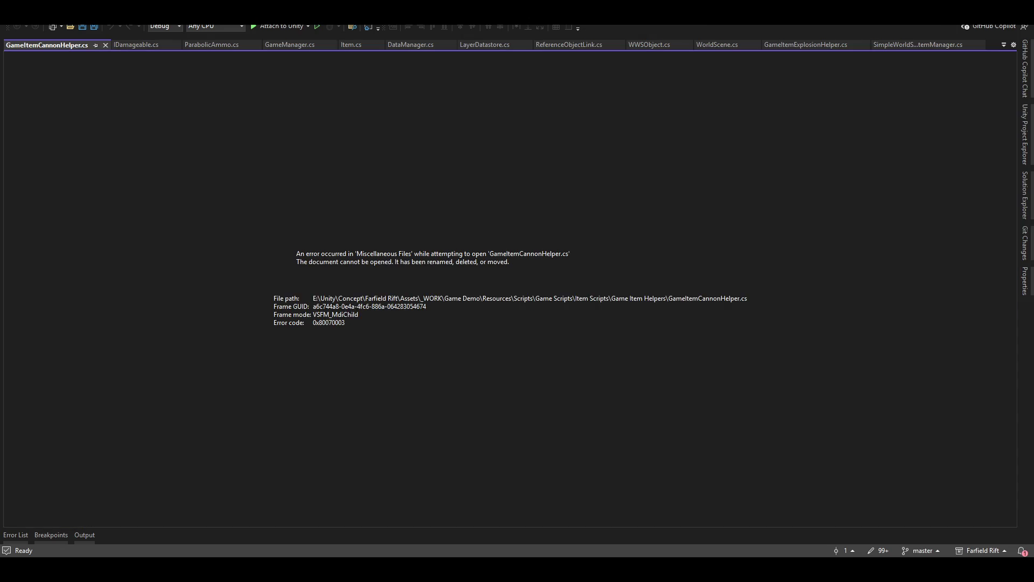
pyautogui.click(106, 45)
pyautogui.click(73, 45)
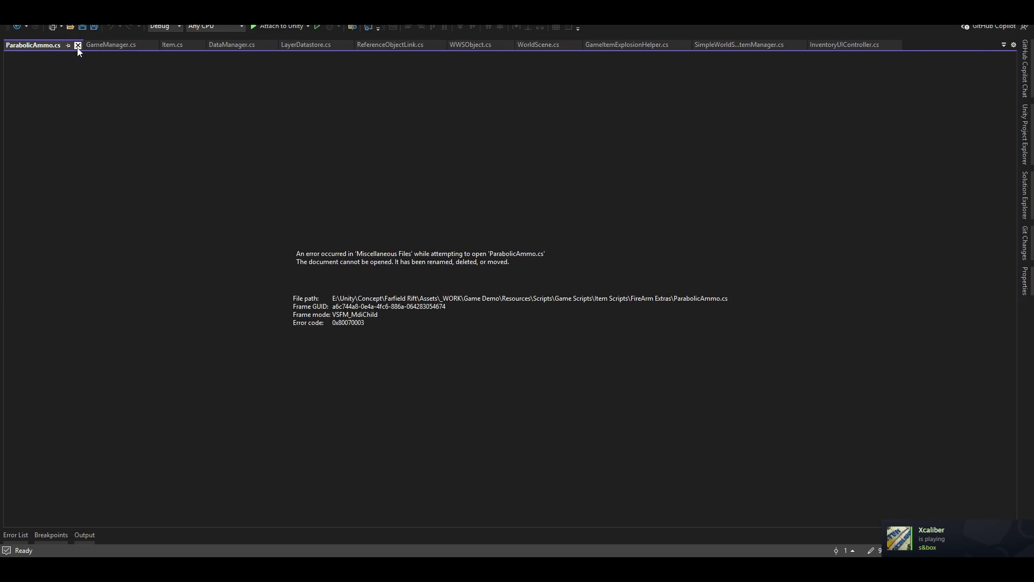
pyautogui.click(77, 45)
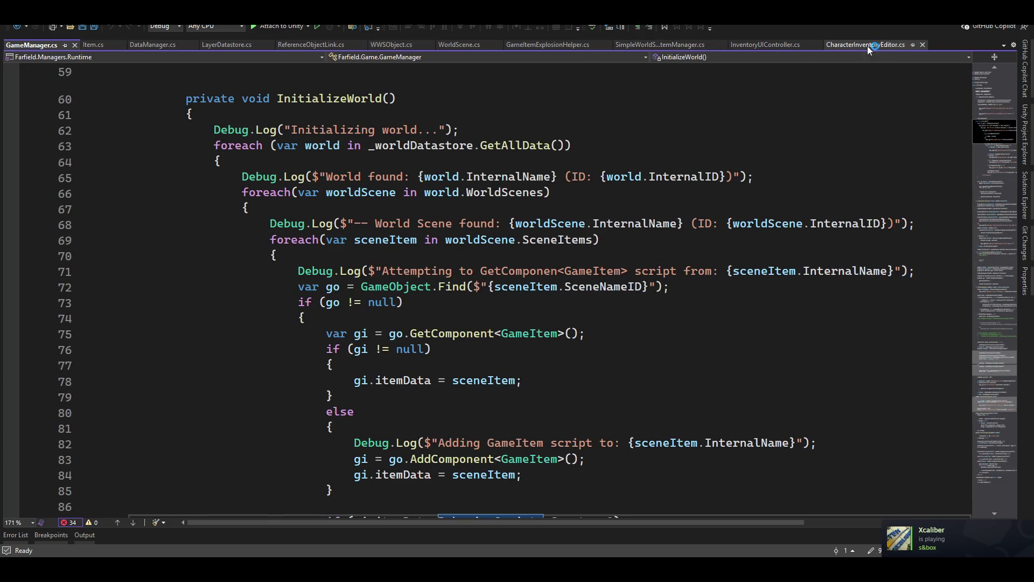
pyautogui.click(922, 45)
pyautogui.rightClick(949, 43)
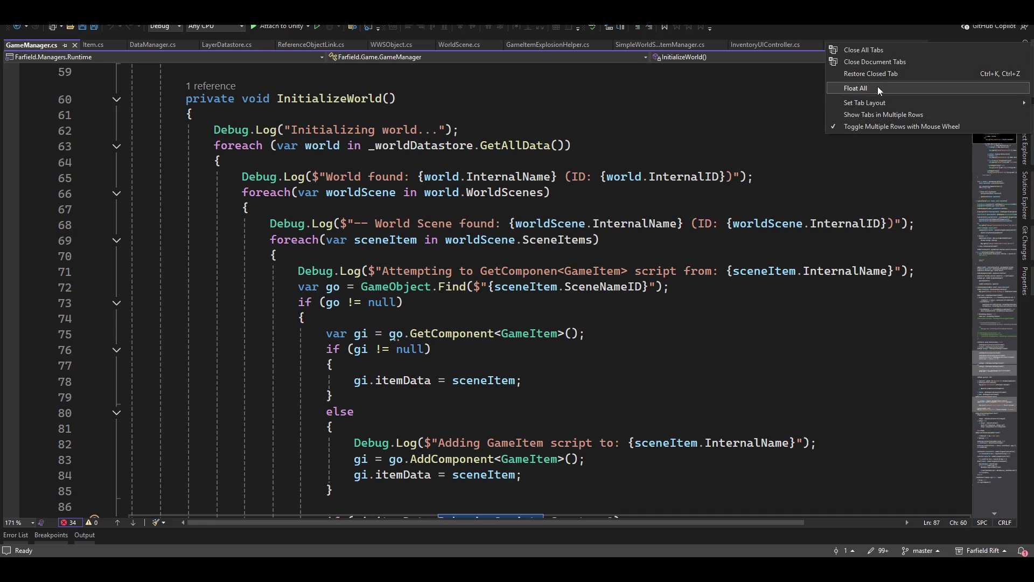
pyautogui.click(887, 50)
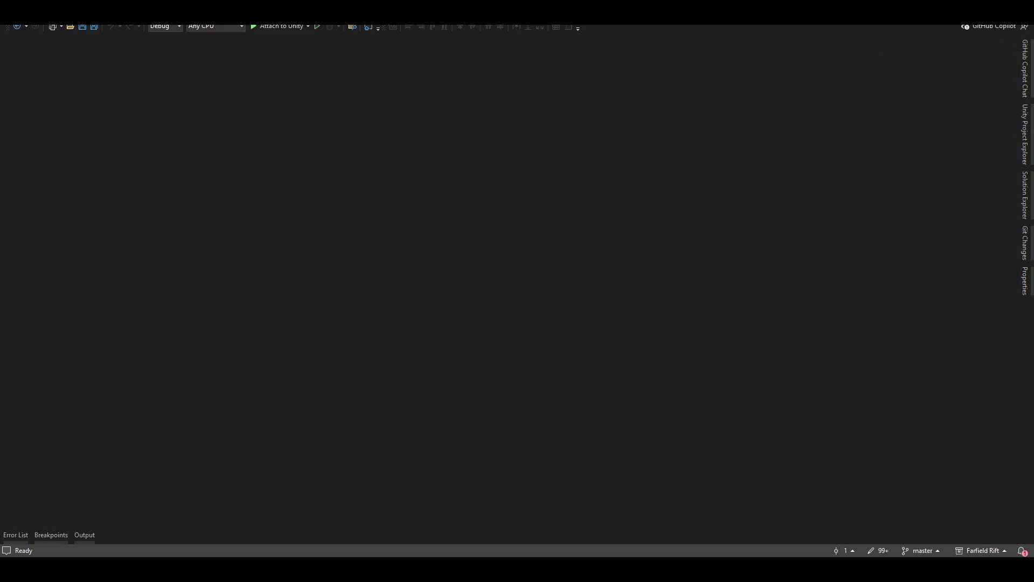
pyautogui.hotkey('alt', 'Tab')
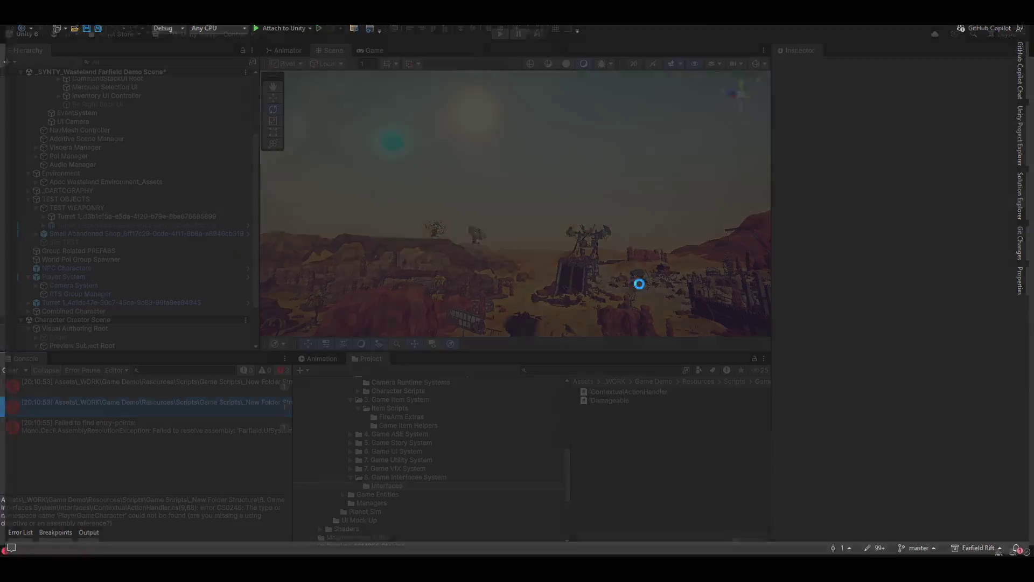
# Open IContextualActionHandler.cs from its console error to review the missing PlayerGameCharacter type, then return to Unity.
pyautogui.click(112, 387)
pyautogui.click(113, 403)
pyautogui.doubleClick(112, 400)
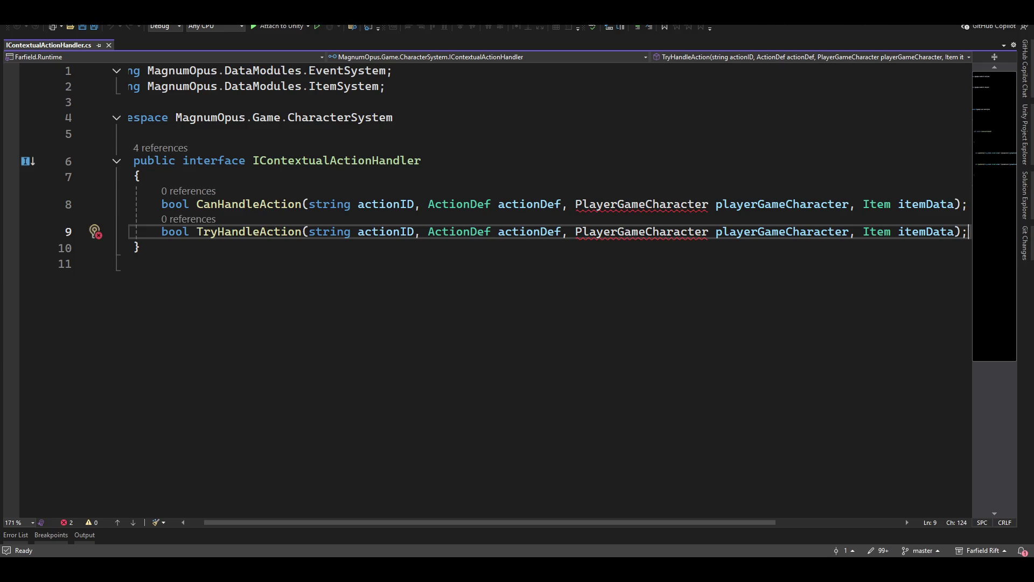
pyautogui.hotkey('alt', 'Tab')
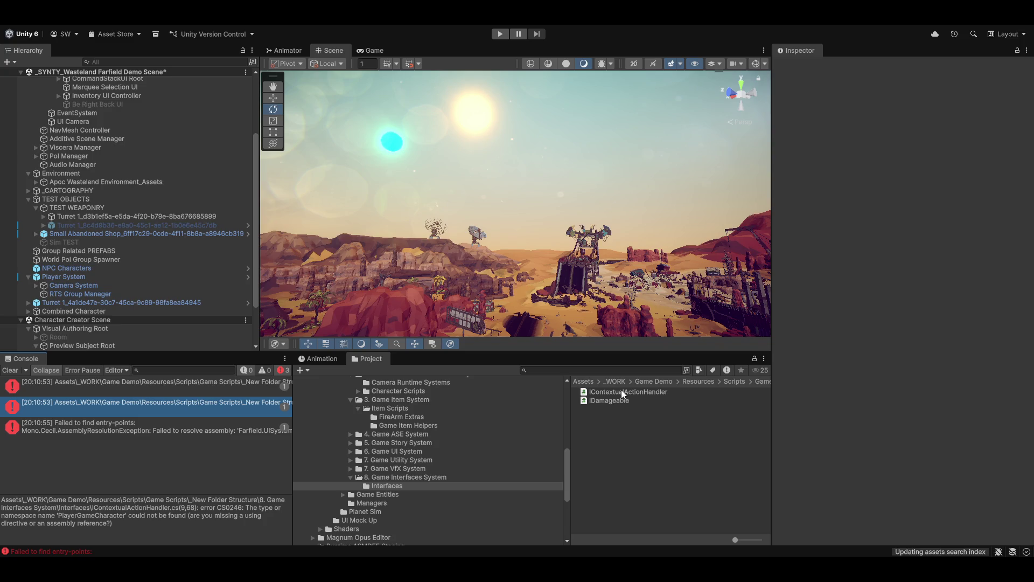
# Drag IContextualActionHandler out of the Interfaces folder onto a folder in the tree.
pyautogui.moveTo(622, 390)
pyautogui.mouseDown()
pyautogui.moveTo(429, 416)
pyautogui.moveTo(434, 375)
pyautogui.moveTo(415, 412)
pyautogui.moveTo(400, 400)
pyautogui.moveTo(407, 383)
pyautogui.moveTo(440, 432)
pyautogui.moveTo(399, 415)
pyautogui.moveTo(427, 415)
pyautogui.moveTo(390, 434)
pyautogui.mouseUp()
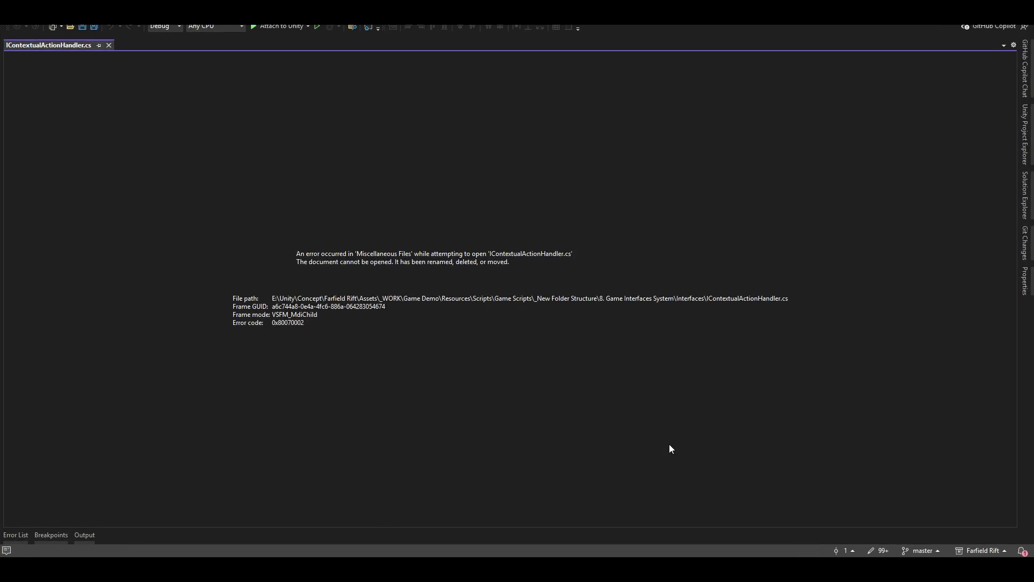
# Close the broken IContextualActionHandler.cs document and check Unity's ConversationRuntimeUI compile error.
pyautogui.click(108, 46)
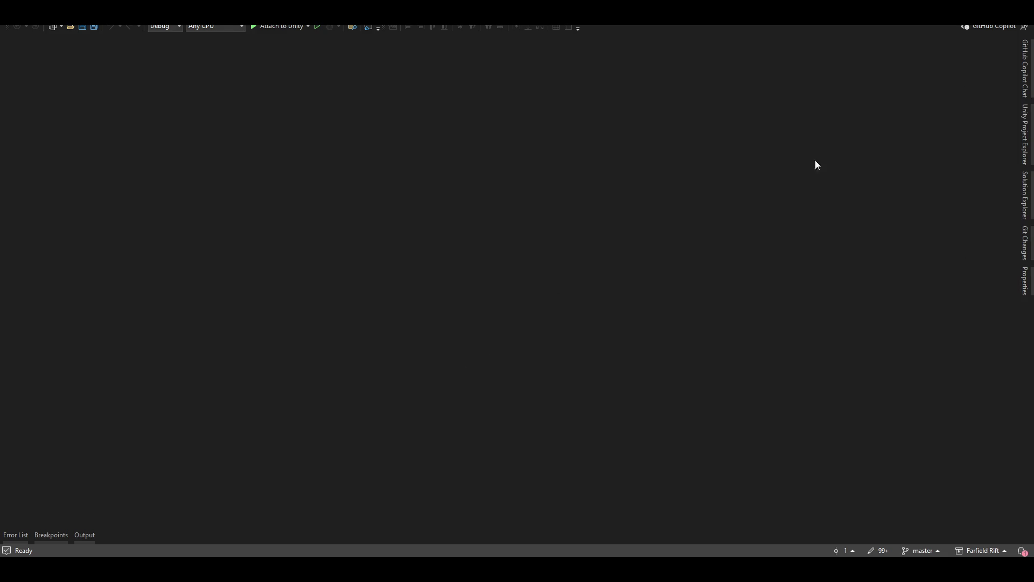
pyautogui.hotkey('alt', 'Tab')
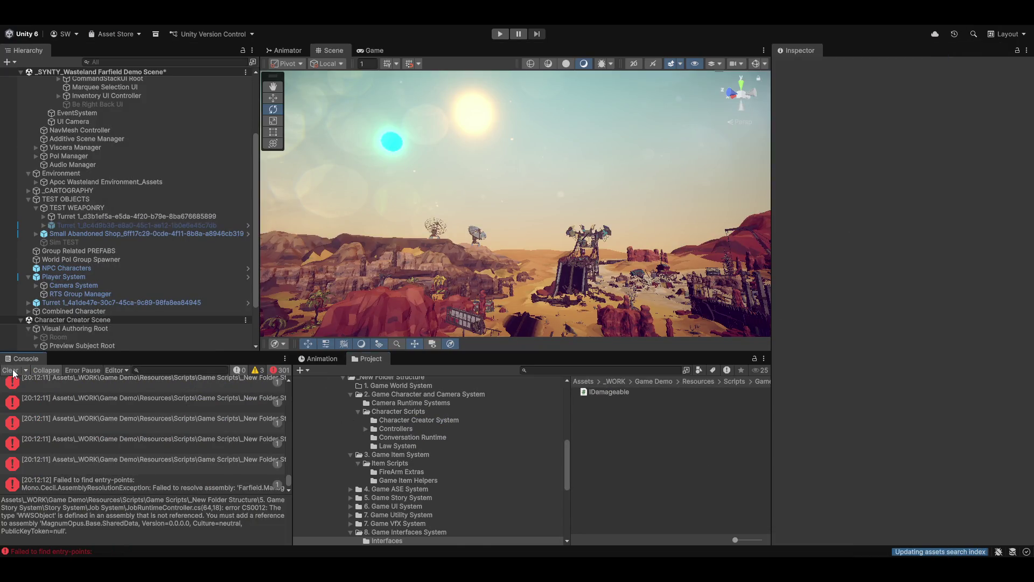
pyautogui.click(147, 474)
# Inspect the JobRuntimeController compile error and its assembly, then open the script at the error line.
pyautogui.scroll(1, 170, 428)
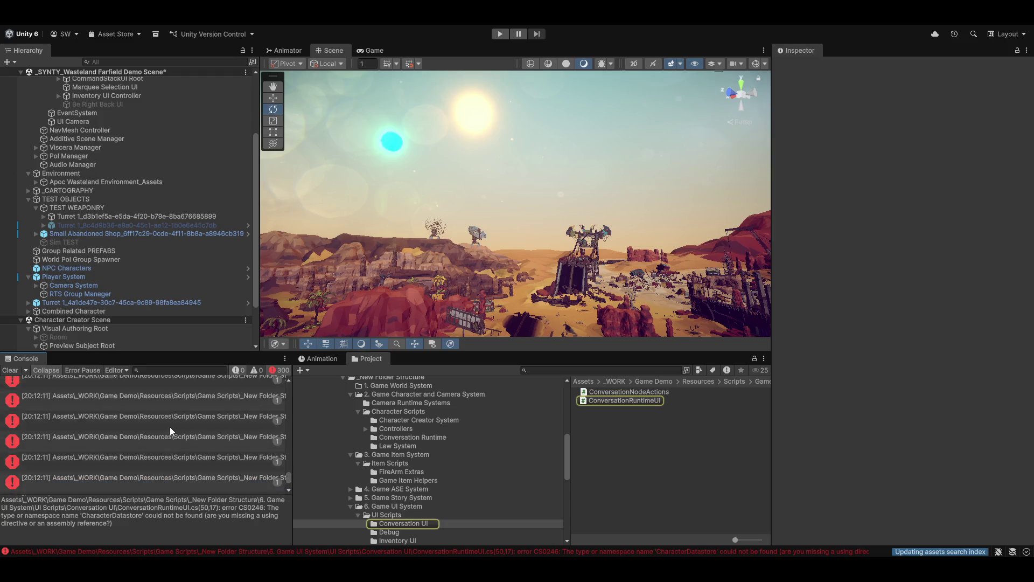
pyautogui.scroll(3, 166, 428)
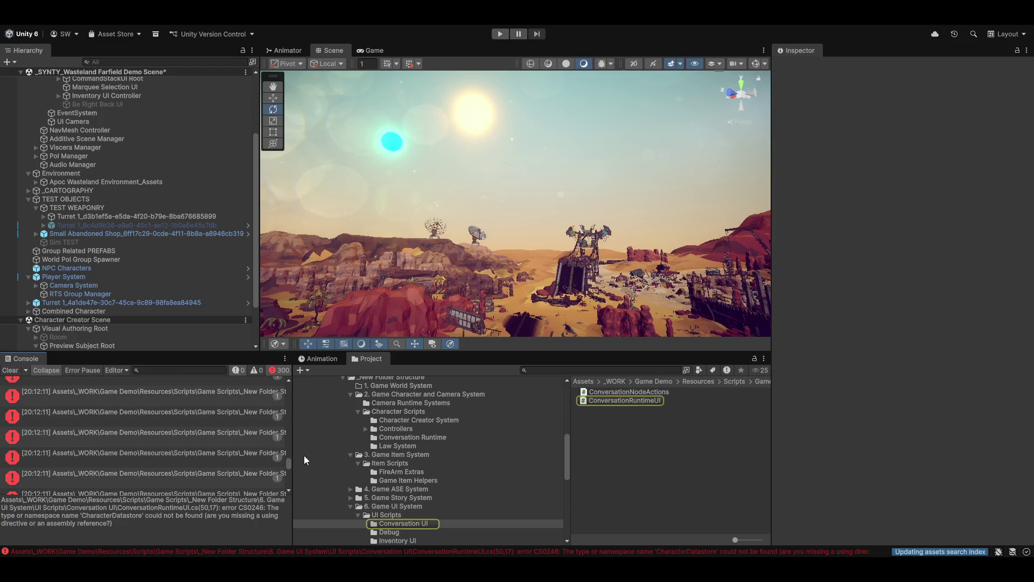
pyautogui.moveTo(289, 466); pyautogui.dragTo(289, 372)
pyautogui.click(163, 387)
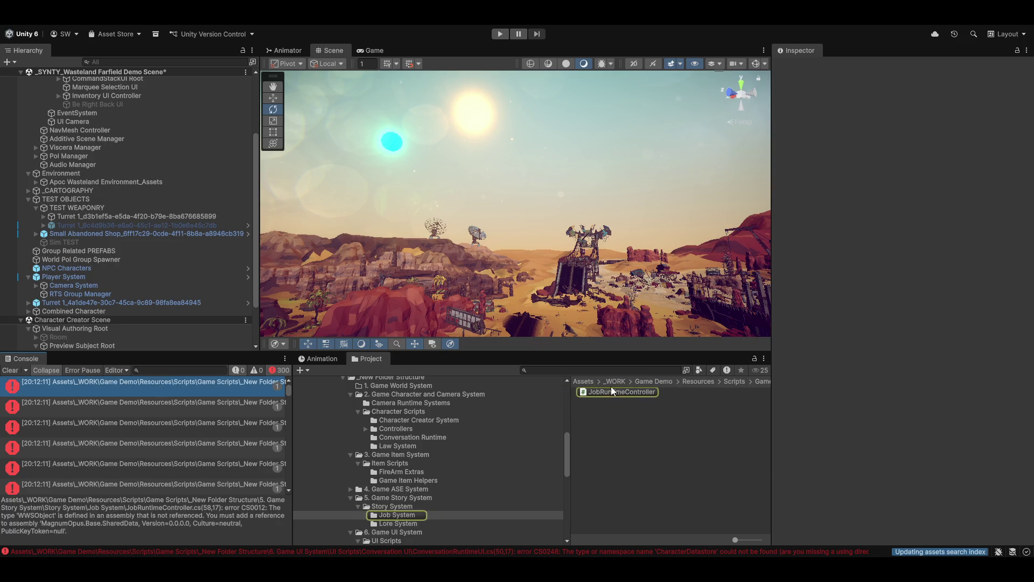
pyautogui.click(609, 393)
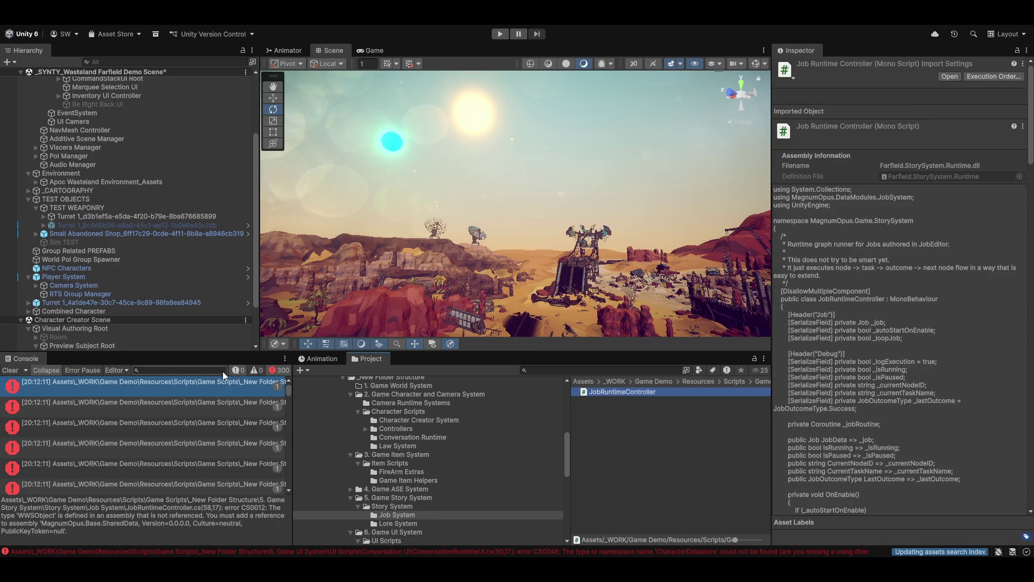
pyautogui.doubleClick(201, 390)
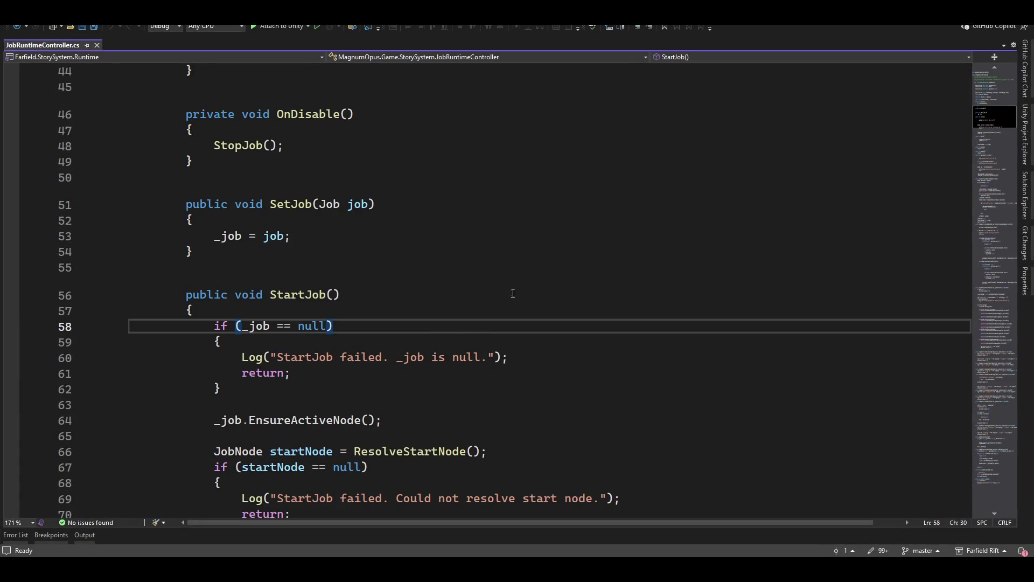
pyautogui.moveTo(312, 325)
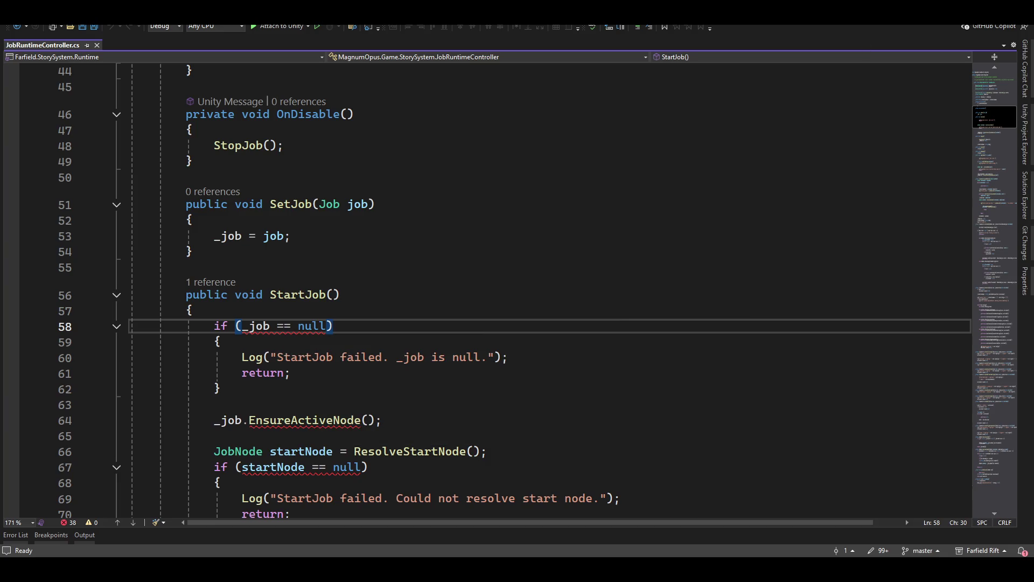
# Add MagnumOpus.Base.SharedData to Farfield.StorySystem.Runtime's references, apply, and reopen JobRuntimeController.cs.
pyautogui.hotkey('alt', 'Tab')
pyautogui.click(385, 506)
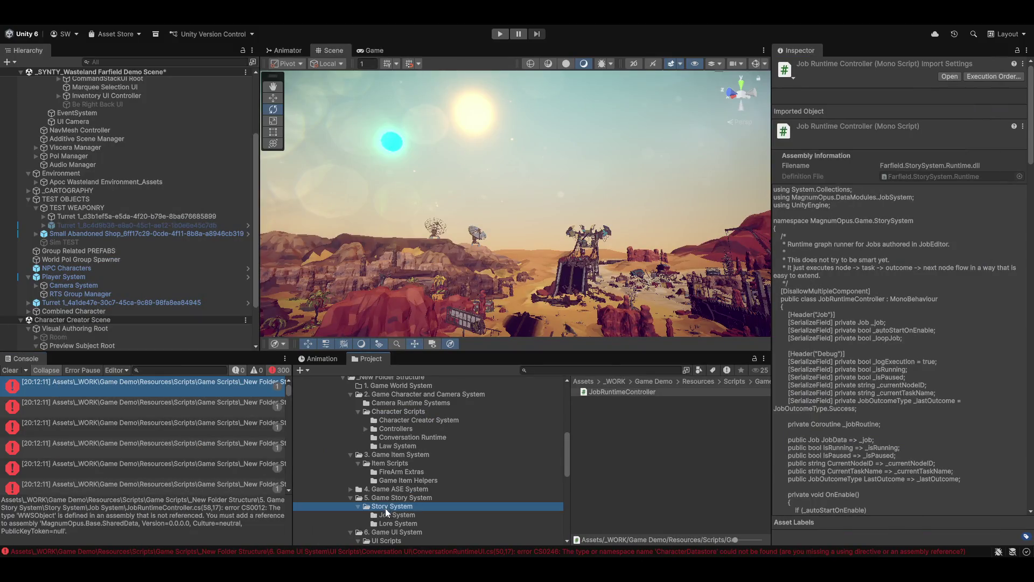
pyautogui.click(603, 409)
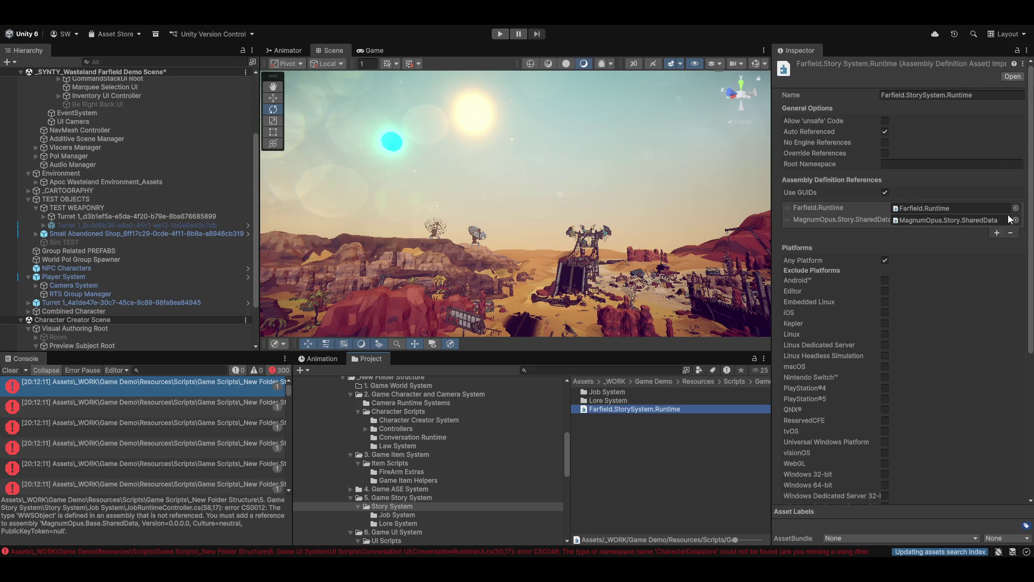
pyautogui.click(996, 234)
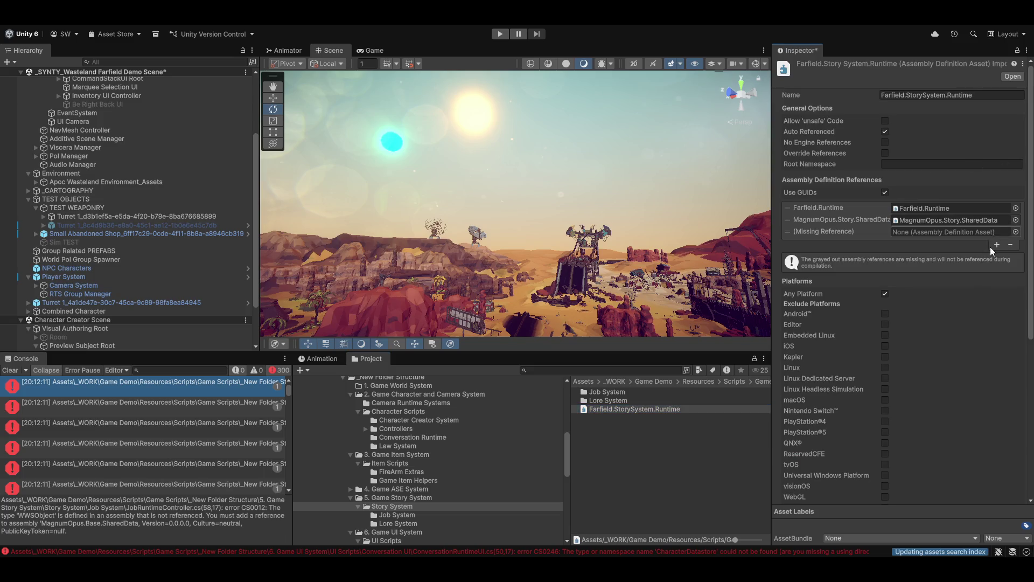
pyautogui.click(1015, 232)
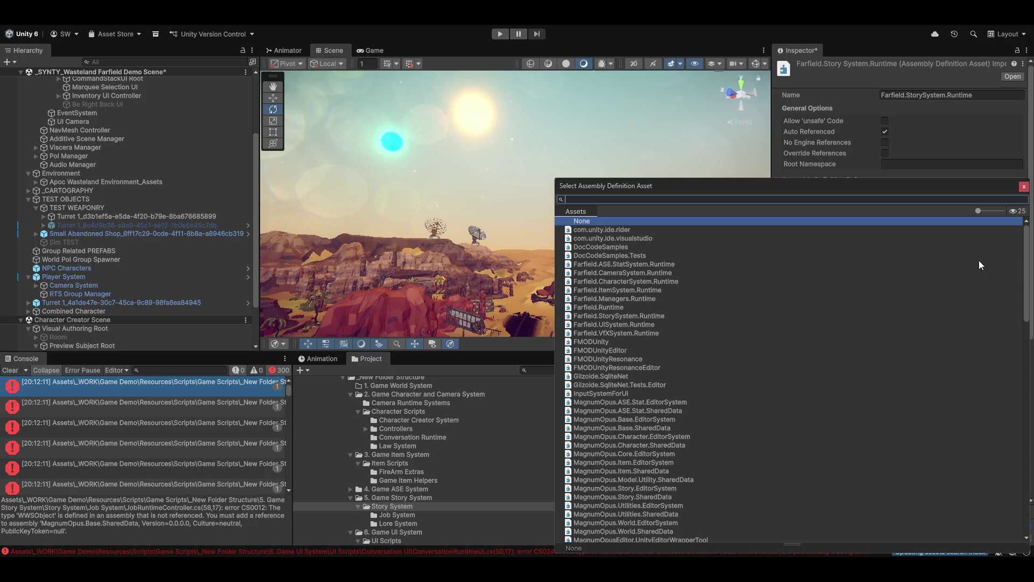
pyautogui.write('base')
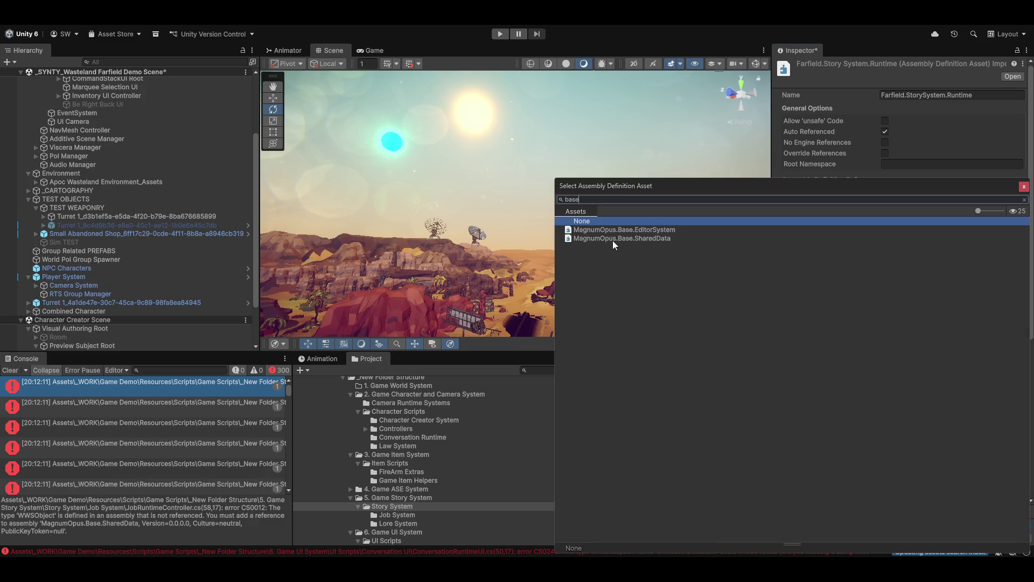
pyautogui.doubleClick(610, 238)
pyautogui.click(621, 439)
pyautogui.click(508, 306)
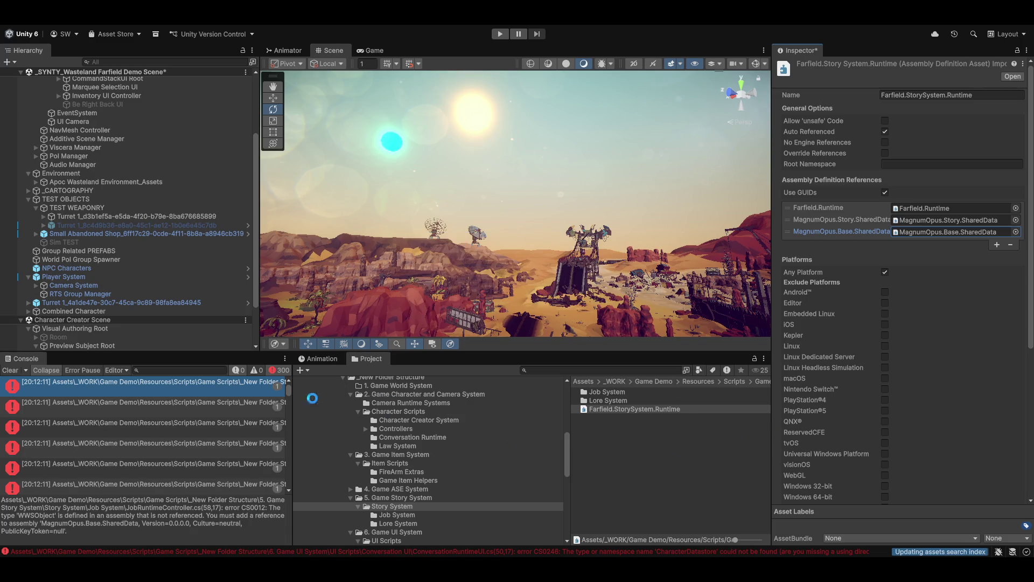
pyautogui.doubleClick(277, 412)
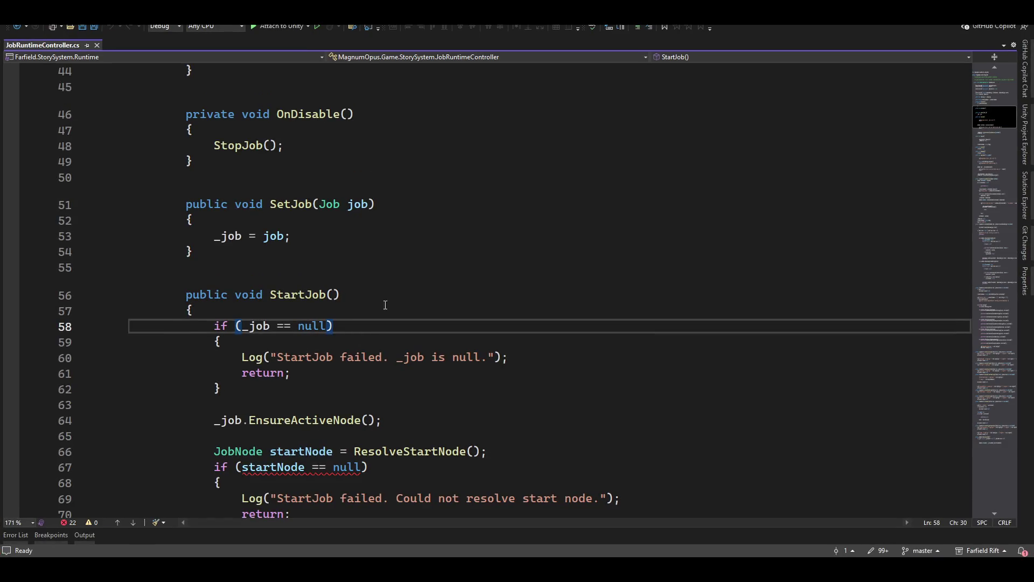
# Read the CS0012 error on startNode at line 67 of JobRuntimeController.cs, then return to Unity.
pyautogui.click(264, 466)
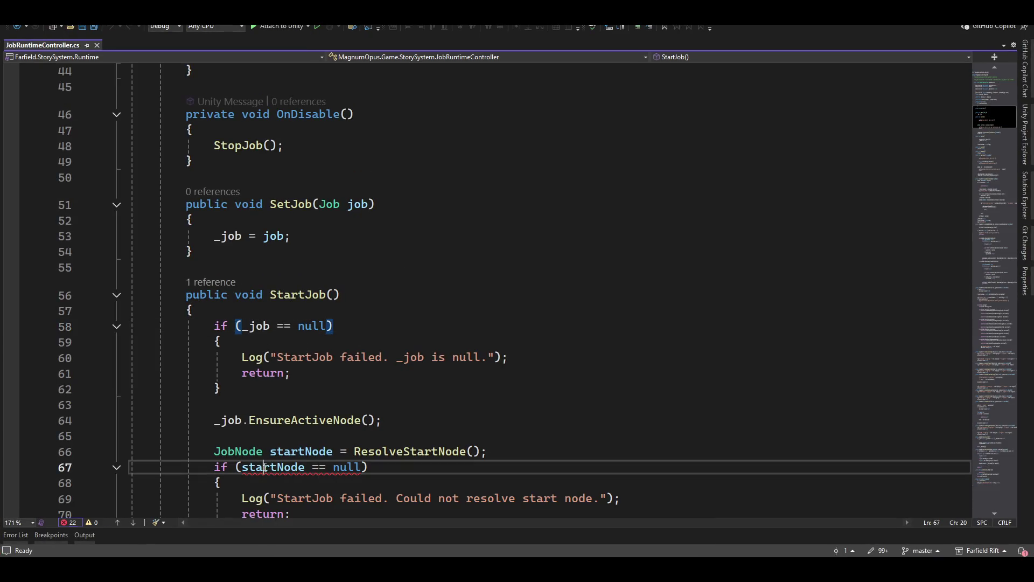
pyautogui.moveTo(260, 472)
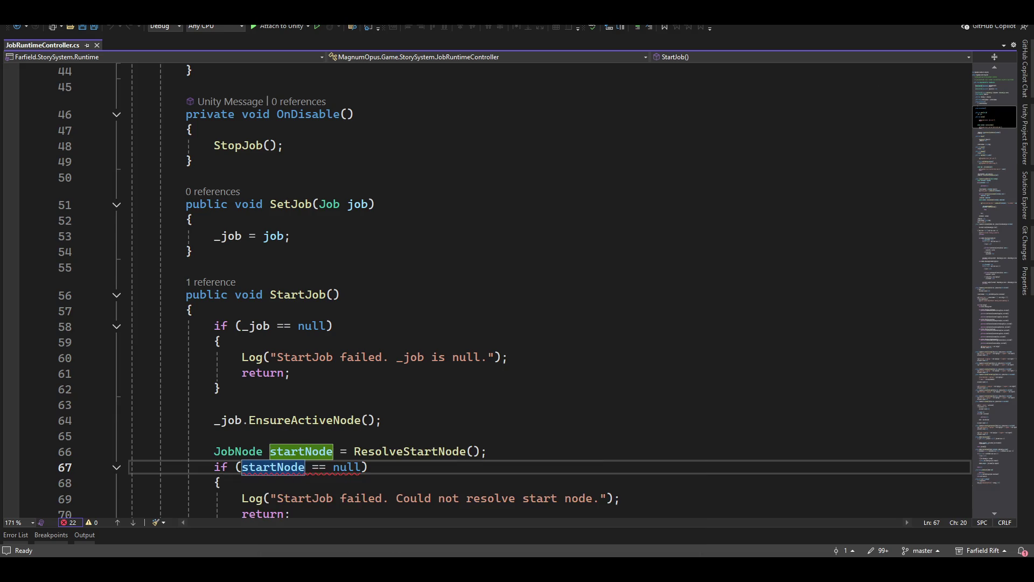
pyautogui.hotkey('alt', 'Tab')
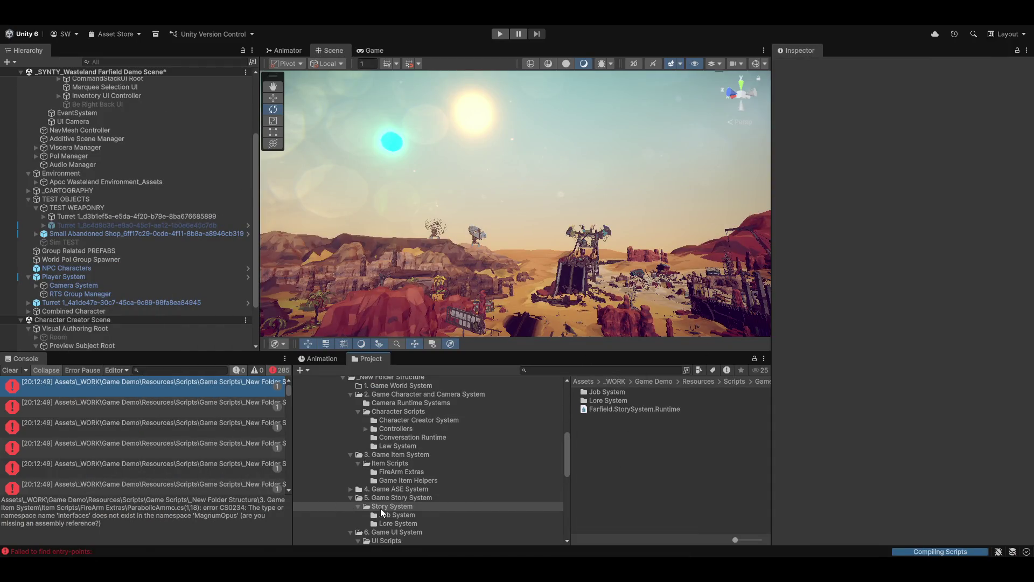
# Reference MagnumOpus.Utilities.SharedData from Farfield.StorySystem.Runtime and save, clearing JobRuntimeController.cs errors.
pyautogui.click(603, 408)
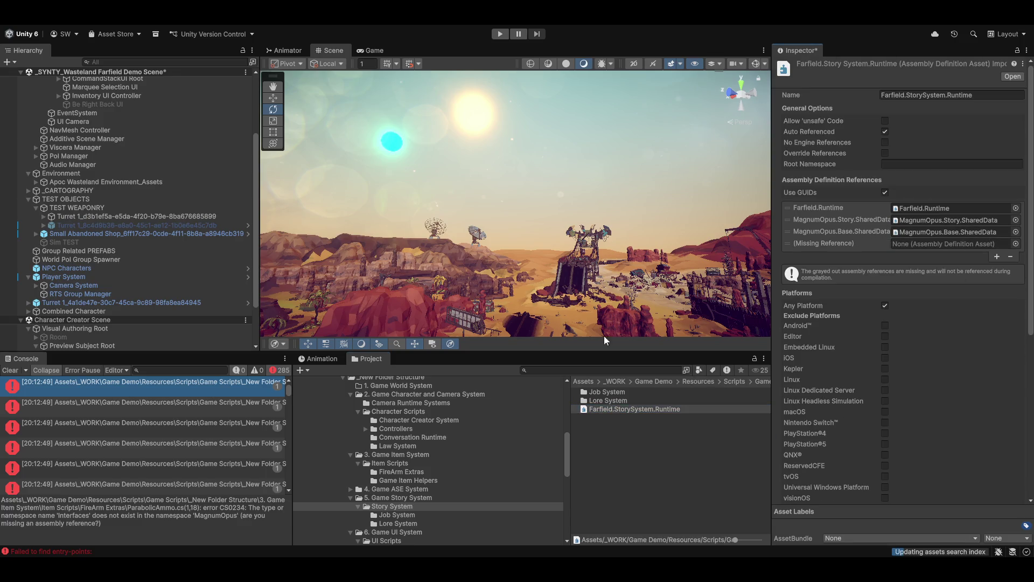
pyautogui.click(1015, 243)
pyautogui.write('u')
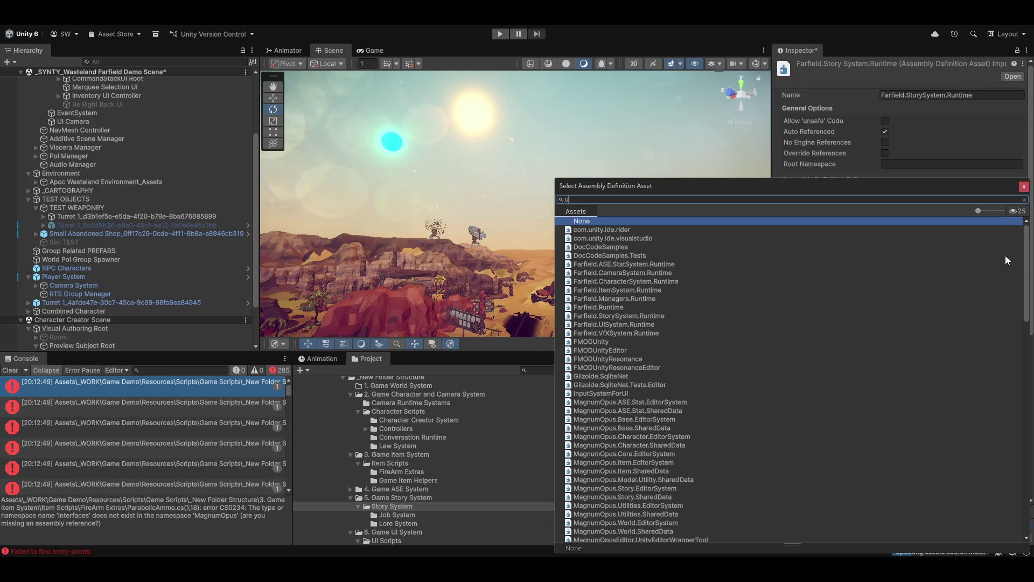
pyautogui.write('til')
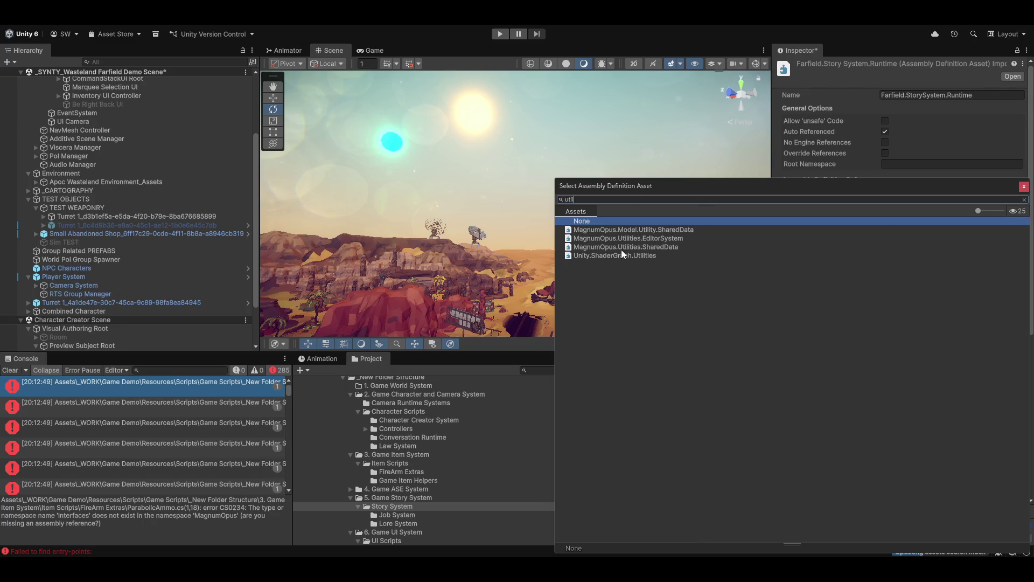
pyautogui.doubleClick(613, 245)
pyautogui.click(641, 486)
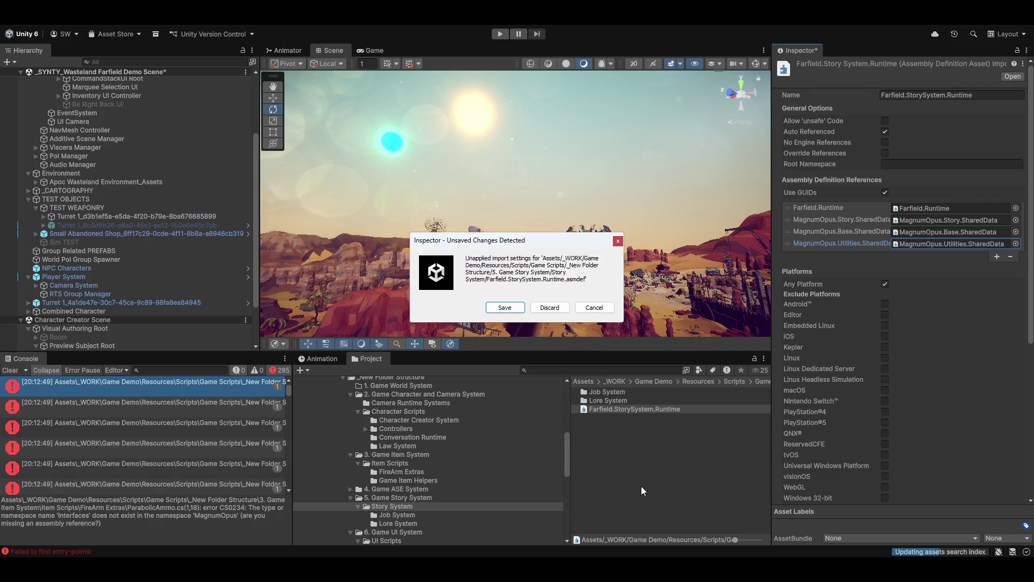
pyautogui.click(488, 308)
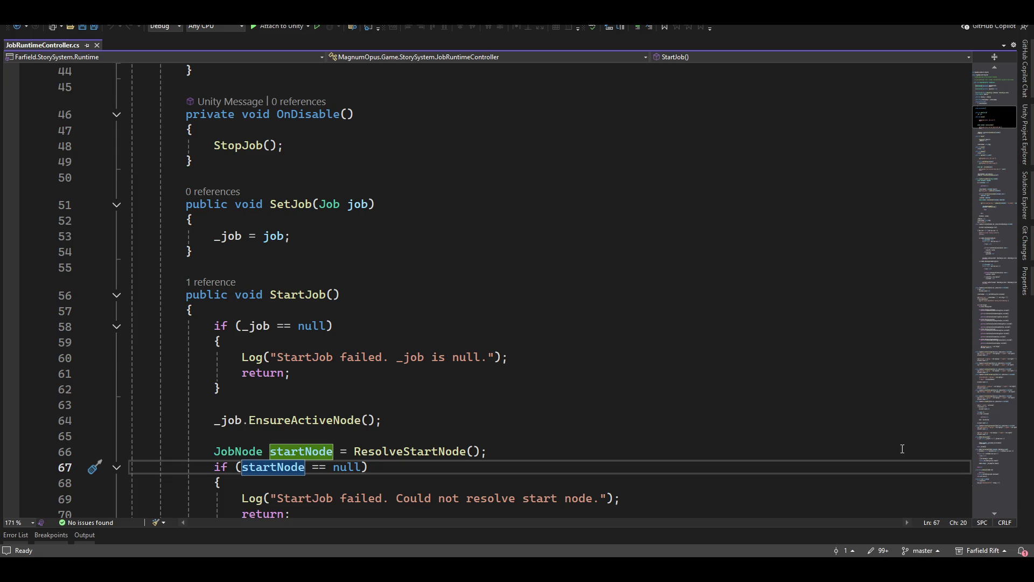
pyautogui.scroll(-6, 667, 348)
pyautogui.scroll(6, 686, 341)
pyautogui.hotkey('alt', 'Tab')
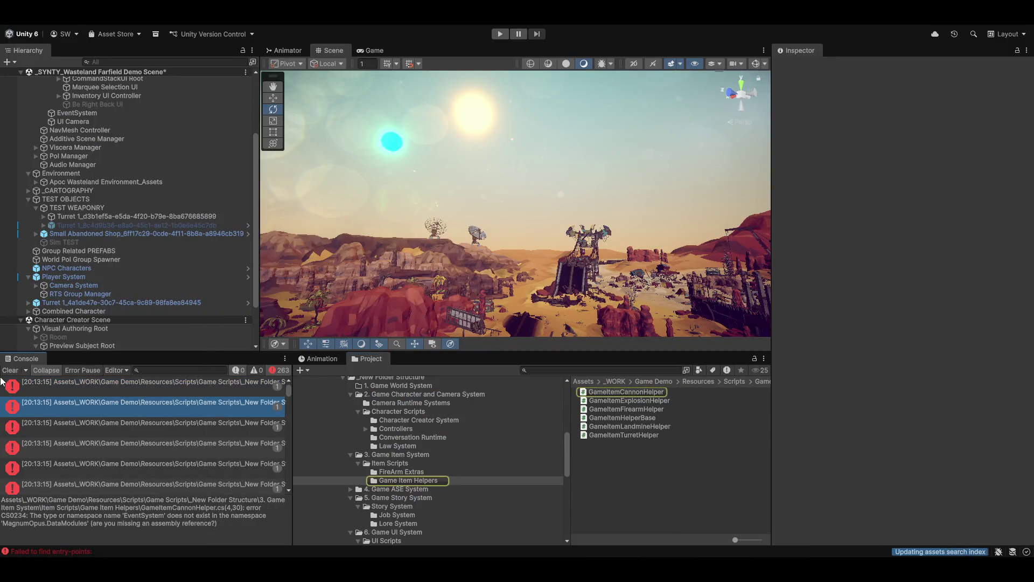
# Review quick fixes for the unresolved MagnumOpus.Interfaces using in ParabolicAmmo.cs, leaving it unchanged.
pyautogui.doubleClick(88, 382)
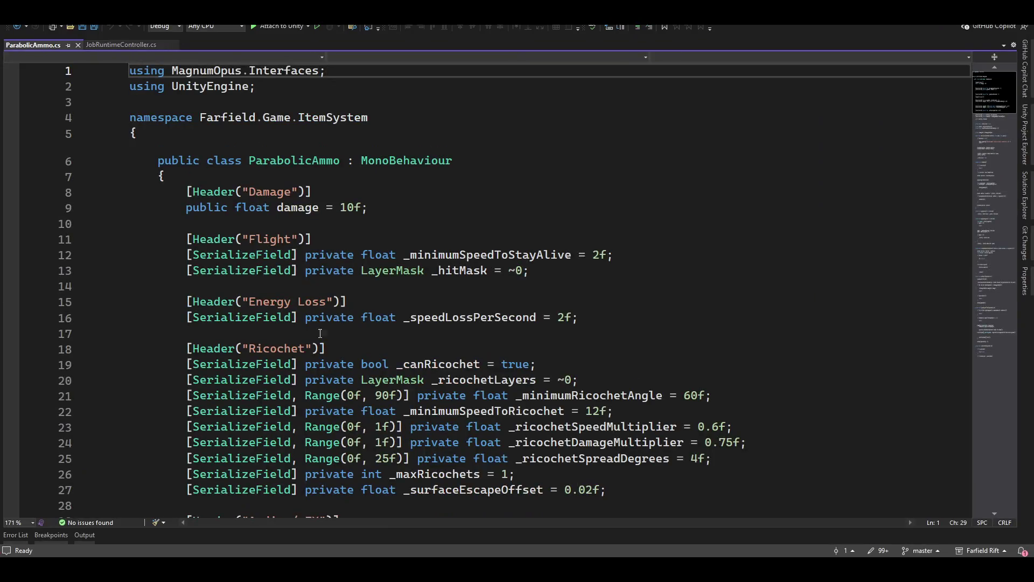
pyautogui.click(286, 71)
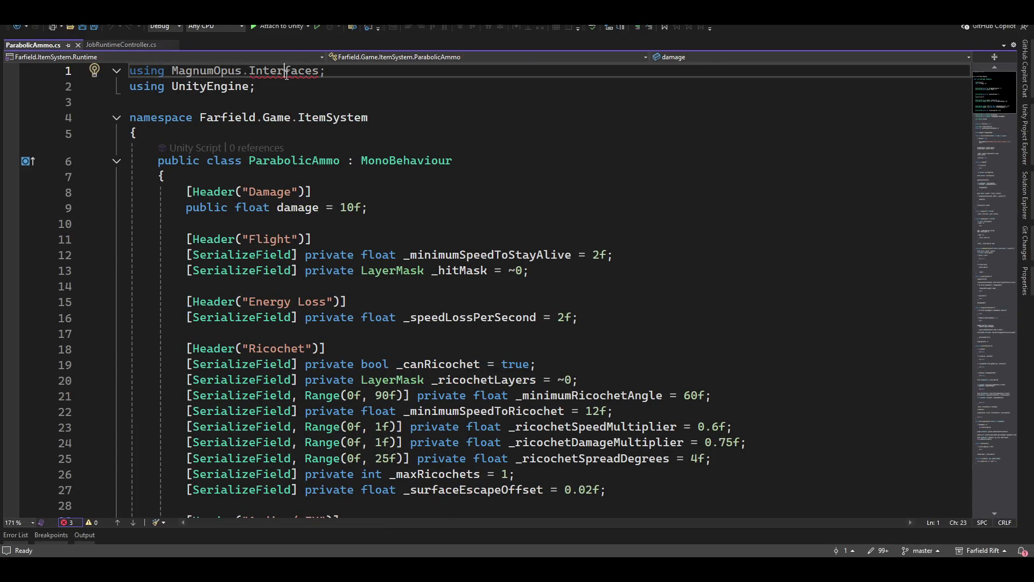
pyautogui.moveTo(279, 70)
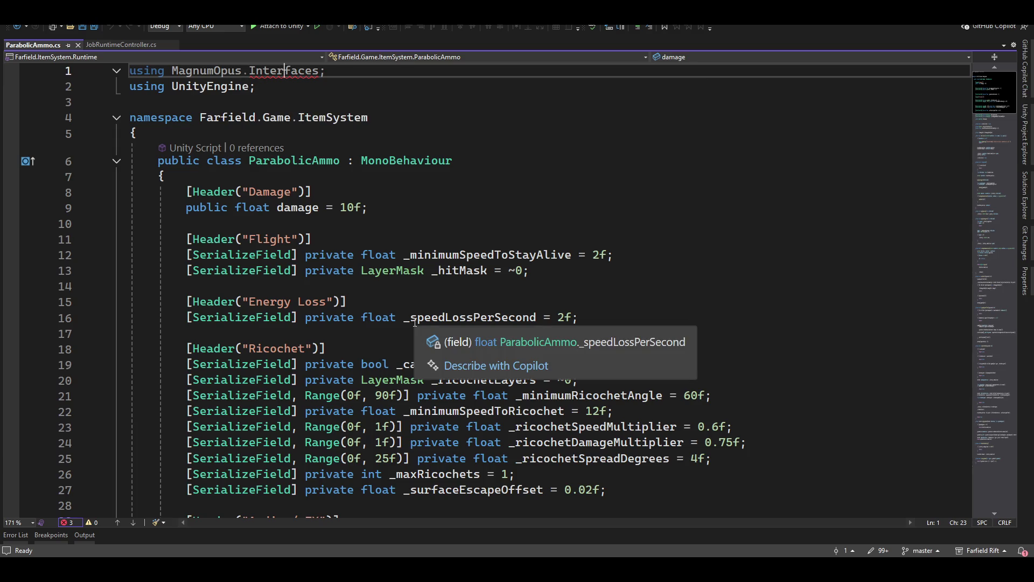
pyautogui.hotkey('ctrl', '.')
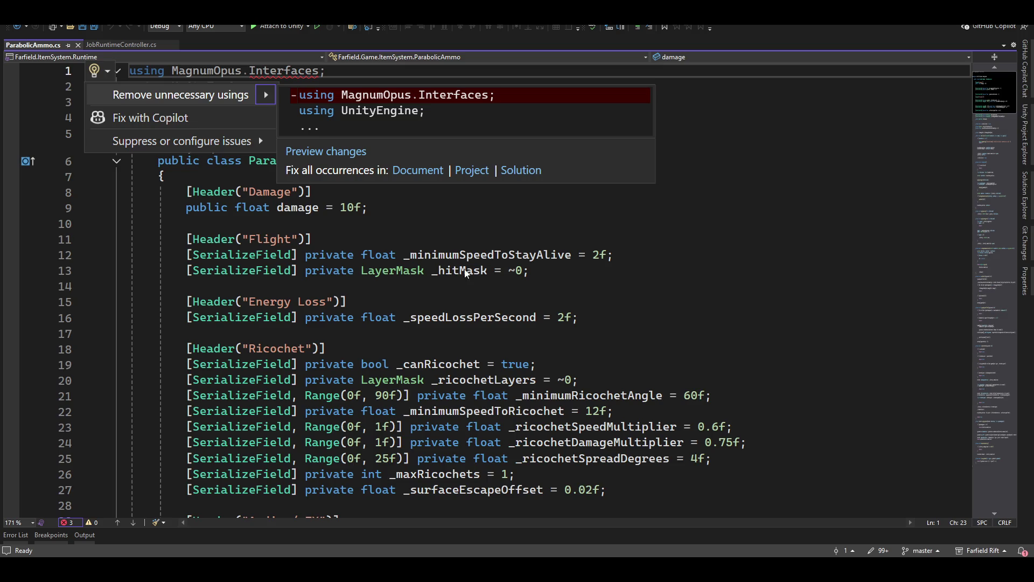
pyautogui.press('Escape')
pyautogui.scroll(-14, 572, 343)
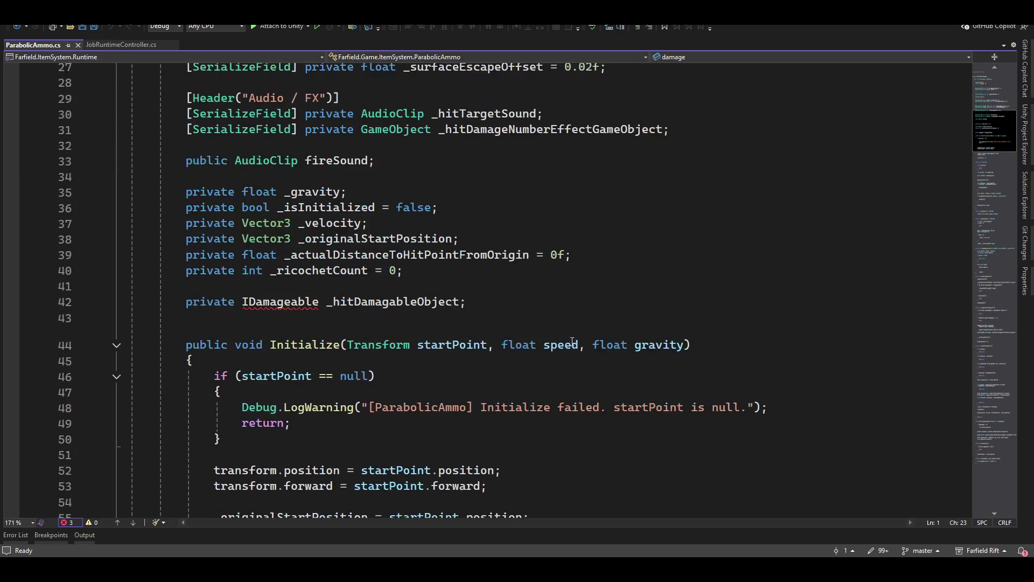
pyautogui.scroll(4, 317, 223)
pyautogui.scroll(10, 498, 342)
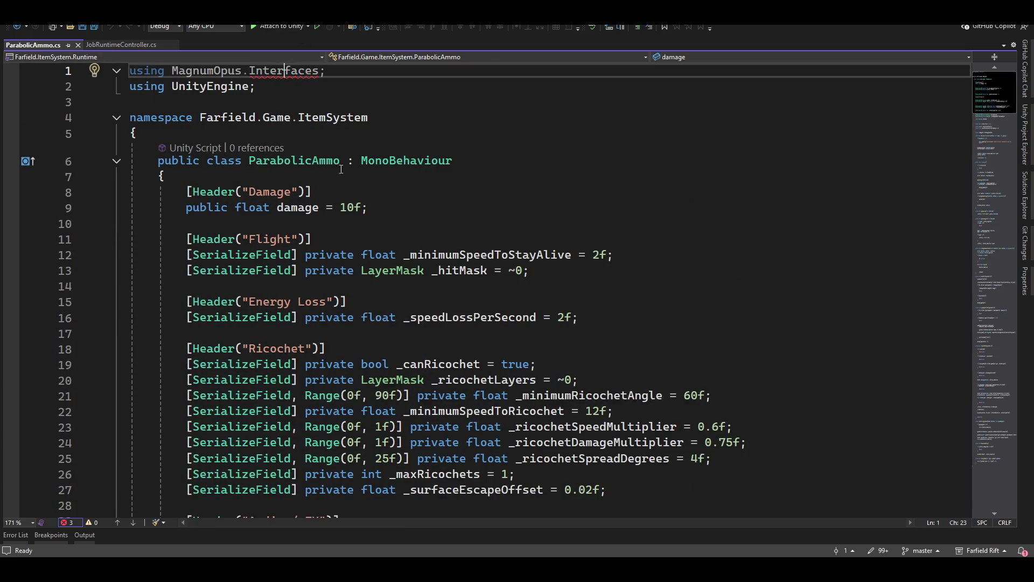
pyautogui.scroll(-5, 304, 247)
pyautogui.scroll(5, 304, 247)
pyautogui.hotkey('alt', 'Tab')
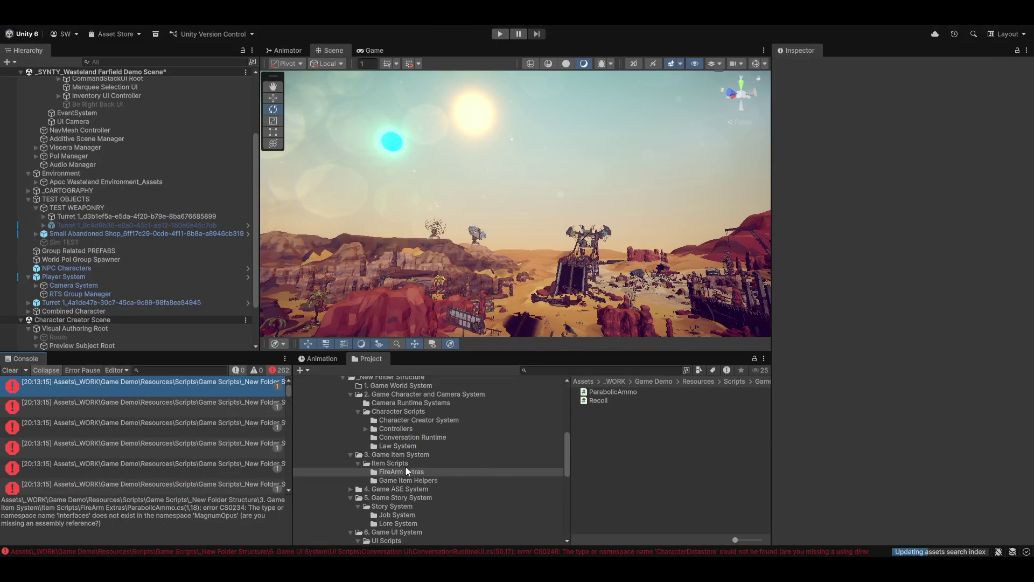
# Select IDamageable in 8. Game Interfaces System > Interfaces, then reopen ParabolicAmmo.cs from its error.
pyautogui.scroll(-5, 399, 489)
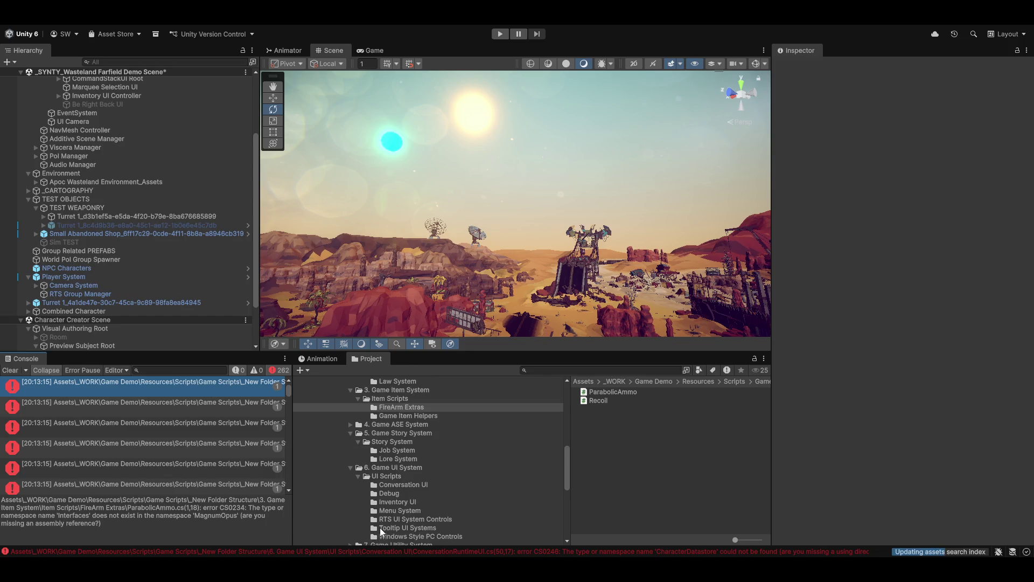
pyautogui.click(440, 506)
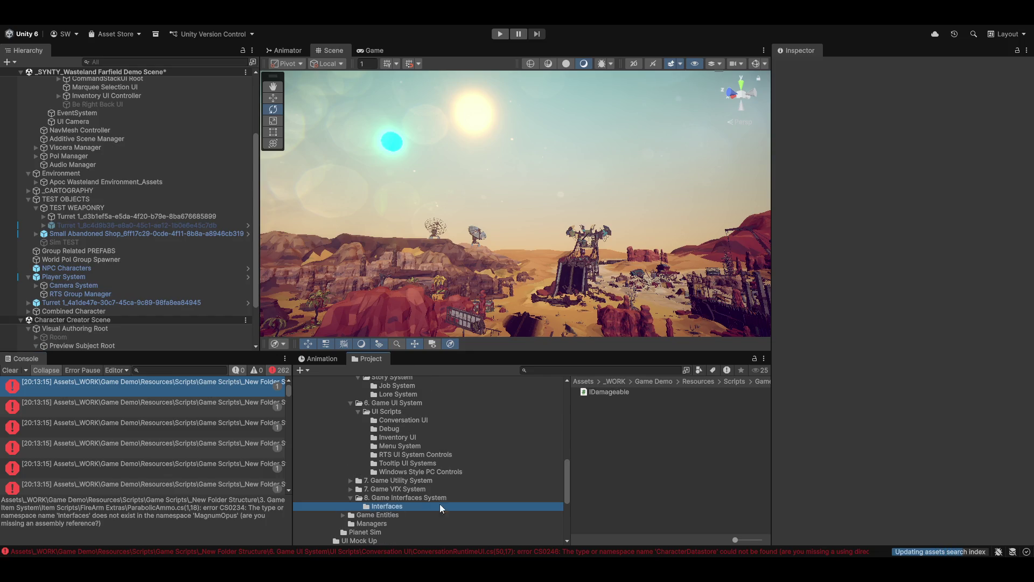
pyautogui.click(609, 392)
pyautogui.scroll(2, 410, 396)
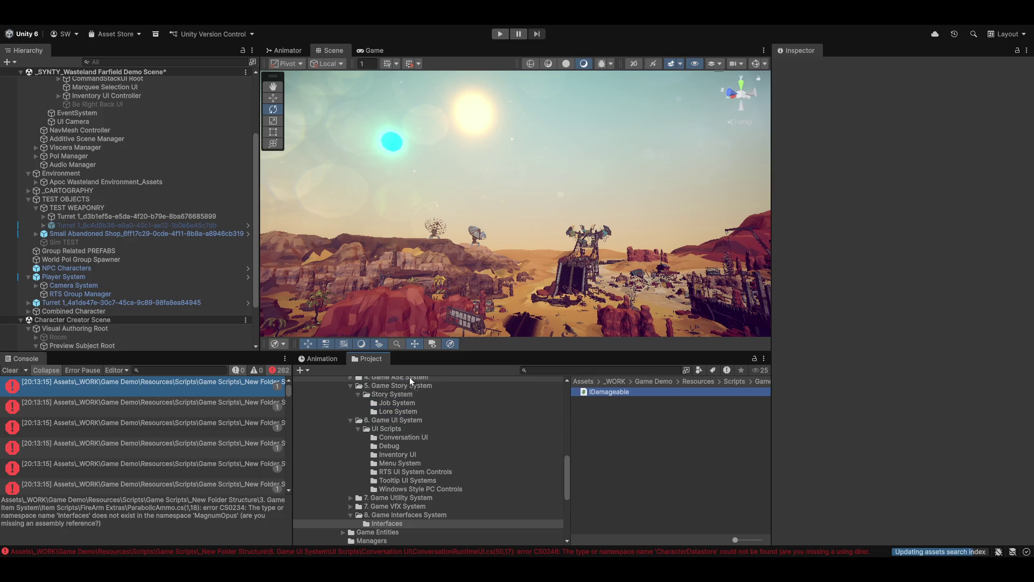
pyautogui.moveTo(411, 395)
pyautogui.mouseDown()
pyautogui.moveTo(419, 460)
pyautogui.moveTo(441, 425)
pyautogui.moveTo(422, 416)
pyautogui.moveTo(436, 385)
pyautogui.moveTo(448, 415)
pyautogui.moveTo(416, 471)
pyautogui.moveTo(415, 445)
pyautogui.moveTo(414, 465)
pyautogui.moveTo(402, 448)
pyautogui.mouseUp()
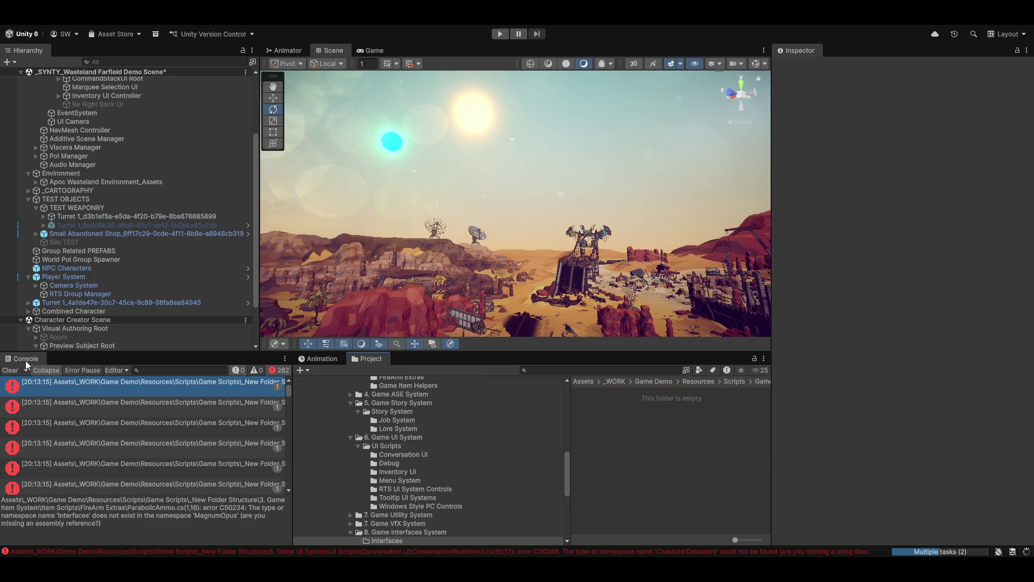
pyautogui.doubleClick(8, 382)
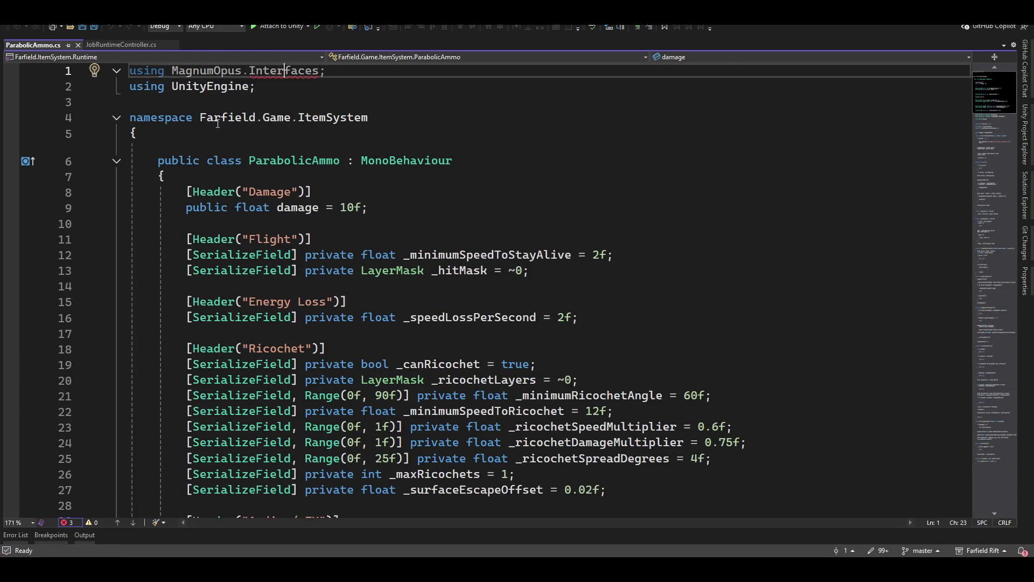
# Change the first using line of ParabolicAmmo.cs from MagnumOpus to Farfield.Game.Interfaces.
pyautogui.click(271, 70)
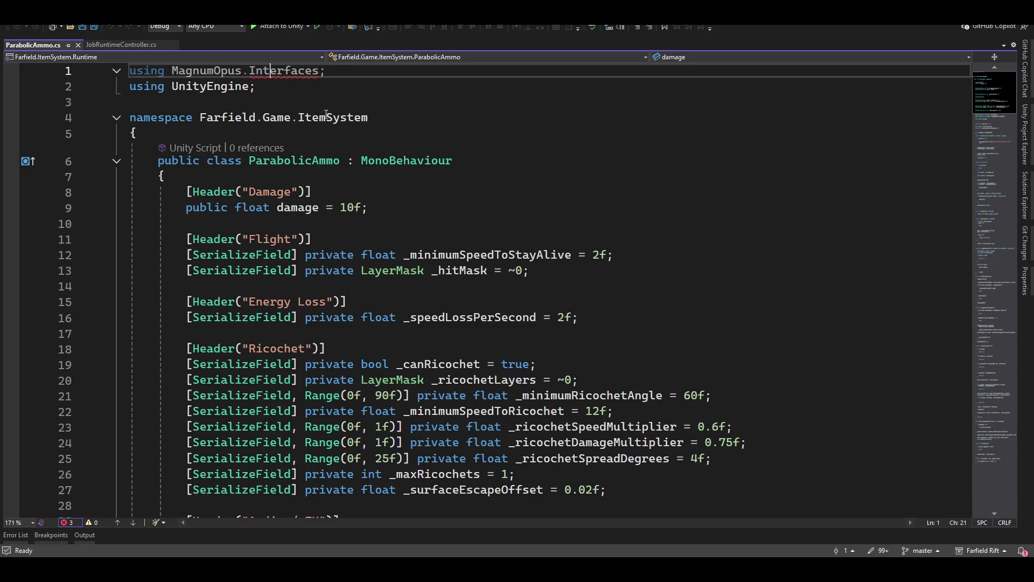
pyautogui.hotkey('ctrl', 'Left')
pyautogui.hotkey('ctrl', 'Left')
pyautogui.hotkey('ctrl', 'Left')
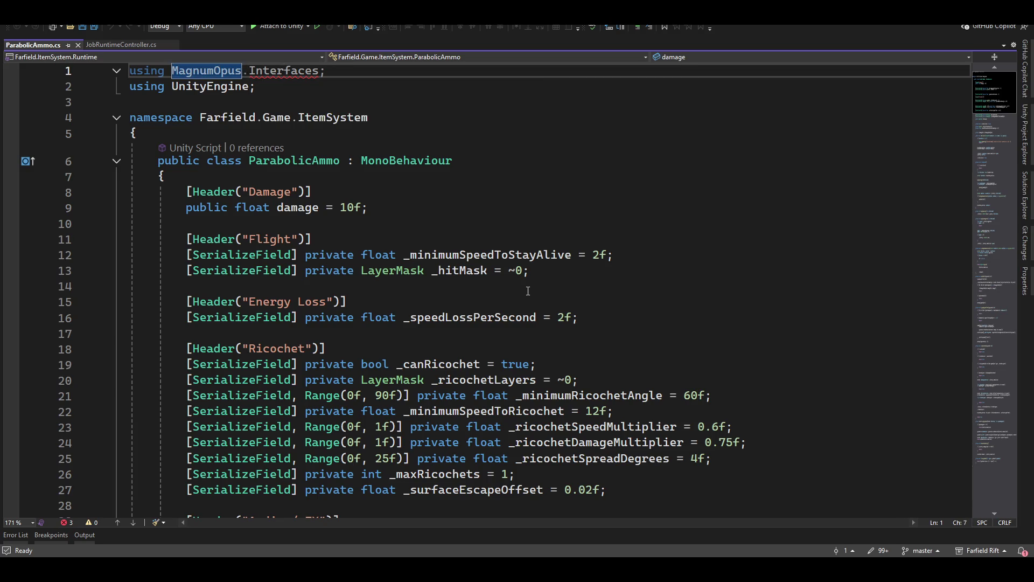
pyautogui.hotkey('ctrl', 'shift', 'Right')
pyautogui.write('Farfield')
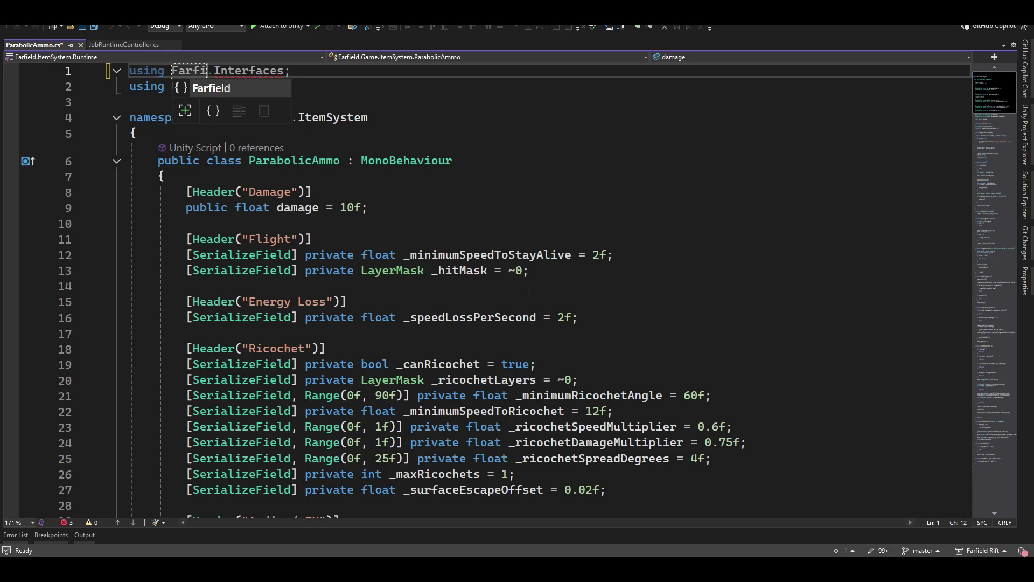
pyautogui.write('.Game')
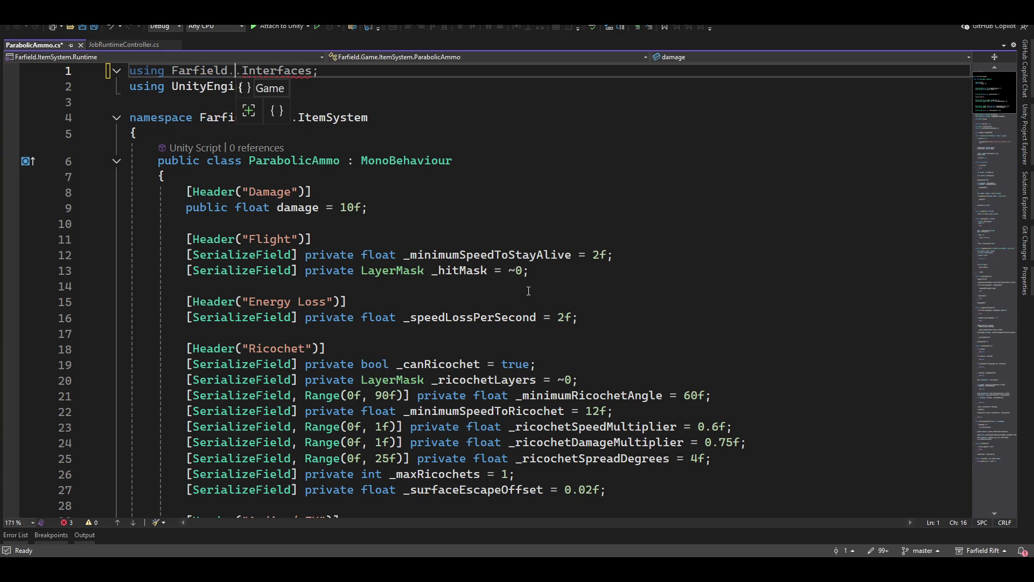
pyautogui.press('End')
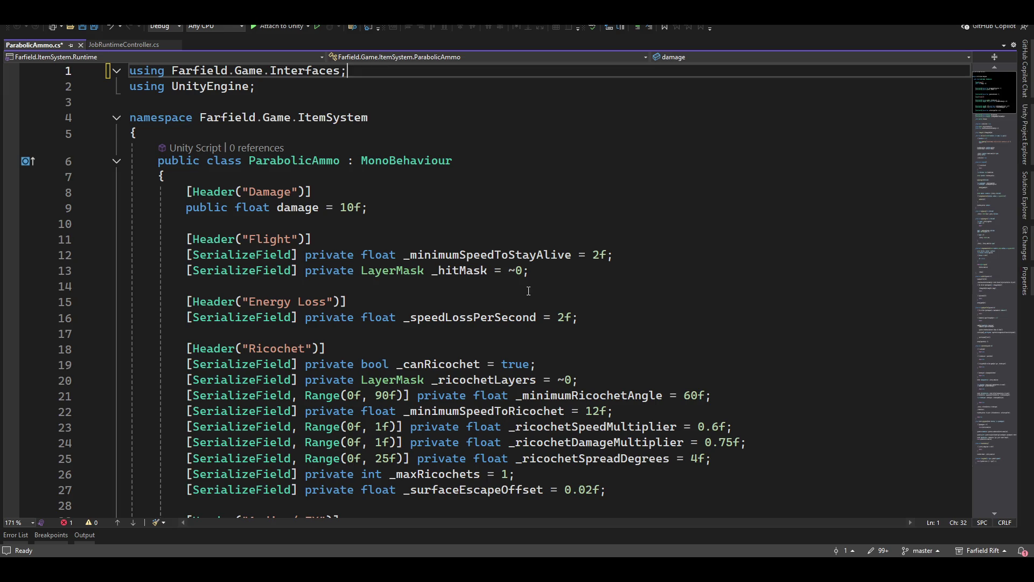
pyautogui.scroll(-10, 464, 287)
pyautogui.scroll(10, 304, 115)
# Fix the GameItemMaterial error by adding a MagnumOpus.Game.ItemSystem using, then save the file.
pyautogui.click(73, 520)
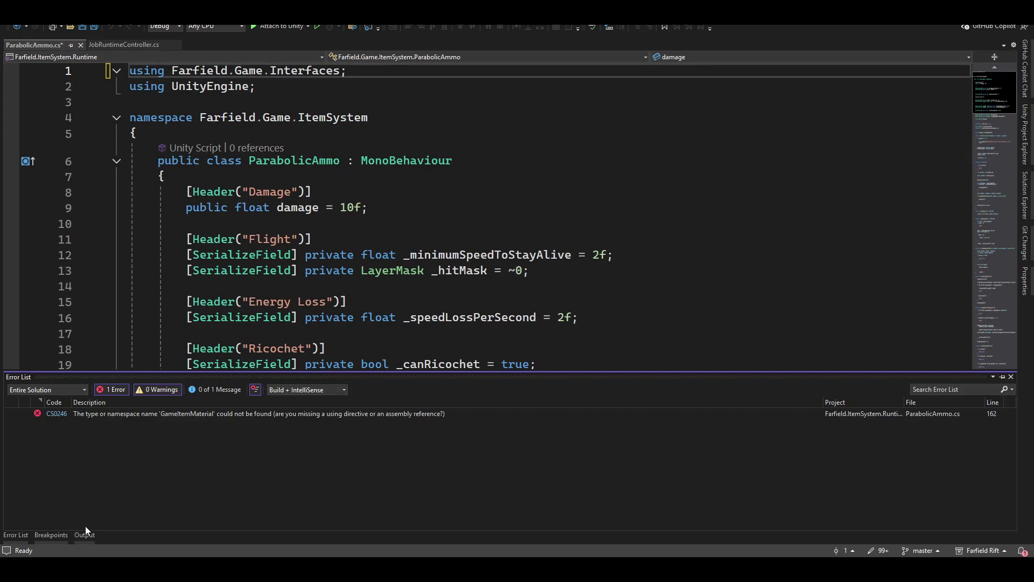
pyautogui.doubleClick(139, 413)
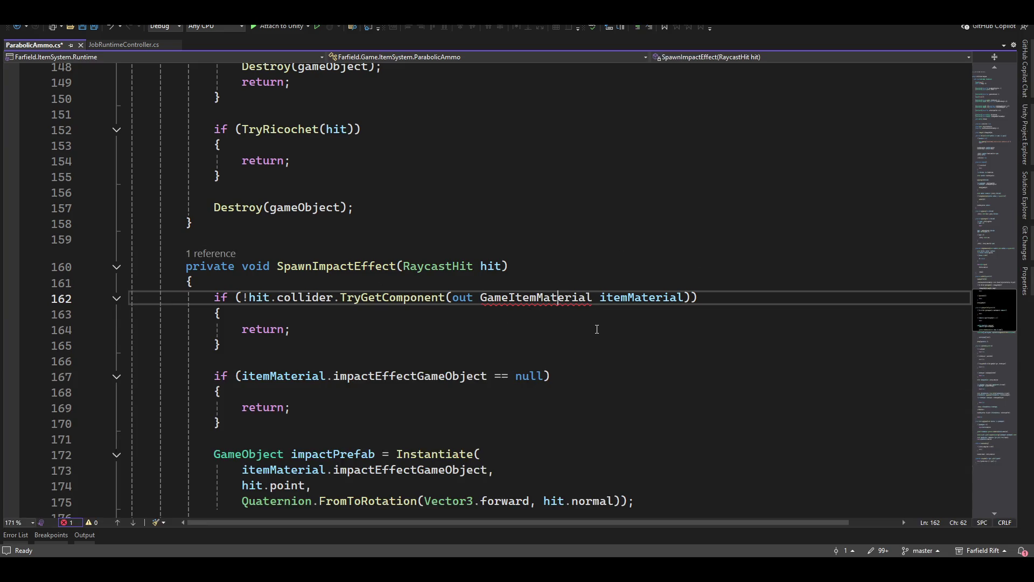
pyautogui.scroll(20, 597, 329)
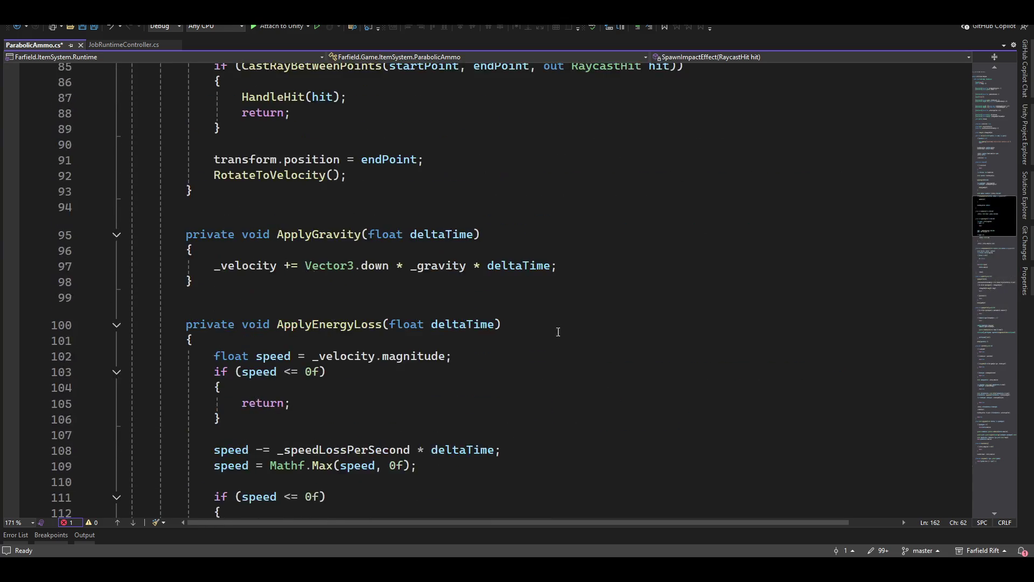
pyautogui.scroll(20, 560, 319)
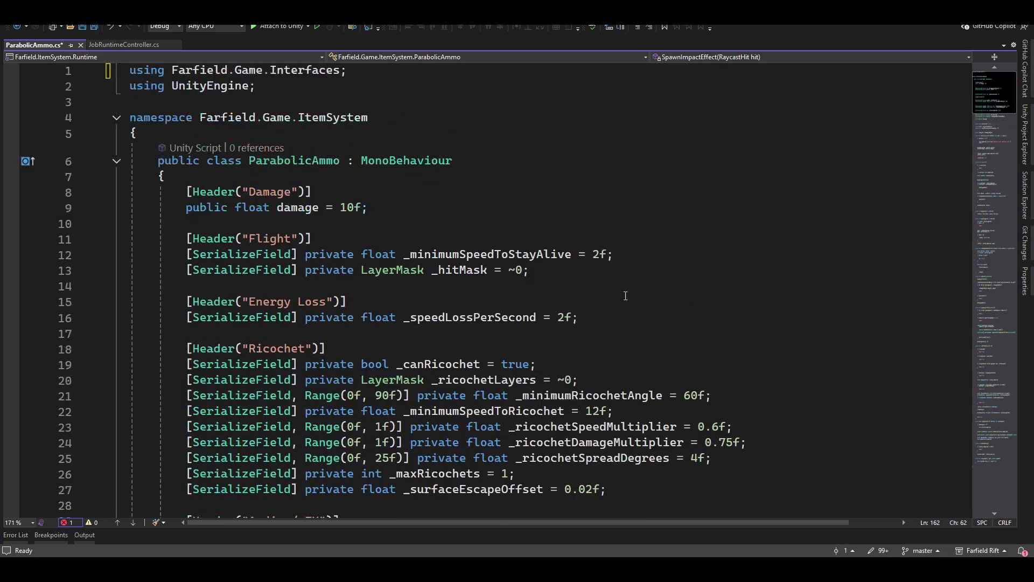
pyautogui.scroll(-20, 608, 291)
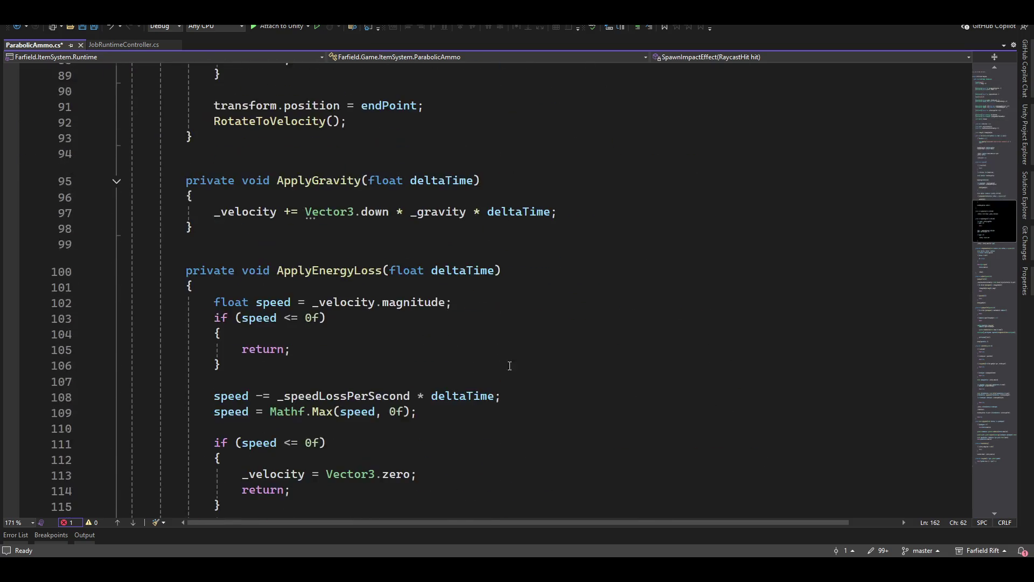
pyautogui.scroll(-15, 448, 312)
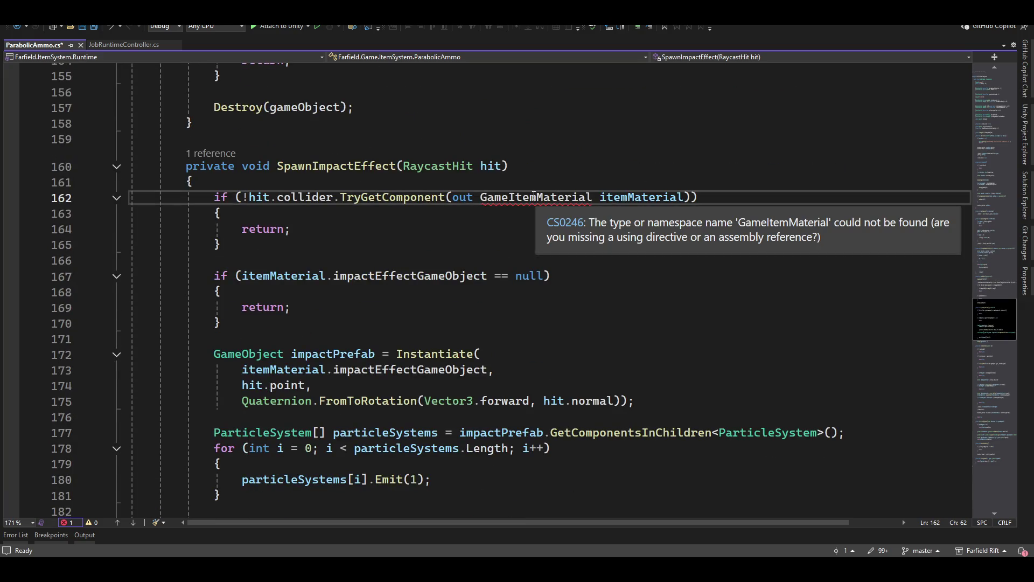
pyautogui.click(531, 197)
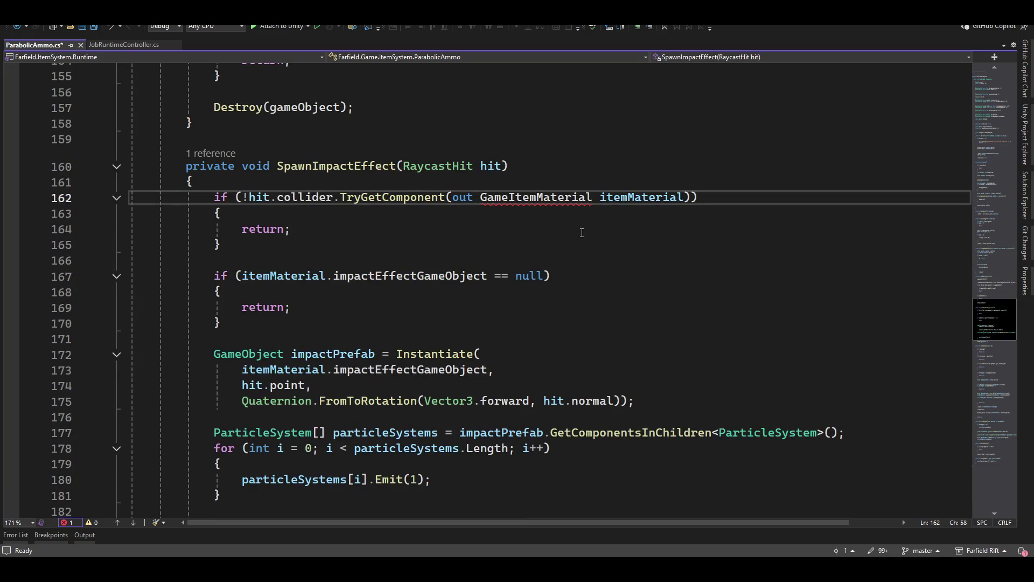
pyautogui.hotkey('ctrl', '.')
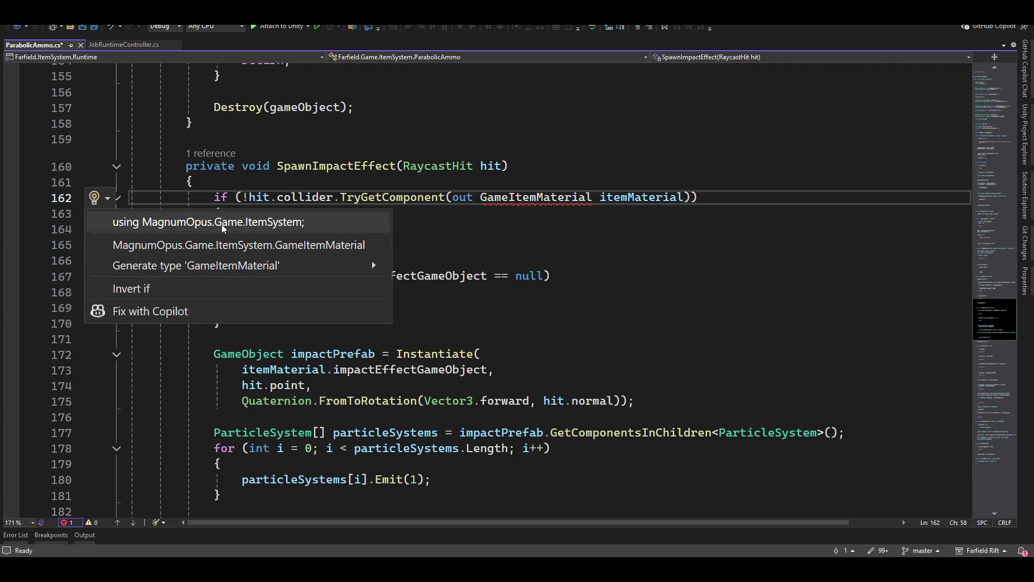
pyautogui.moveTo(223, 228)
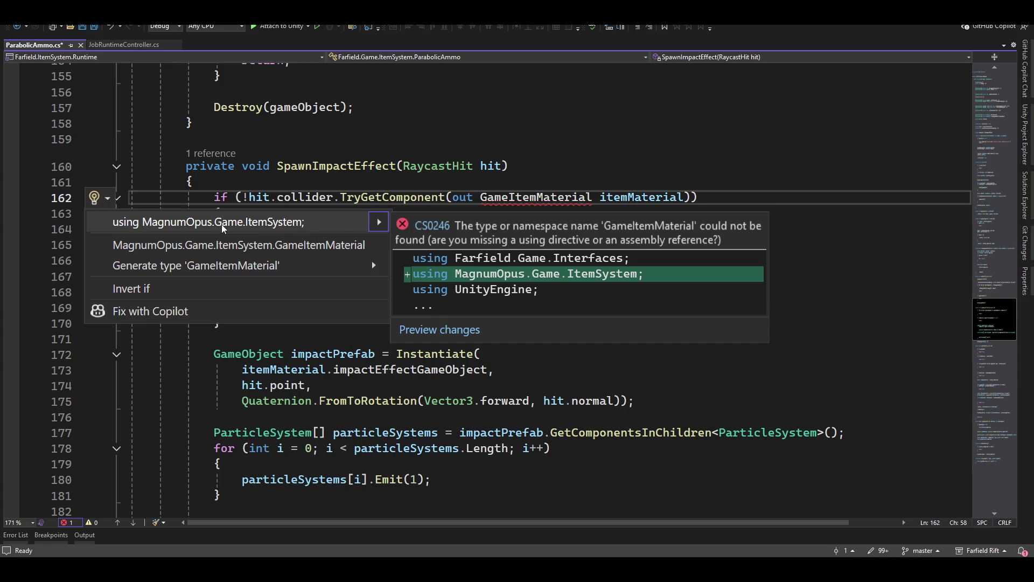
pyautogui.moveTo(221, 252)
pyautogui.click(226, 230)
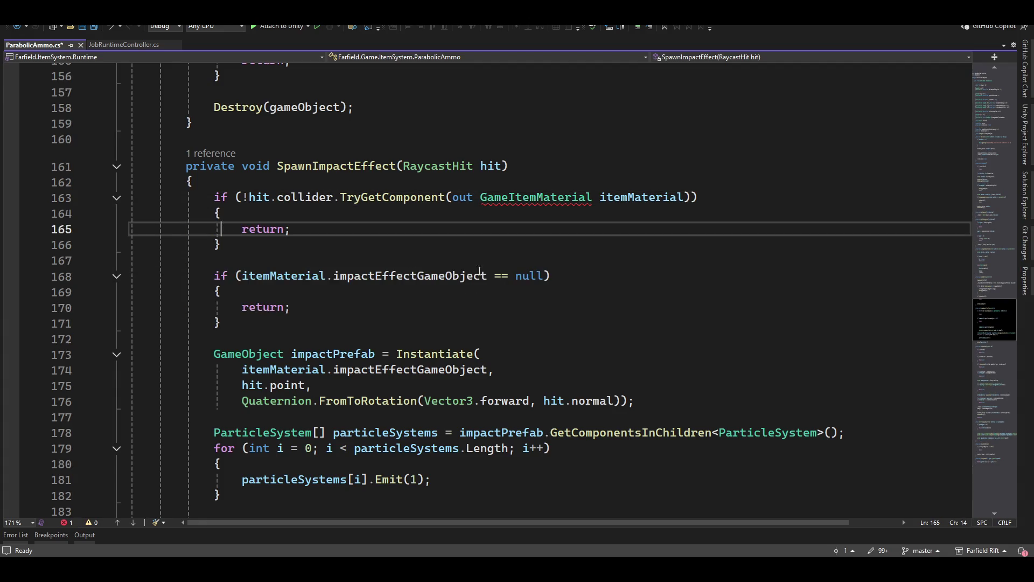
pyautogui.scroll(5, 535, 350)
pyautogui.scroll(20, 540, 333)
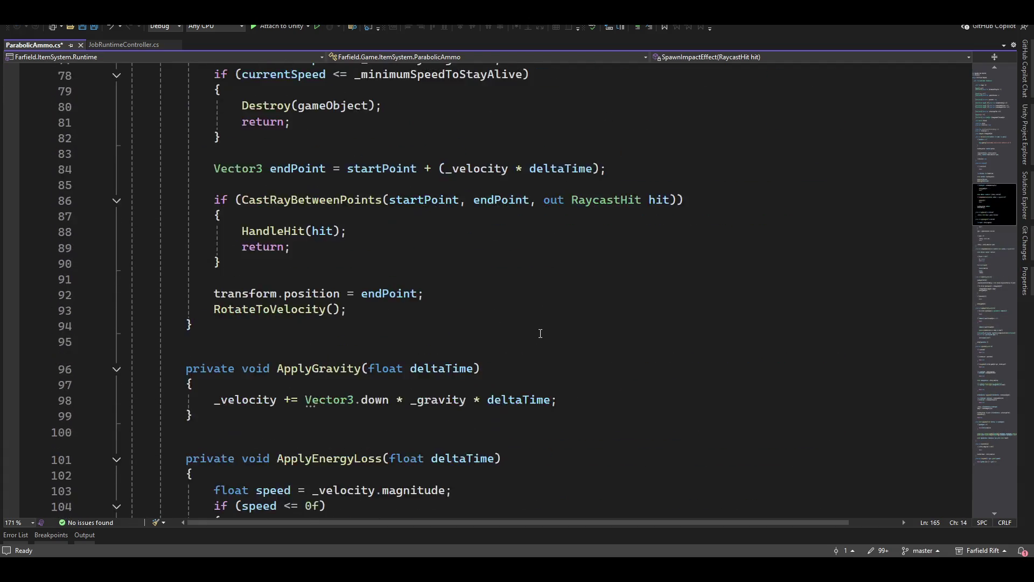
pyautogui.scroll(3, 540, 333)
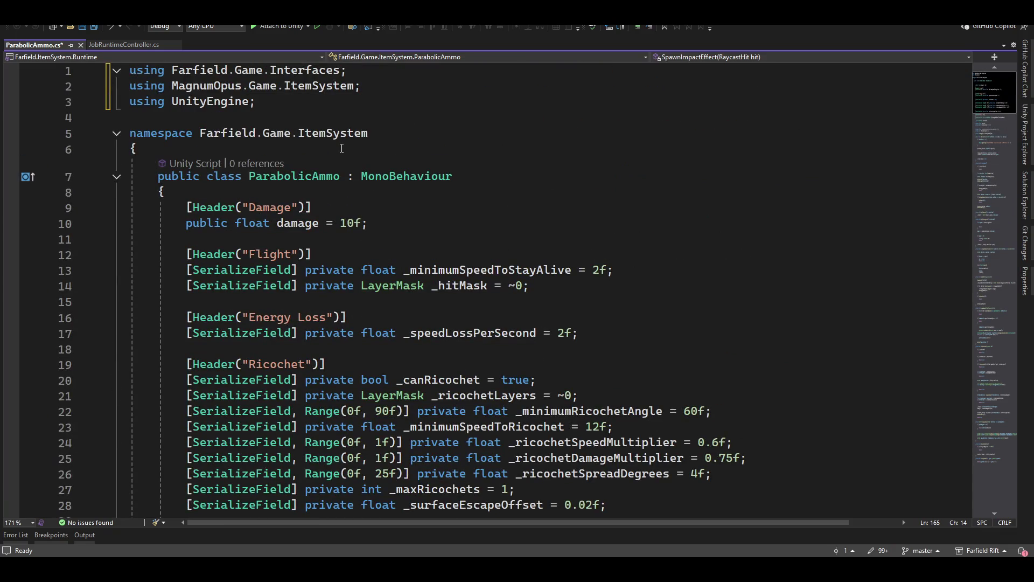
pyautogui.hotkey('ctrl', 's')
# Close ParabolicAmmo.cs and open GameItemCannonHelper.cs from the first console error.
pyautogui.click(78, 46)
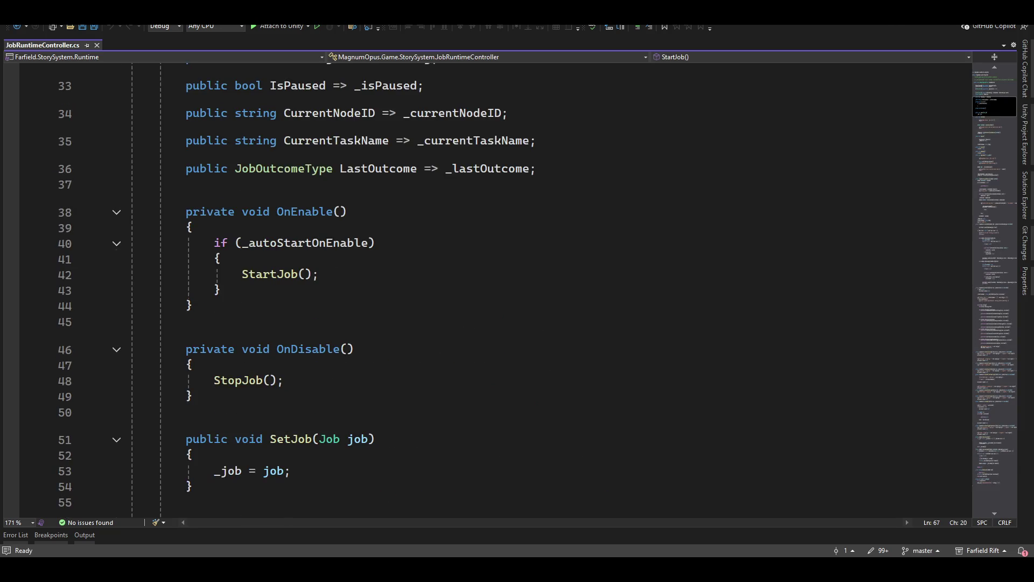
pyautogui.hotkey('alt', 'Tab')
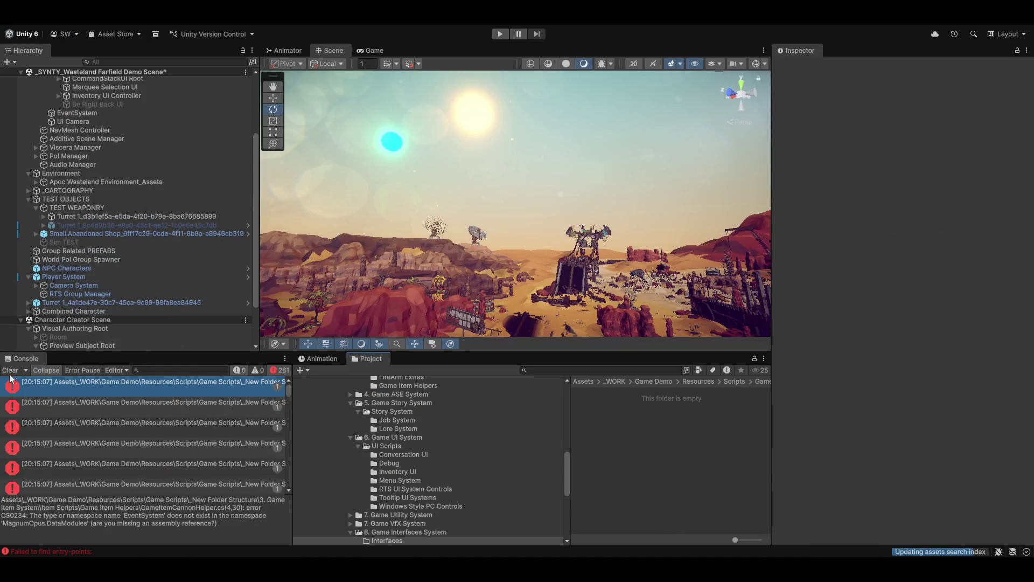
pyautogui.click(141, 386)
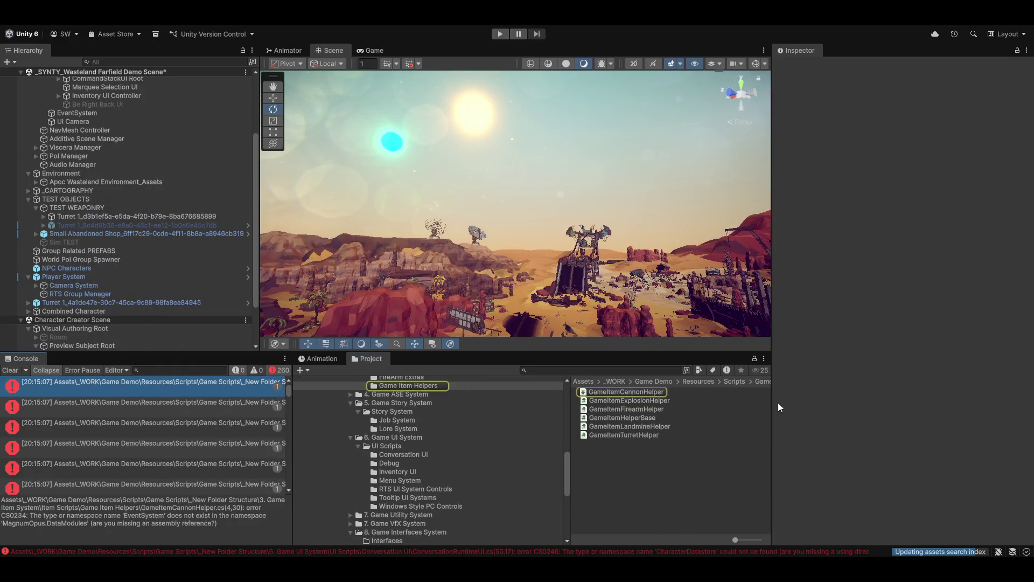
pyautogui.doubleClick(89, 384)
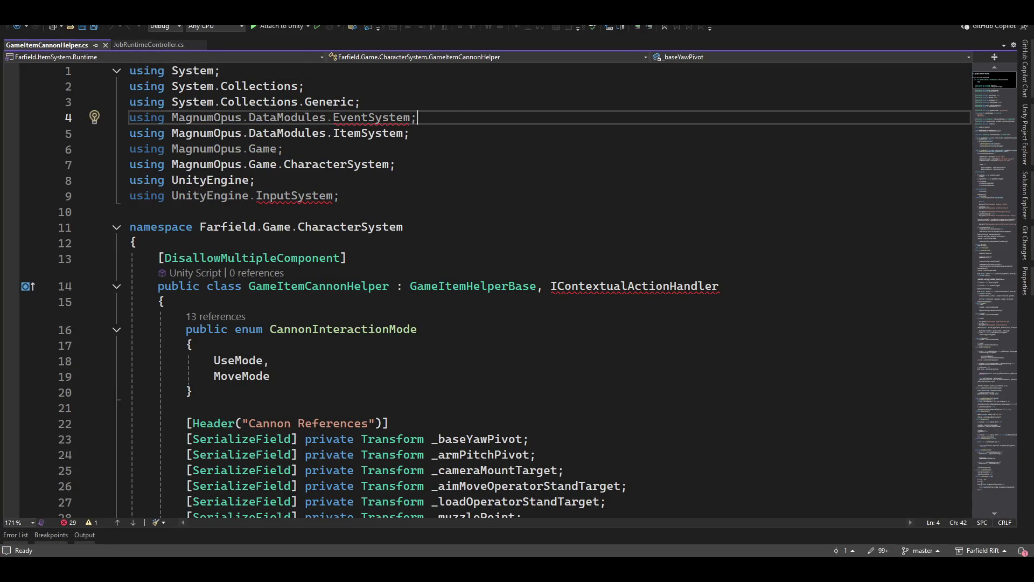
# In Unity, open the Item Scripts folder and select the Farfield.ItemSystem.Runtime assembly.
pyautogui.hotkey('alt', 'Tab')
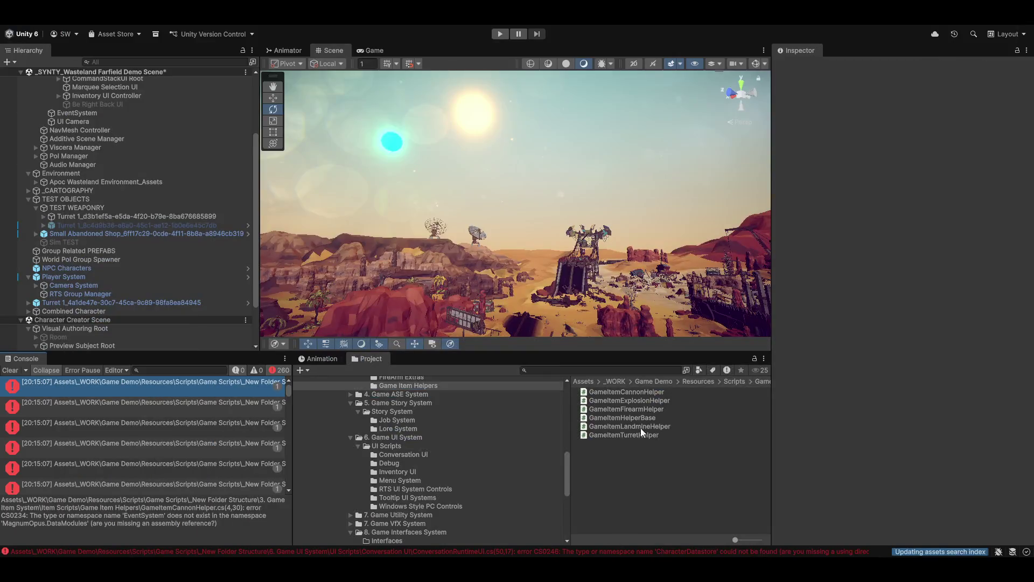
pyautogui.scroll(3, 406, 433)
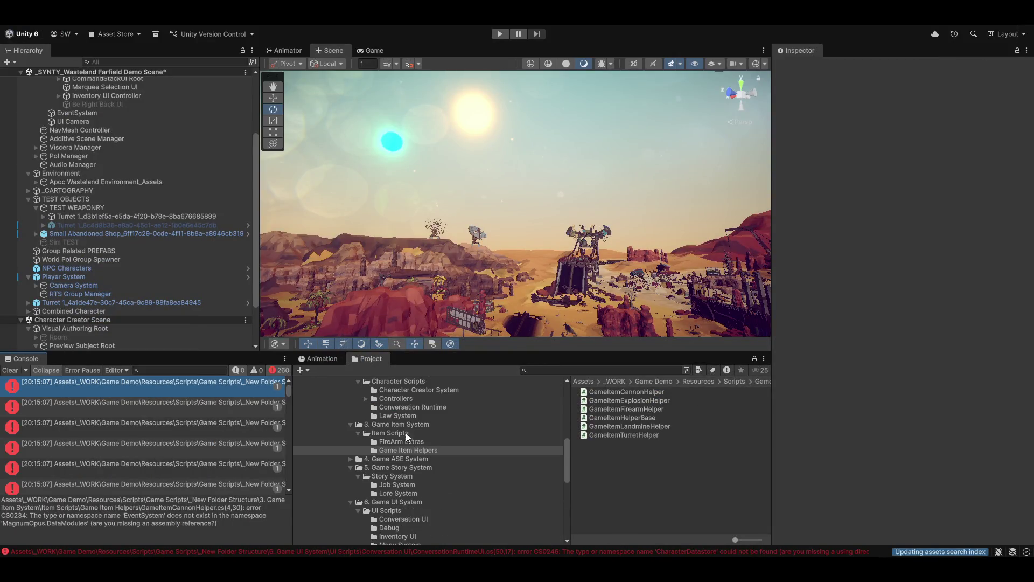
pyautogui.click(388, 435)
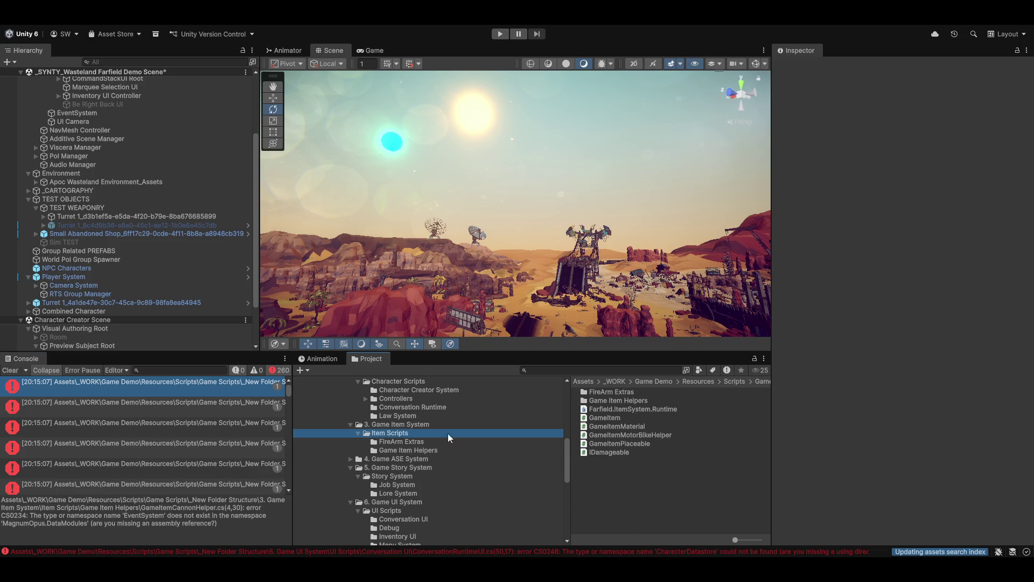
pyautogui.click(606, 410)
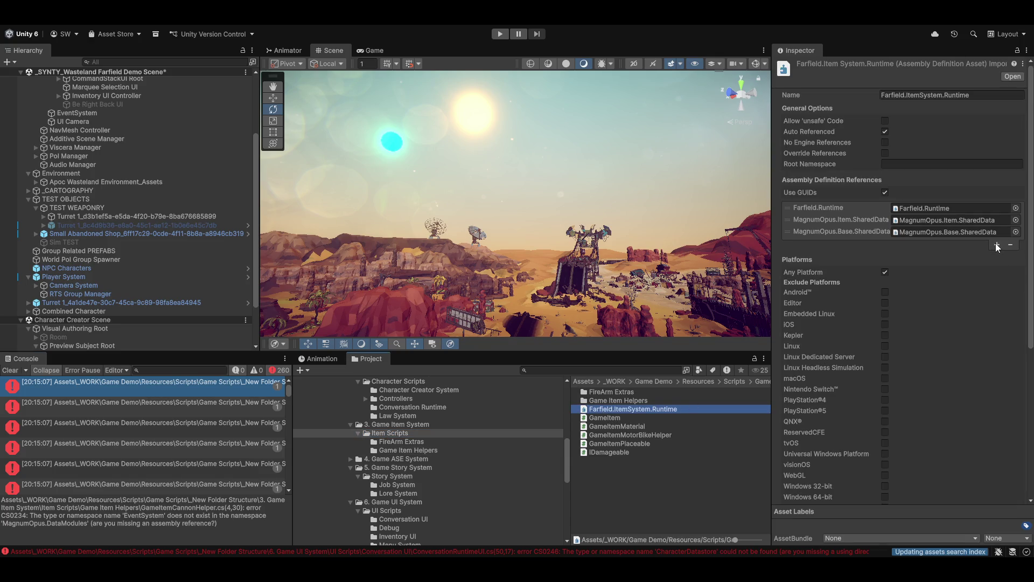
# Add MagnumOpus.ASE.Stat.SharedData and Unity.InputSystem references to Farfield.ItemSystem.Runtime and save.
pyautogui.click(997, 245)
pyautogui.click(1010, 244)
pyautogui.write('ase')
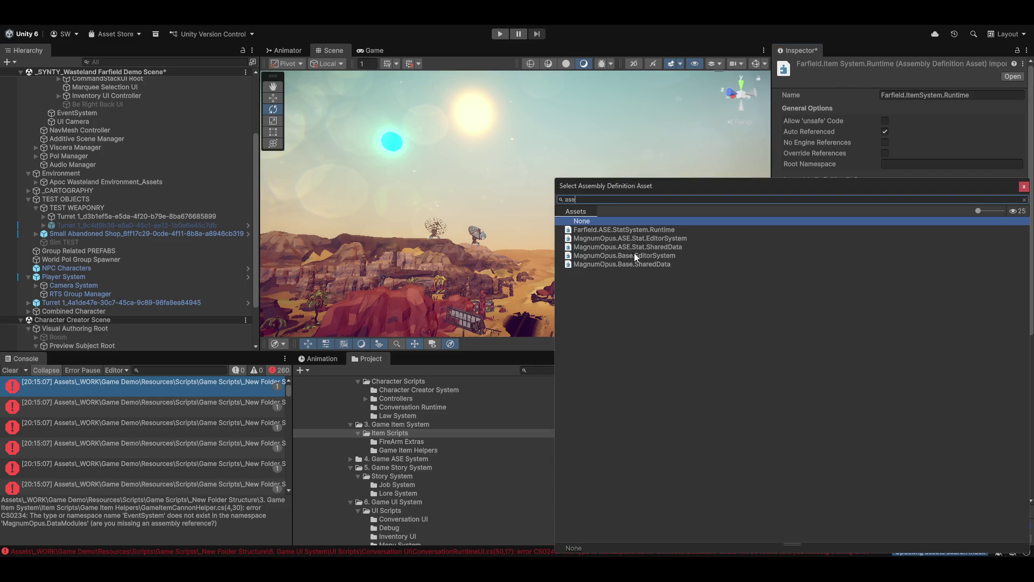
pyautogui.doubleClick(639, 247)
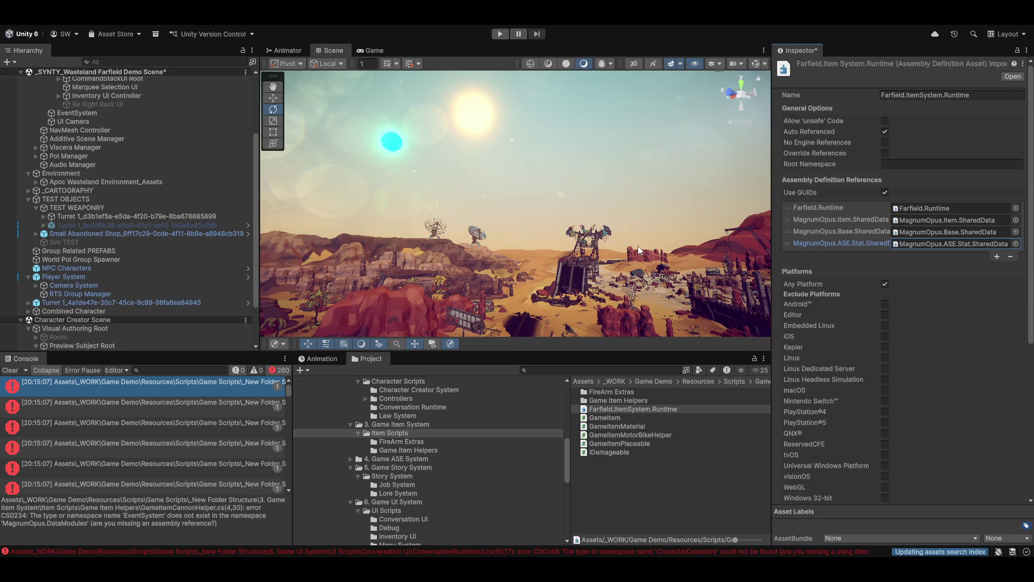
pyautogui.click(997, 257)
pyautogui.click(1015, 255)
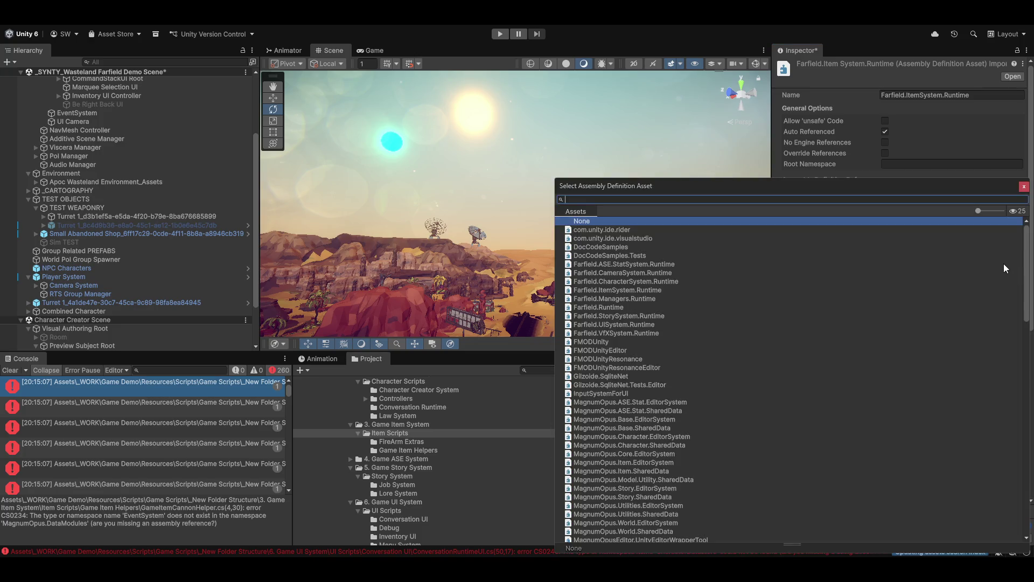
pyautogui.write('inpu')
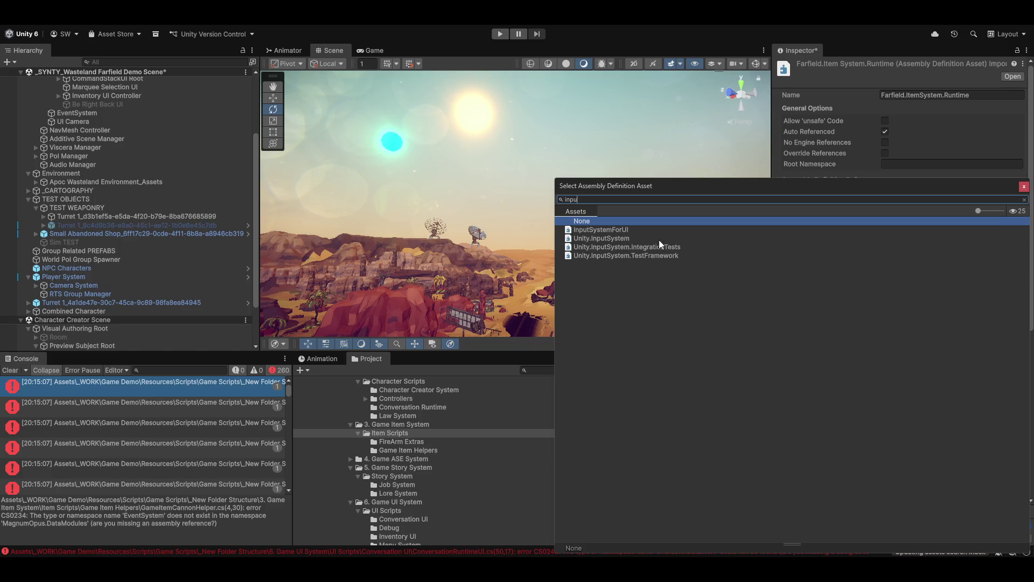
pyautogui.doubleClick(619, 238)
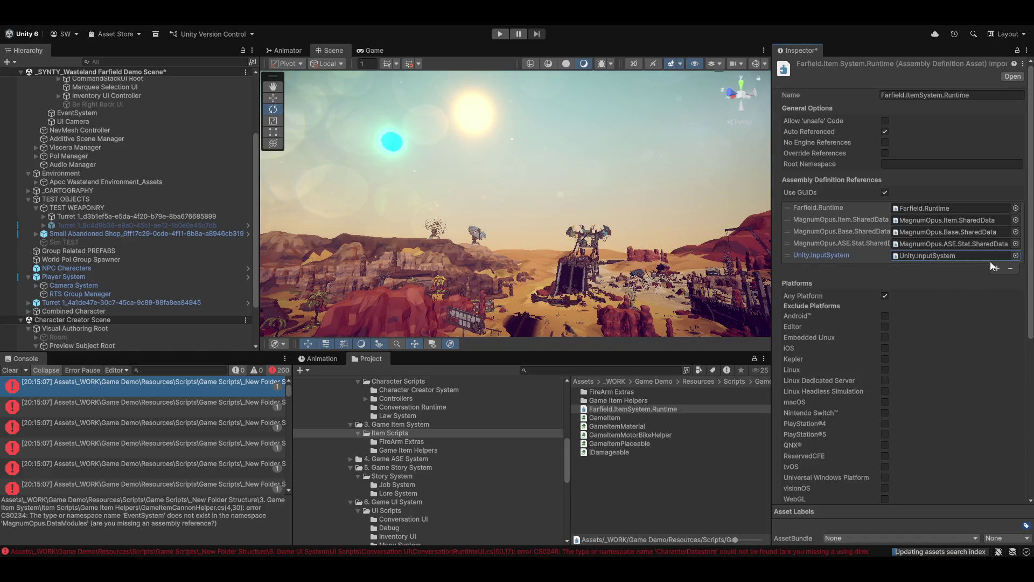
pyautogui.click(657, 489)
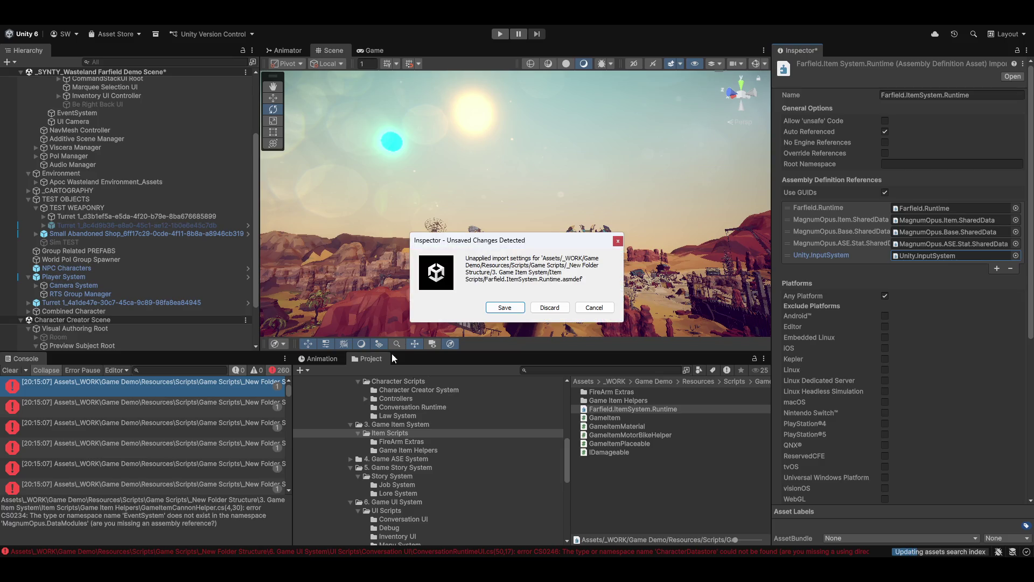
pyautogui.click(504, 308)
pyautogui.moveTo(630, 555)
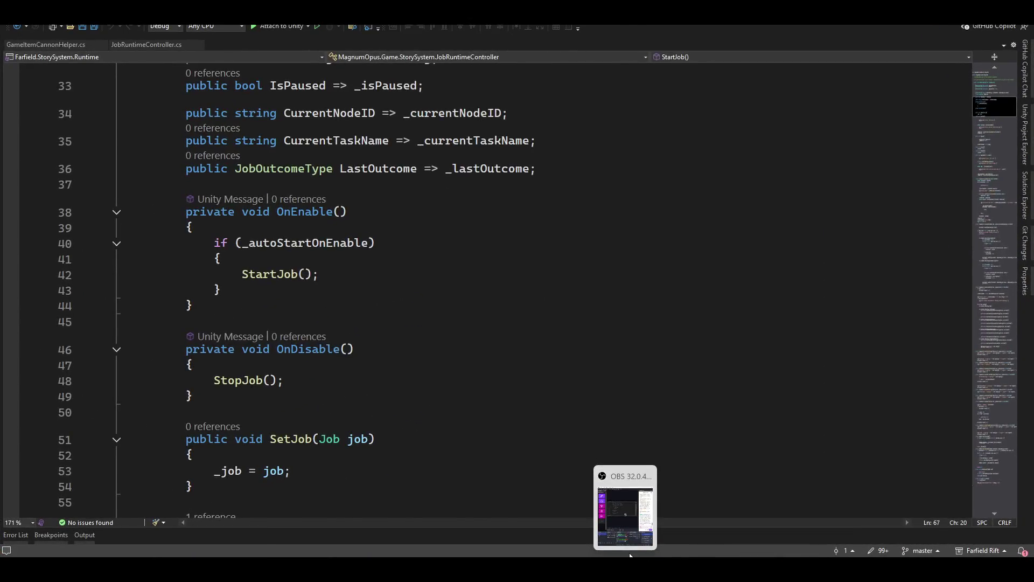
# Check quick fixes for the unresolved IContextualActionHandler in GameItemCannonHelper.cs, then return to Unity.
pyautogui.click(616, 286)
pyautogui.hotkey('ctrl', '.')
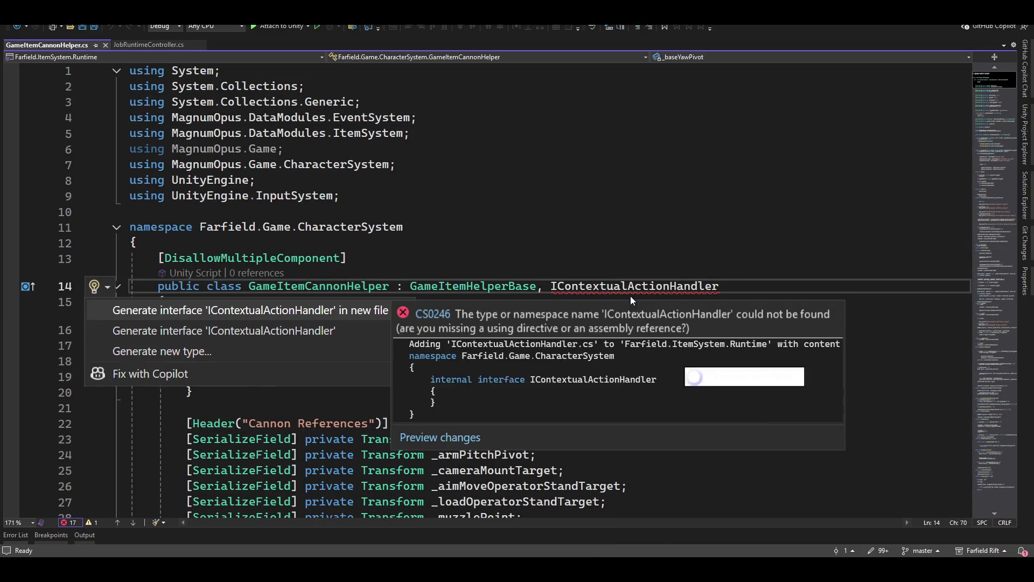
pyautogui.press('Return')
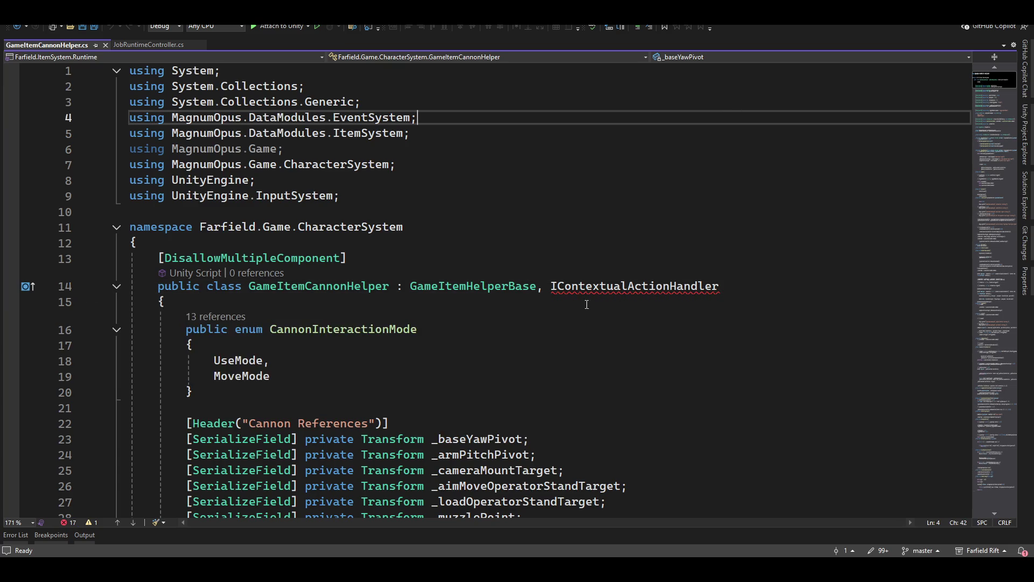
pyautogui.moveTo(594, 284)
pyautogui.moveTo(557, 292)
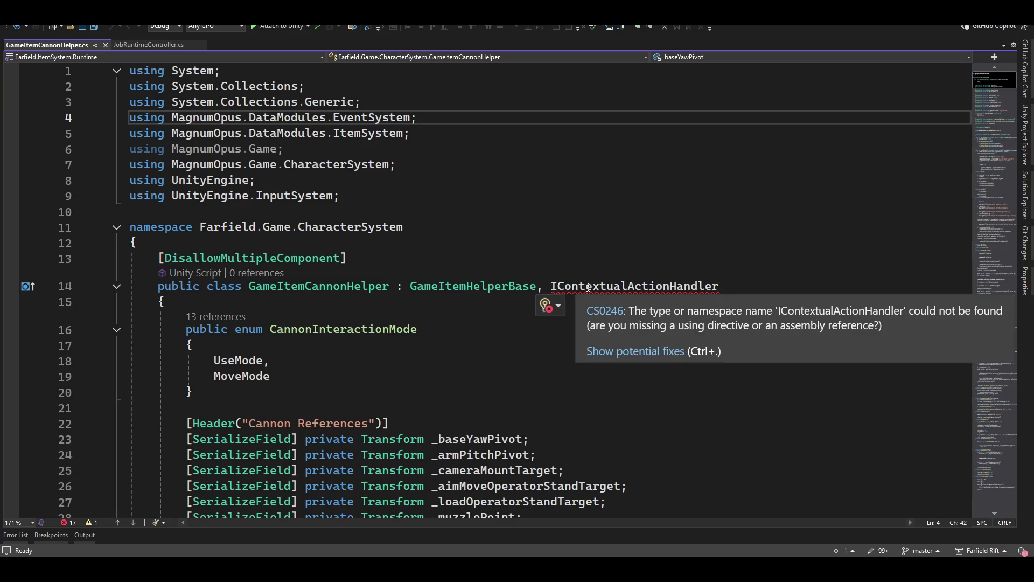
pyautogui.click(587, 286)
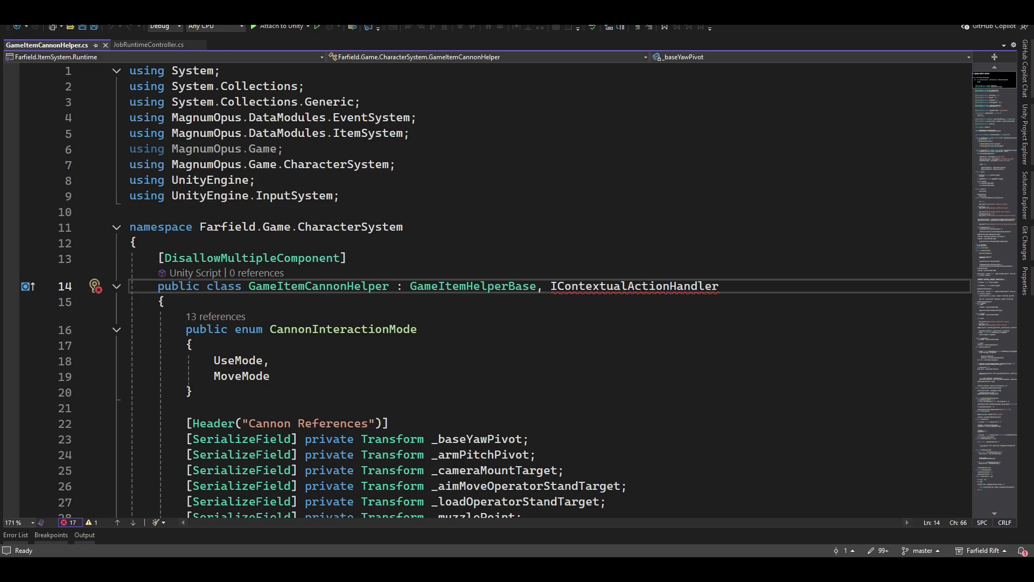
pyautogui.hotkey('alt', 'Tab')
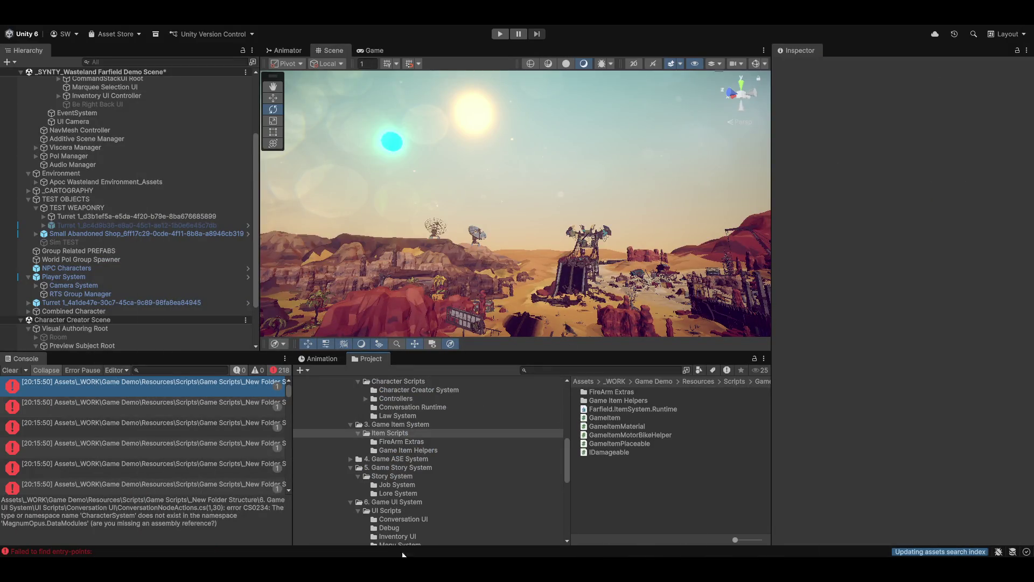
# Drag IContextualActionHandler from Character Scripts into 8. Game Interfaces System > Interfaces.
pyautogui.scroll(3, 434, 472)
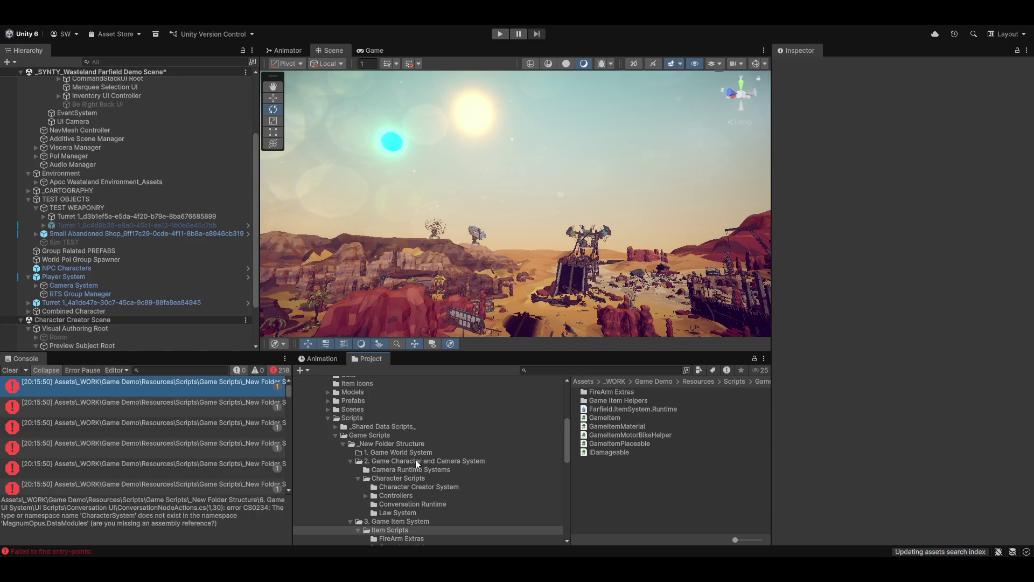
pyautogui.click(393, 461)
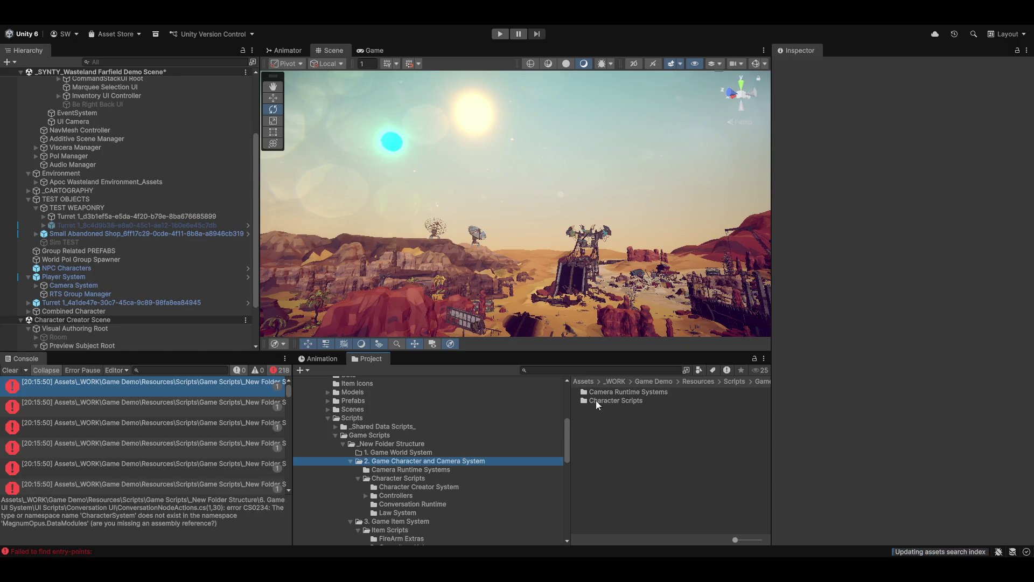
pyautogui.click(401, 478)
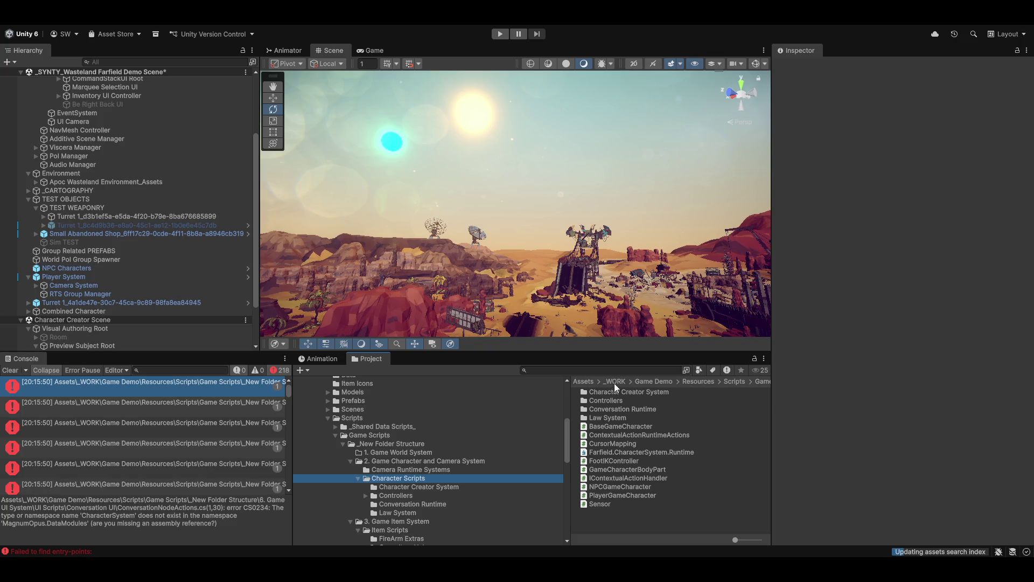
pyautogui.scroll(-3, 484, 492)
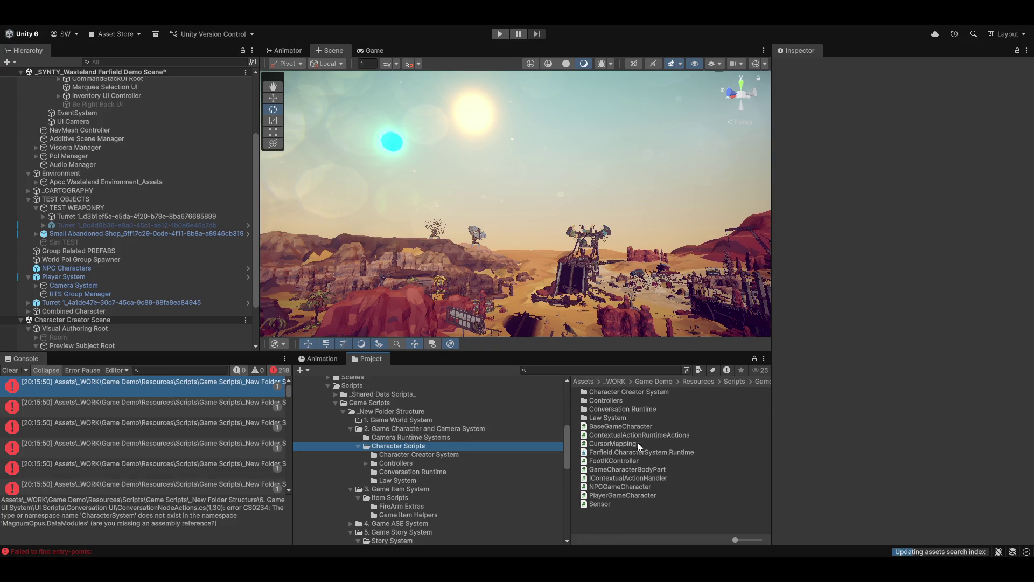
pyautogui.moveTo(596, 477)
pyautogui.mouseDown()
pyautogui.moveTo(446, 552)
pyautogui.moveTo(440, 454)
pyautogui.mouseUp()
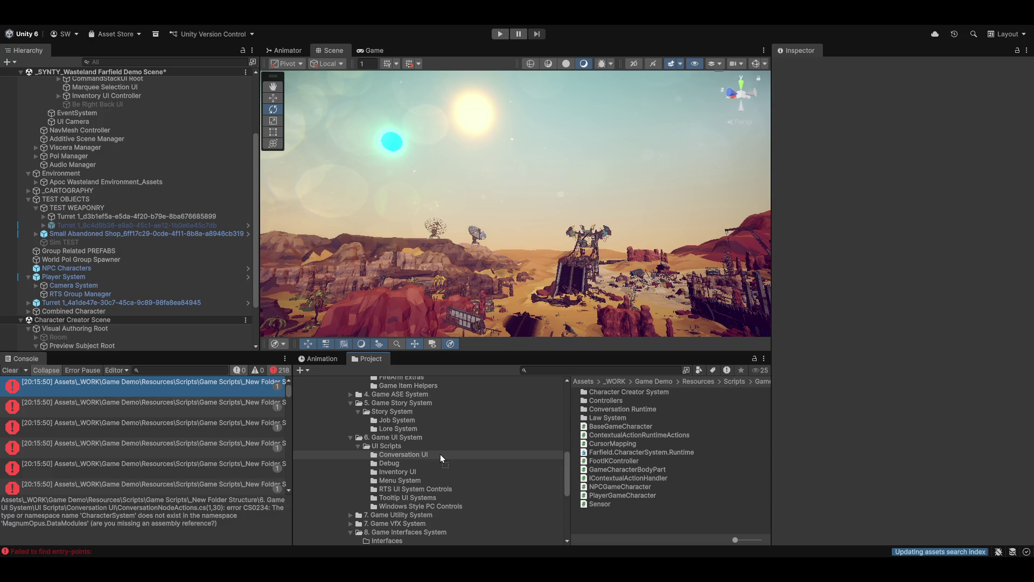
pyautogui.moveTo(440, 455); pyautogui.dragTo(390, 541)
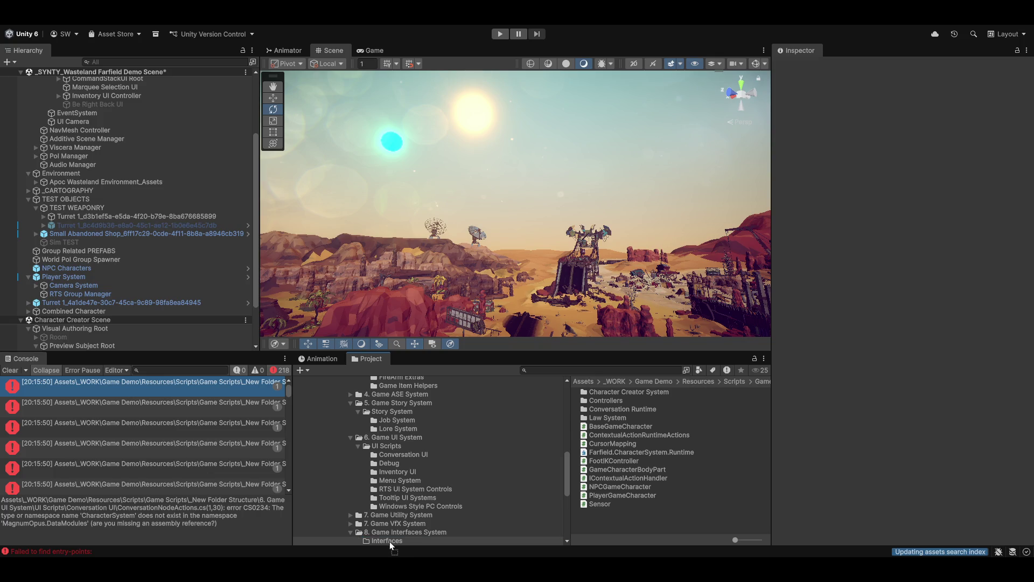
pyautogui.moveTo(390, 542); pyautogui.dragTo(390, 542)
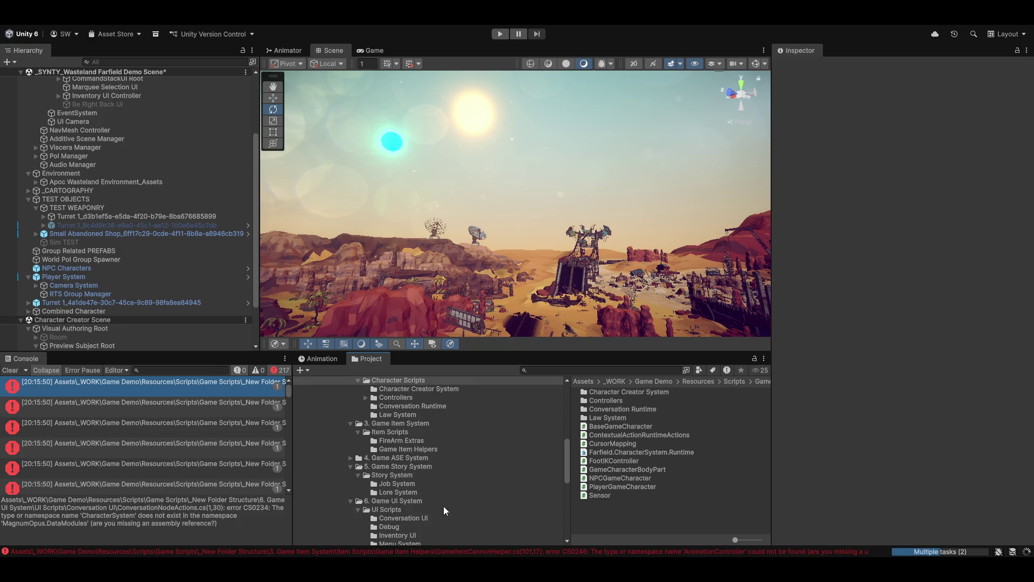
pyautogui.hotkey('alt', 'Tab')
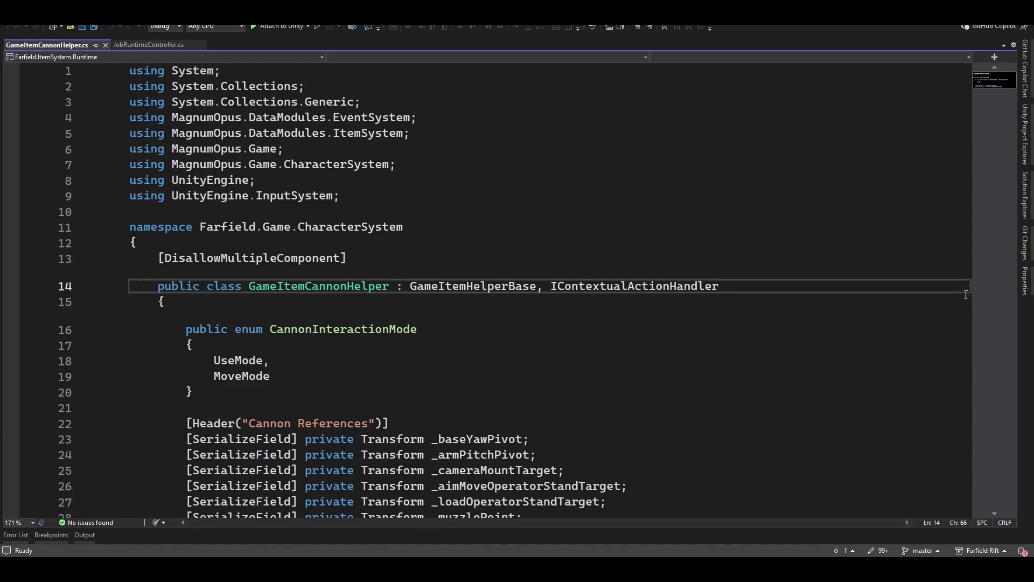
# Follow the IContextualActionHandler reference in GameItemHelperBase to open its definition file.
pyautogui.click(452, 291)
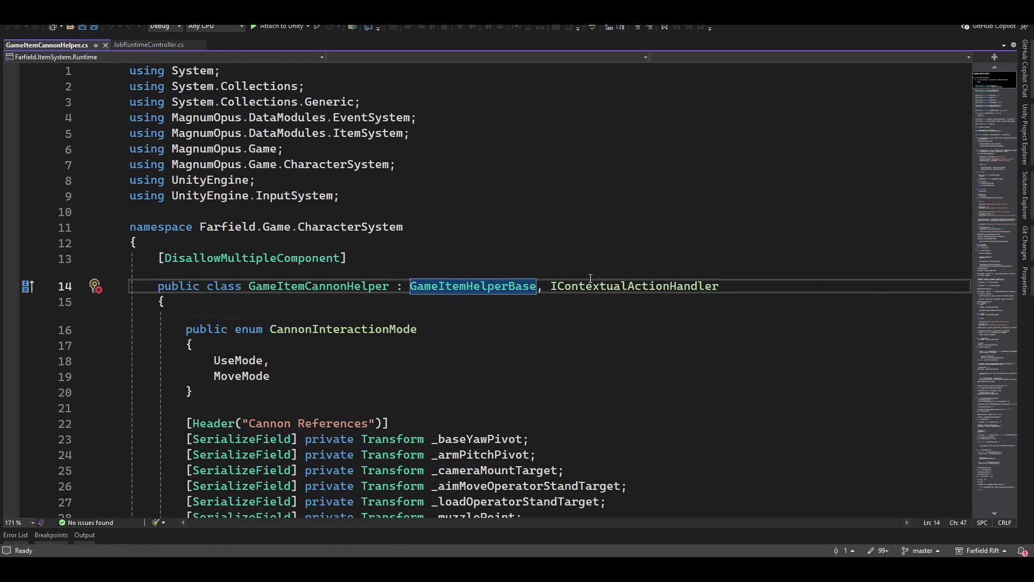
pyautogui.moveTo(595, 289)
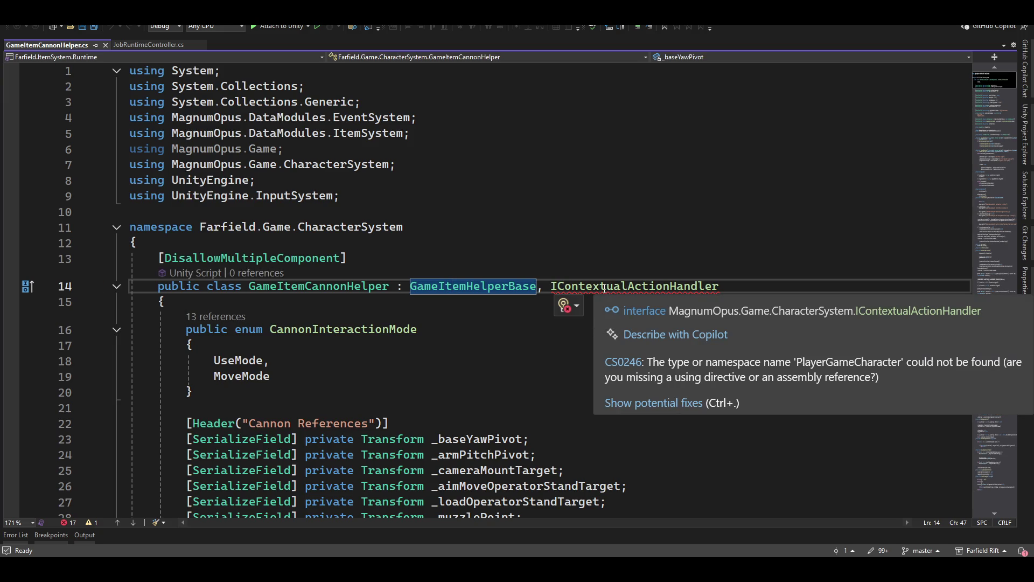
pyautogui.click(600, 286)
pyautogui.moveTo(600, 286)
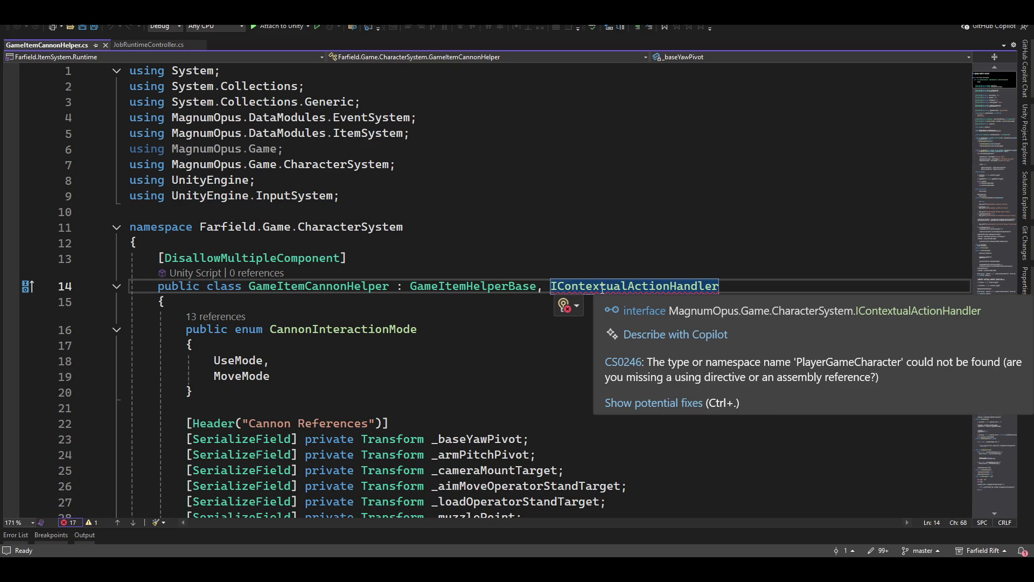
pyautogui.keyDown('ctrl'); pyautogui.click(601, 288); pyautogui.keyUp('ctrl')
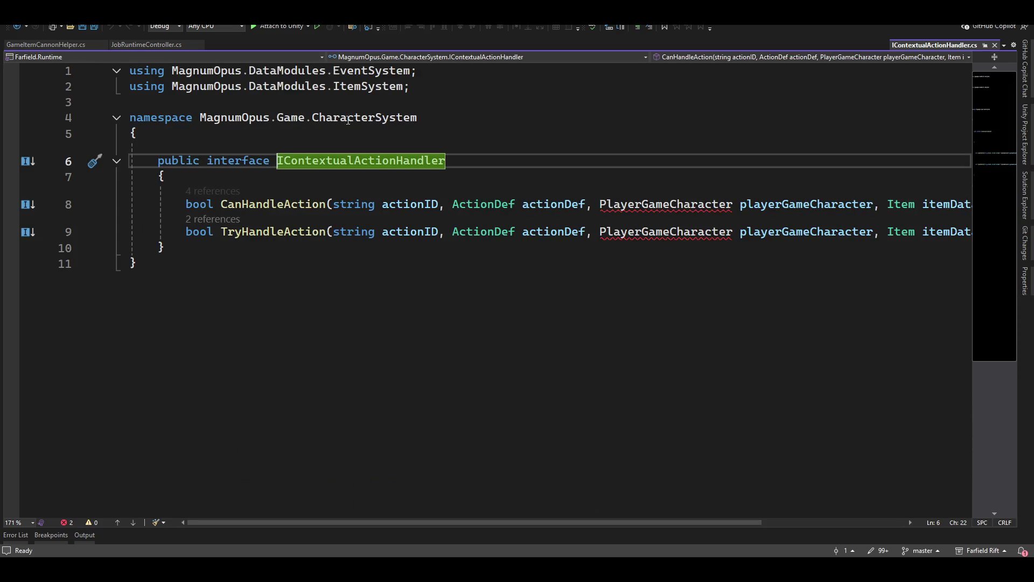
# Replace MagnumOpus with Farfield at the start of the interface's namespace.
pyautogui.click(418, 126)
pyautogui.hotkey('ctrl', 'shift', 'Left')
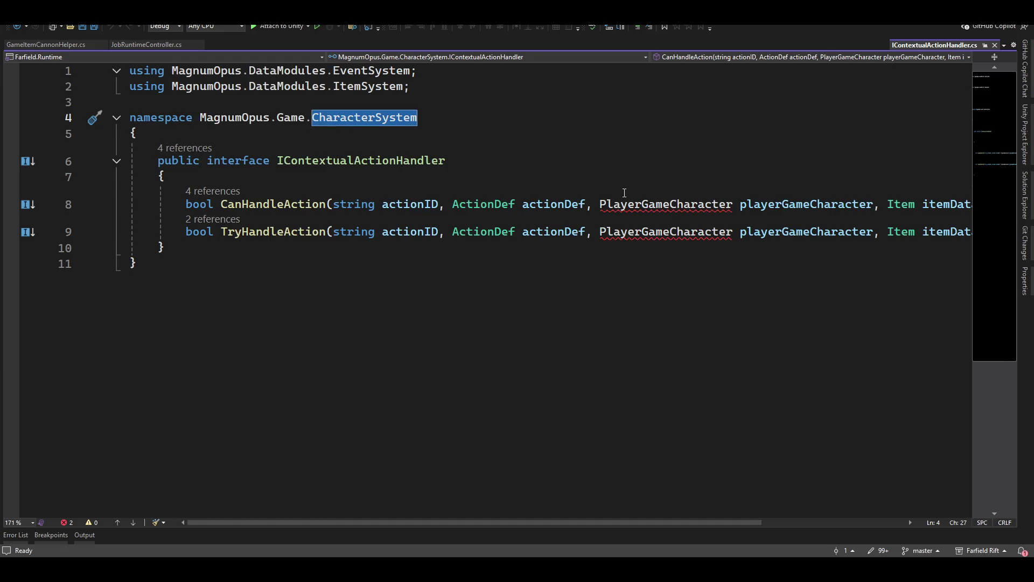
pyautogui.press('Left')
pyautogui.press('Left')
pyautogui.hotkey('ctrl', 'shift', 'Left')
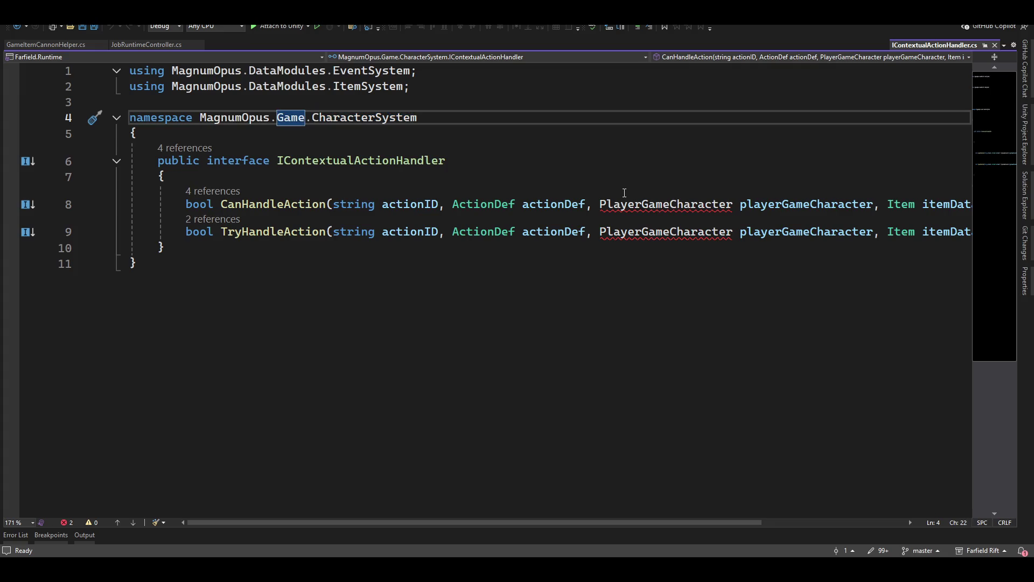
pyautogui.hotkey('ctrl', 'Left')
pyautogui.hotkey('ctrl', 'Left')
pyautogui.hotkey('ctrl', 'shift', 'Right')
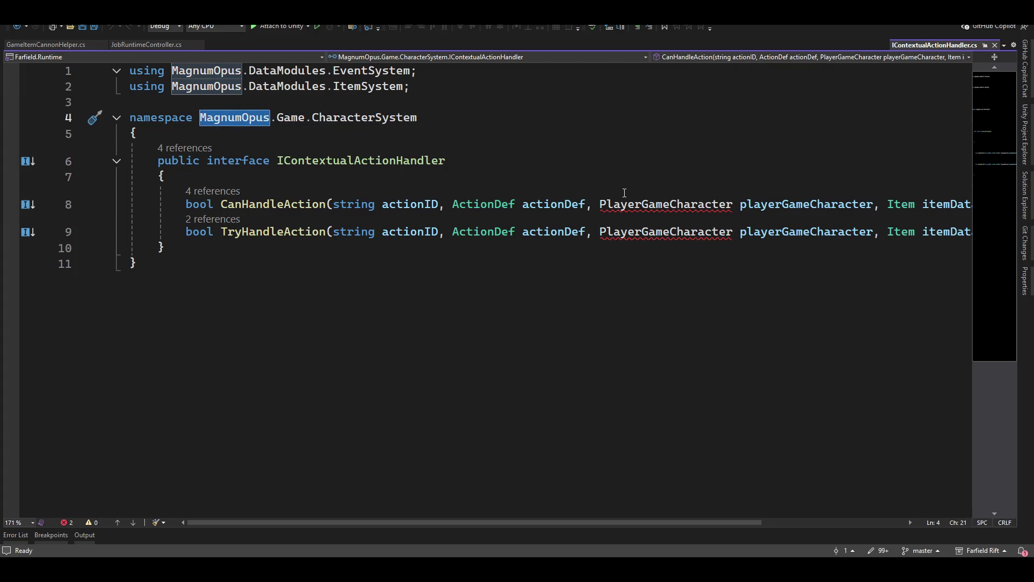
pyautogui.write('Farfield')
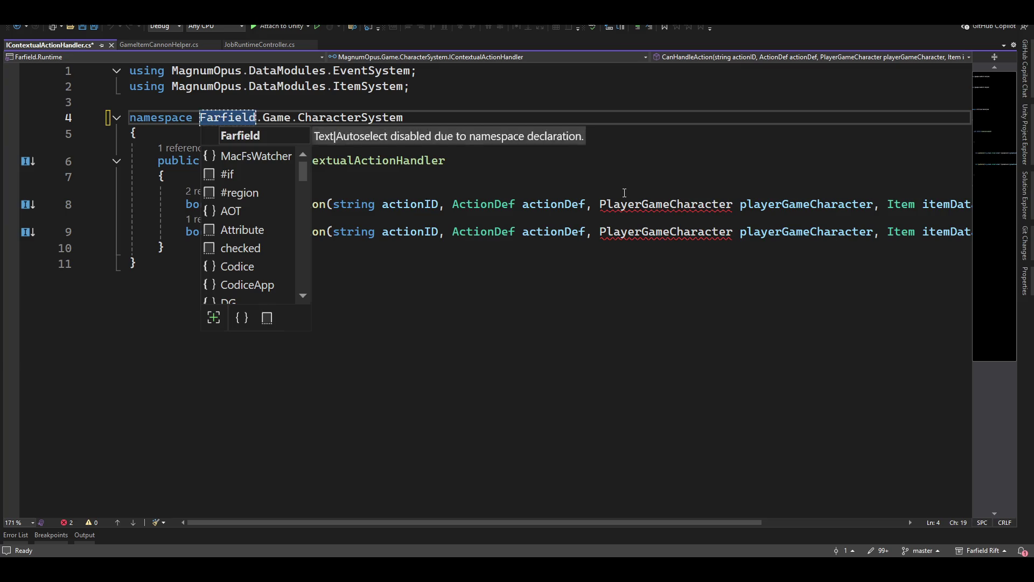
pyautogui.press('Escape')
# Replace CharacterSystem with Shared so the namespace reads Farfield.Game.Shared, and save.
pyautogui.hotkey('ctrl', 'Right')
pyautogui.hotkey('ctrl', 'Right')
pyautogui.hotkey('ctrl', 'Right')
pyautogui.hotkey('ctrl', 'shift', 'Right')
pyautogui.press('Delete')
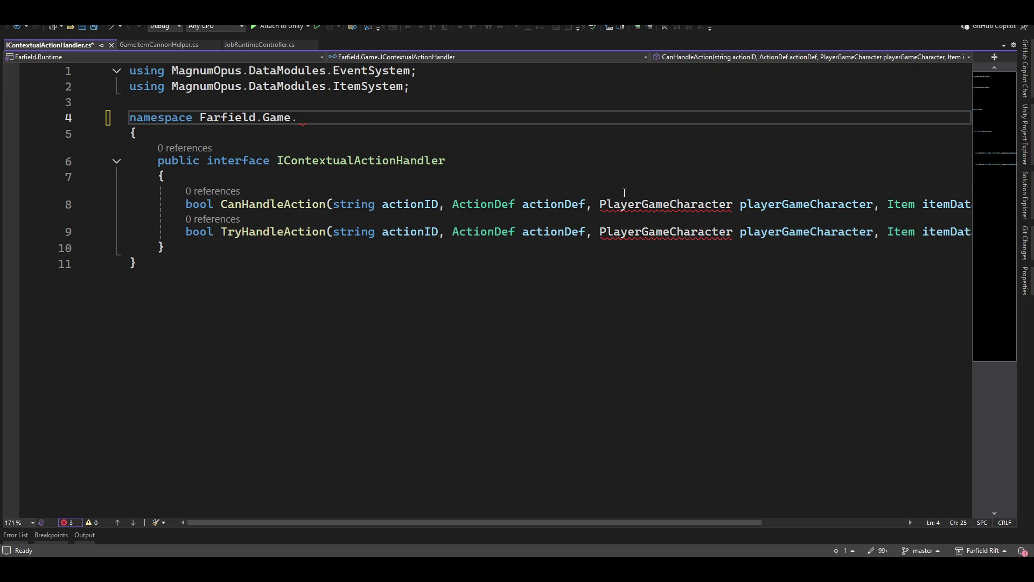
pyautogui.write('Inter')
pyautogui.press('BackSpace')
pyautogui.press('BackSpace')
pyautogui.press('BackSpace')
pyautogui.press('BackSpace')
pyautogui.press('BackSpace')
pyautogui.write('Shared')
pyautogui.hotkey('ctrl', 's')
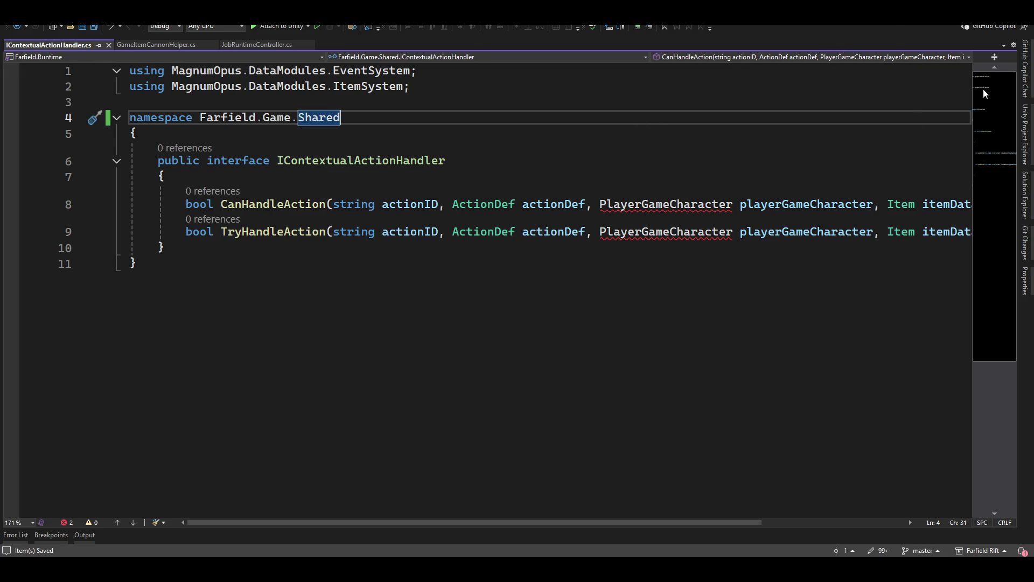
# Check the suggested fixes for the unresolved PlayerGameCharacter type.
pyautogui.click(685, 209)
pyautogui.hotkey('ctrl', '.')
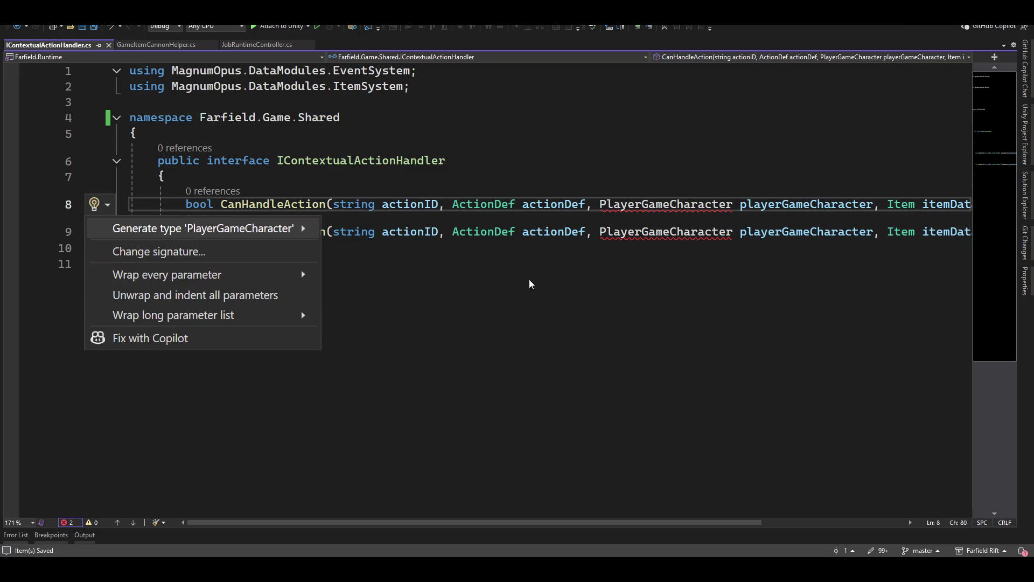
pyautogui.press('Escape')
pyautogui.hotkey('alt', 'Tab')
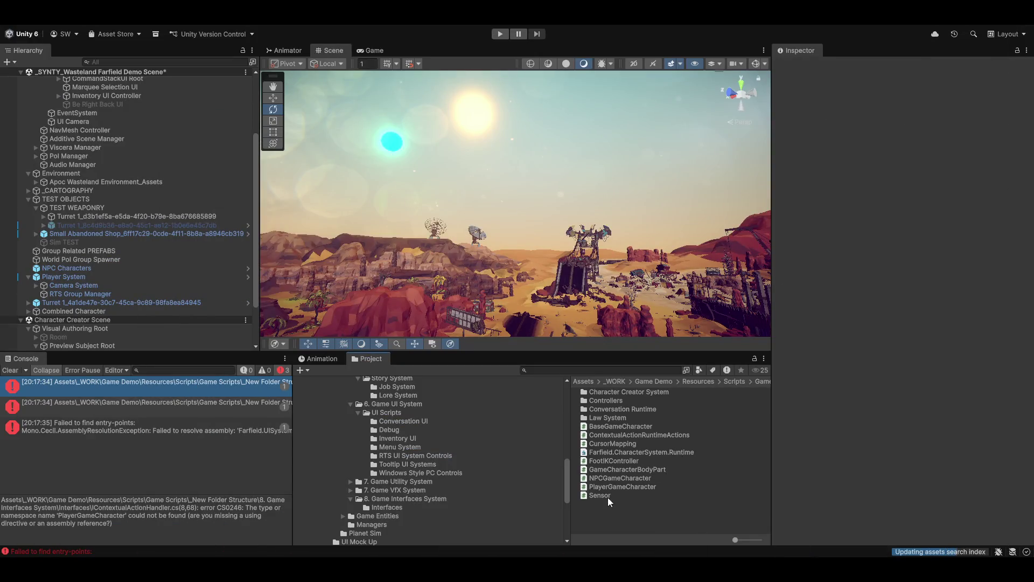
# Create an assembly definition named Farfield.Game.Shared in the Interfaces folder.
pyautogui.scroll(-3, 420, 483)
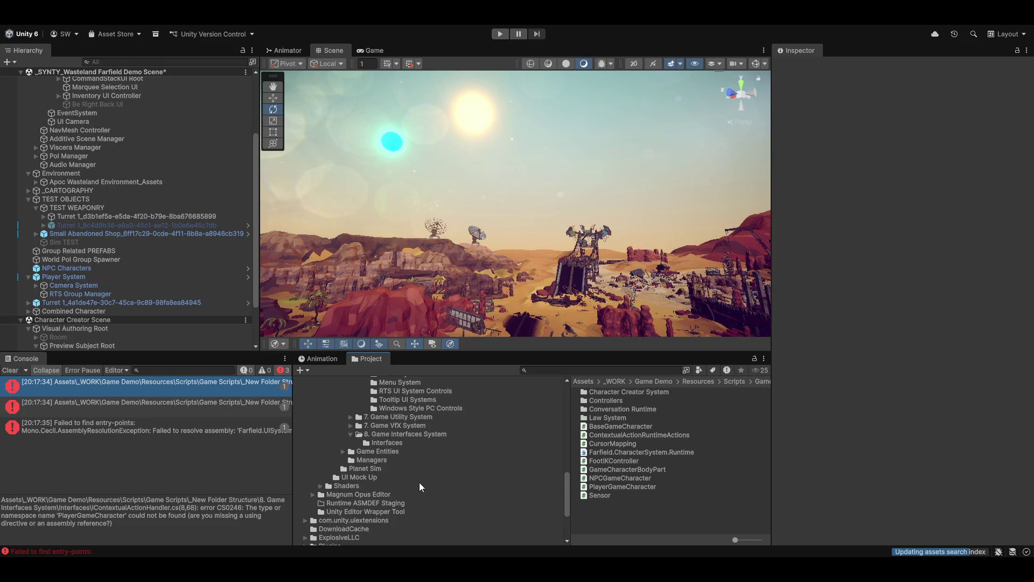
pyautogui.click(396, 443)
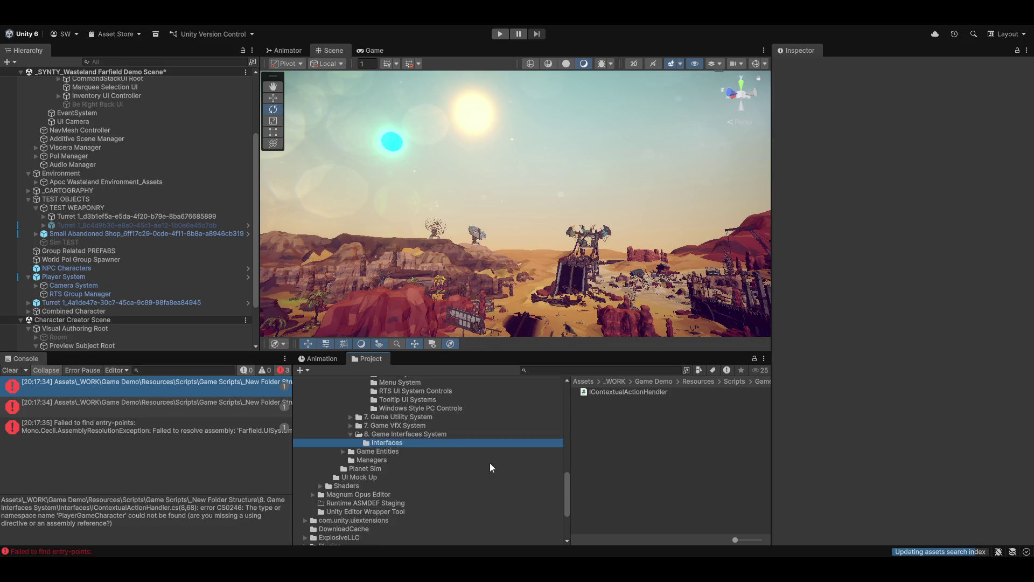
pyautogui.rightClick(613, 487)
pyautogui.moveTo(647, 206)
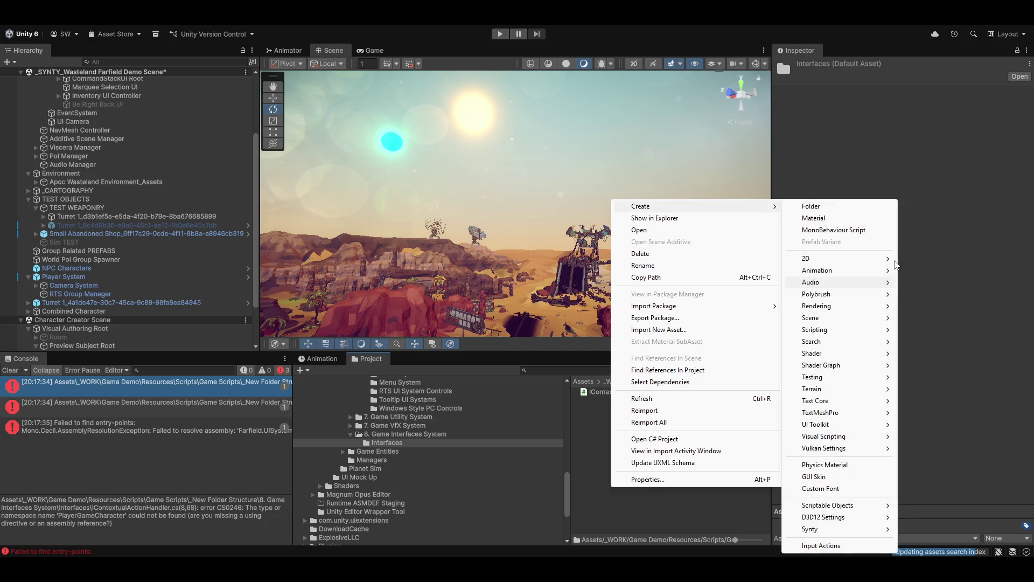
pyautogui.moveTo(833, 330)
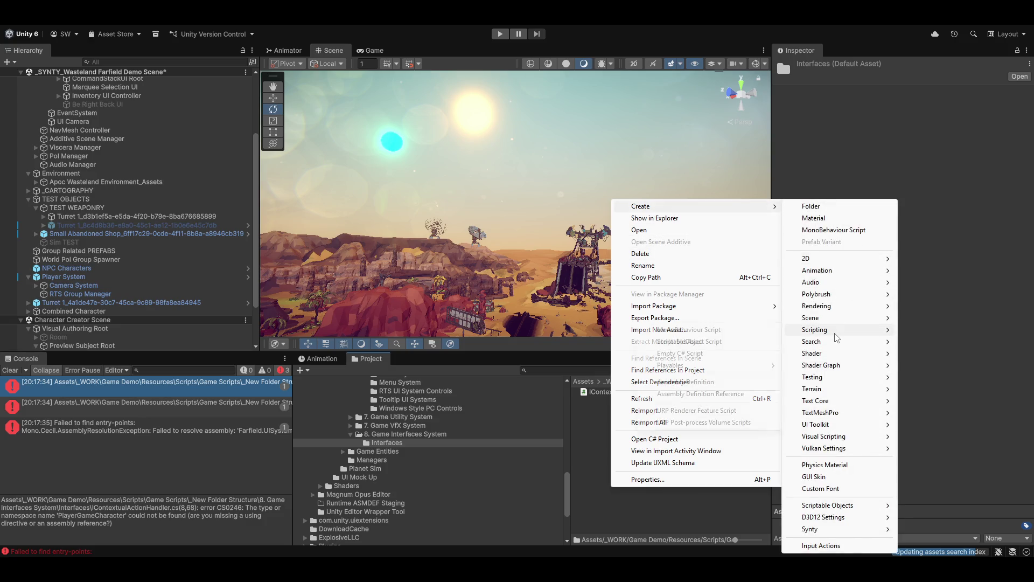
pyautogui.click(690, 381)
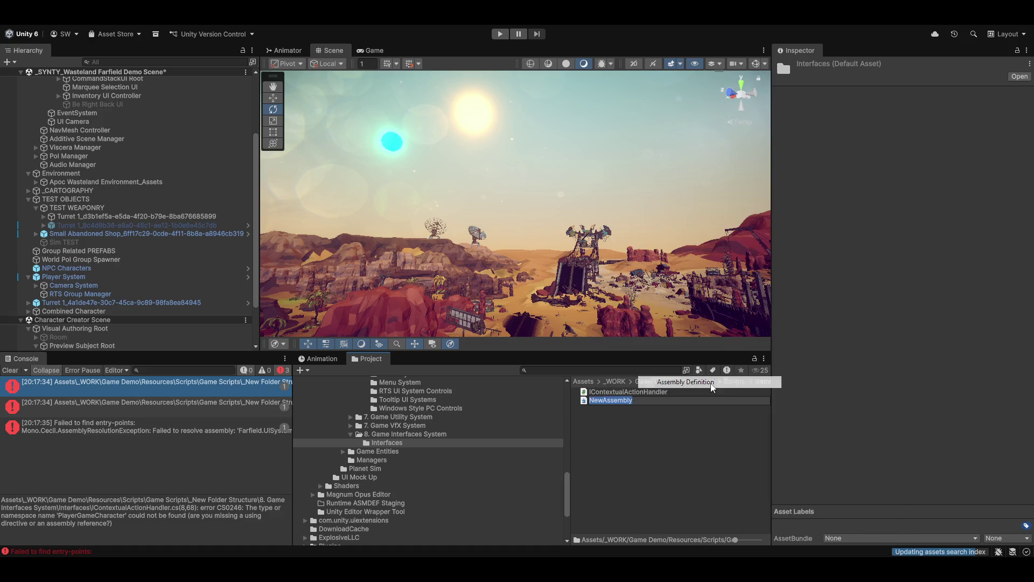
pyautogui.write('Far')
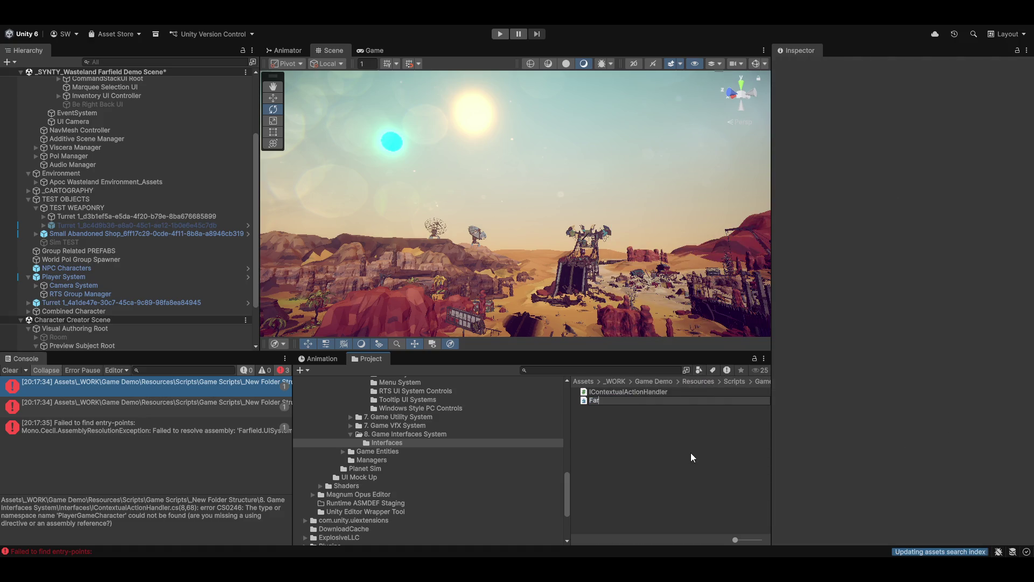
pyautogui.write('field.Game.')
pyautogui.write('Shared')
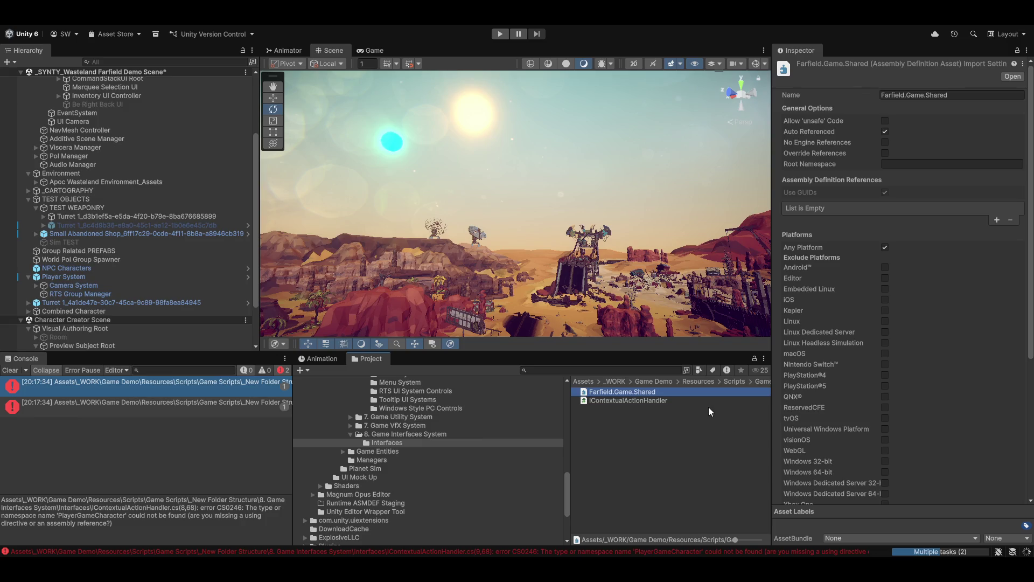
# Add Farfield.Runtime as an assembly definition reference and save the change.
pyautogui.click(998, 221)
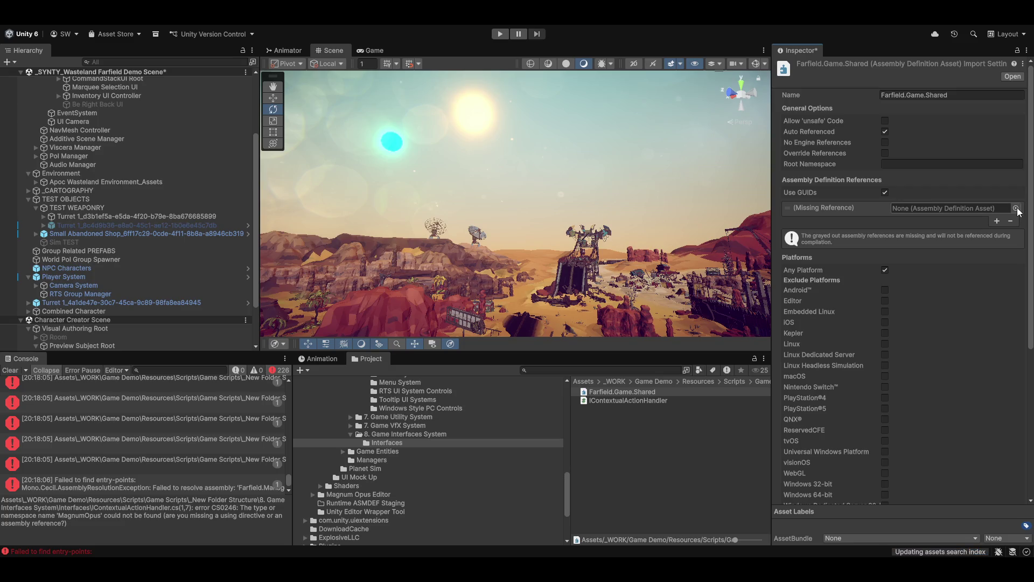
pyautogui.click(1016, 208)
pyautogui.write('far')
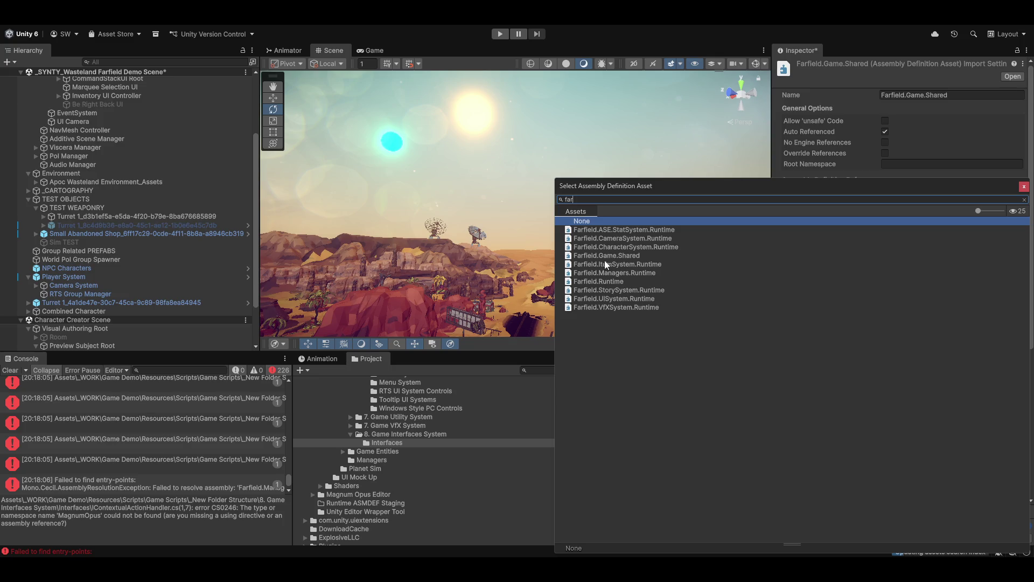
pyautogui.doubleClick(613, 283)
pyautogui.click(682, 461)
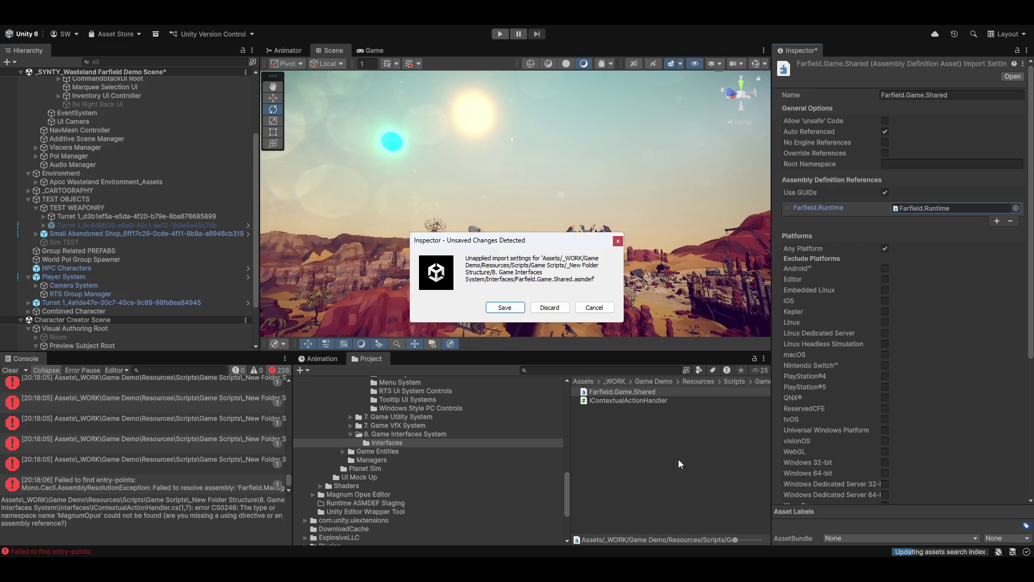
pyautogui.click(543, 311)
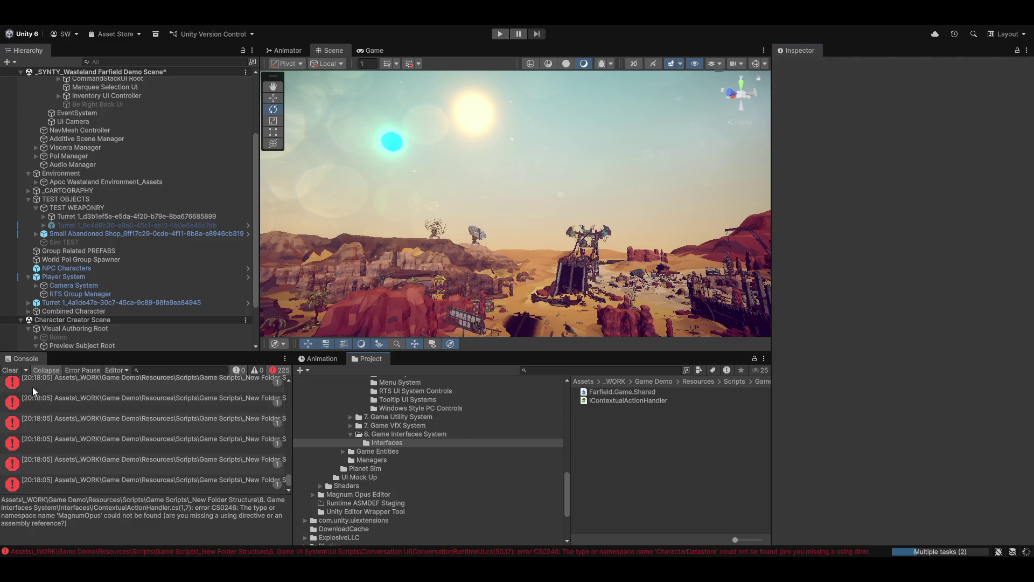
# Clear the console, review the IContextualActionHandler compile error, and reselect Farfield.Game.Shared.
pyautogui.click(9, 372)
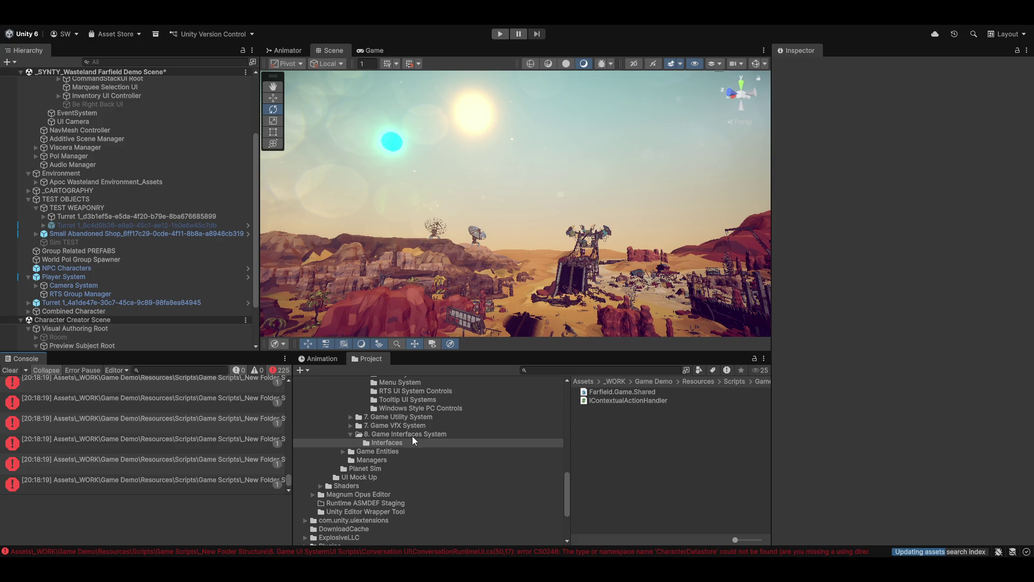
pyautogui.scroll(3, 417, 421)
pyautogui.scroll(3, 417, 421)
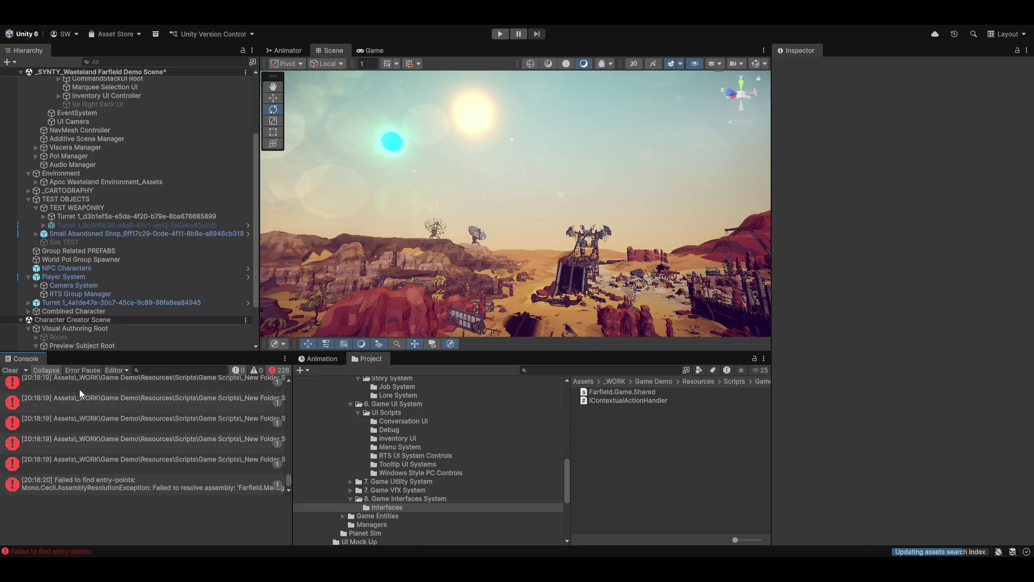
pyautogui.click(79, 389)
pyautogui.click(104, 441)
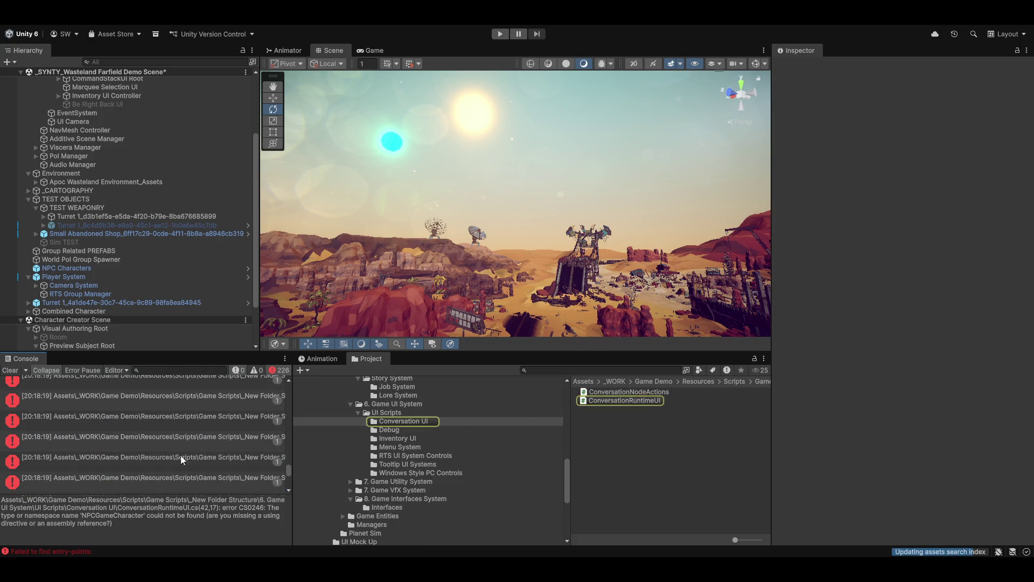
pyautogui.click(149, 386)
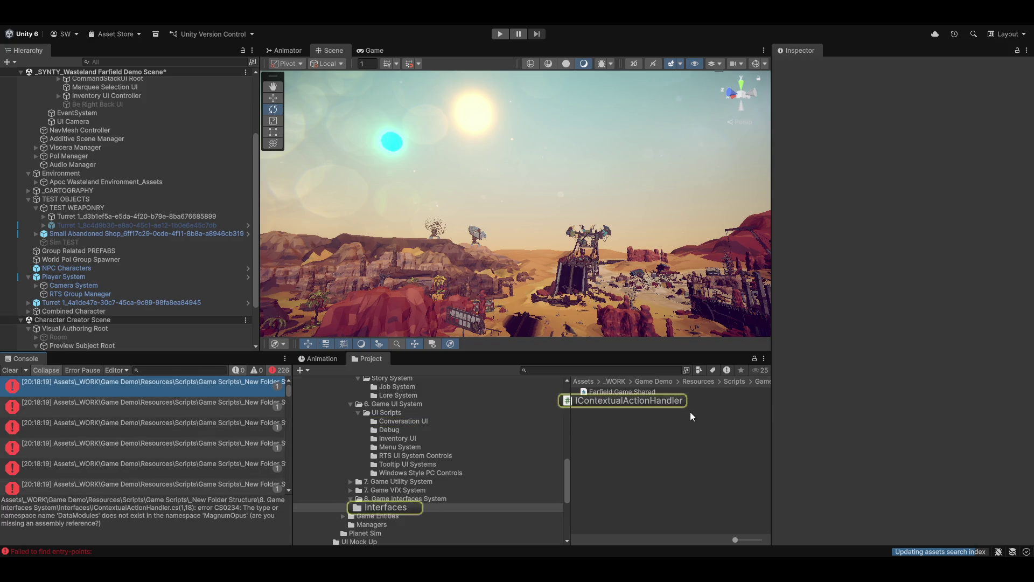
pyautogui.doubleClick(659, 399)
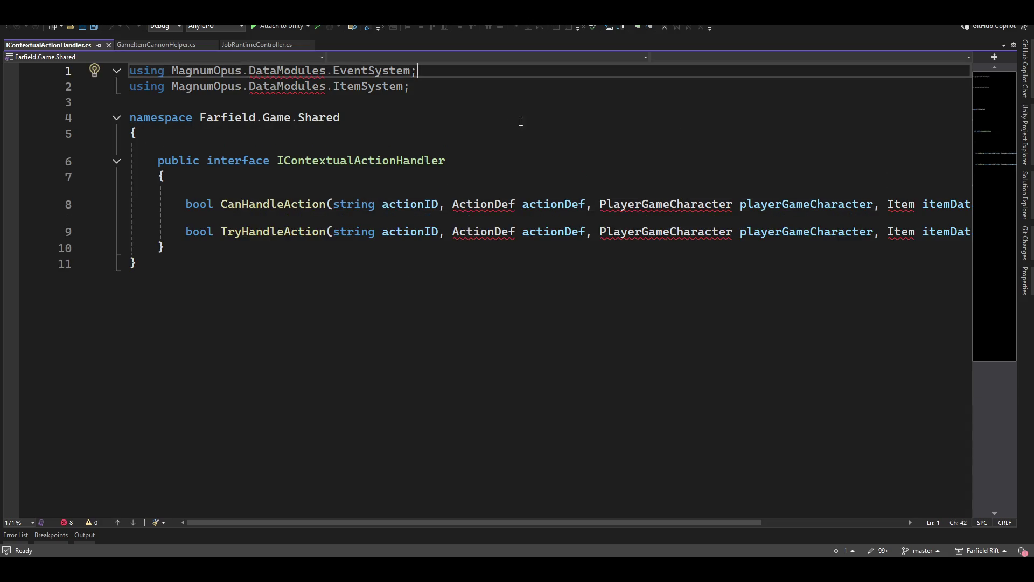
pyautogui.hotkey('alt', 'Tab')
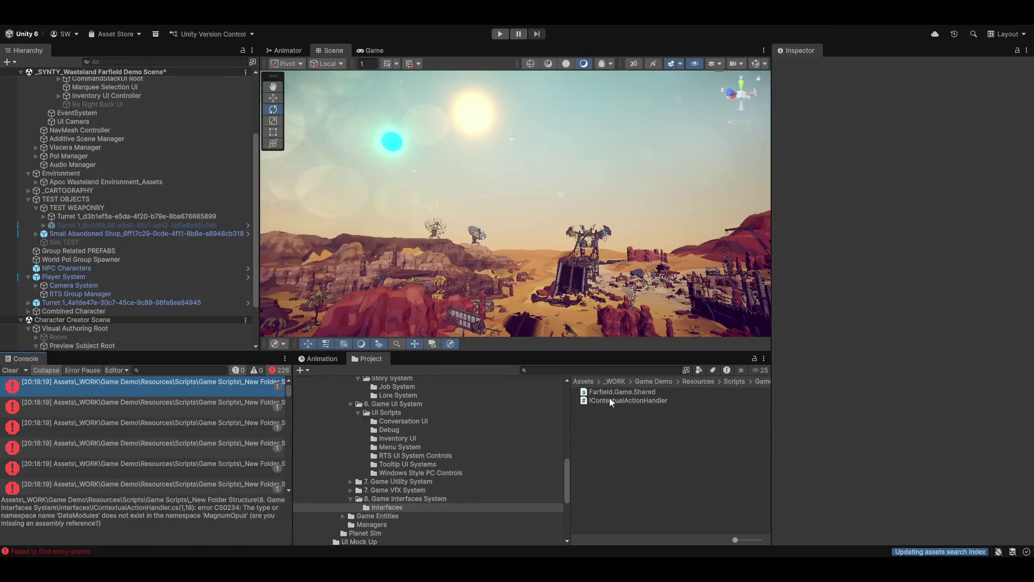
pyautogui.click(618, 393)
# Add MagnumOpus.ASE.Stat.SharedData as an assembly reference of Farfield.Game.Shared.
pyautogui.click(997, 221)
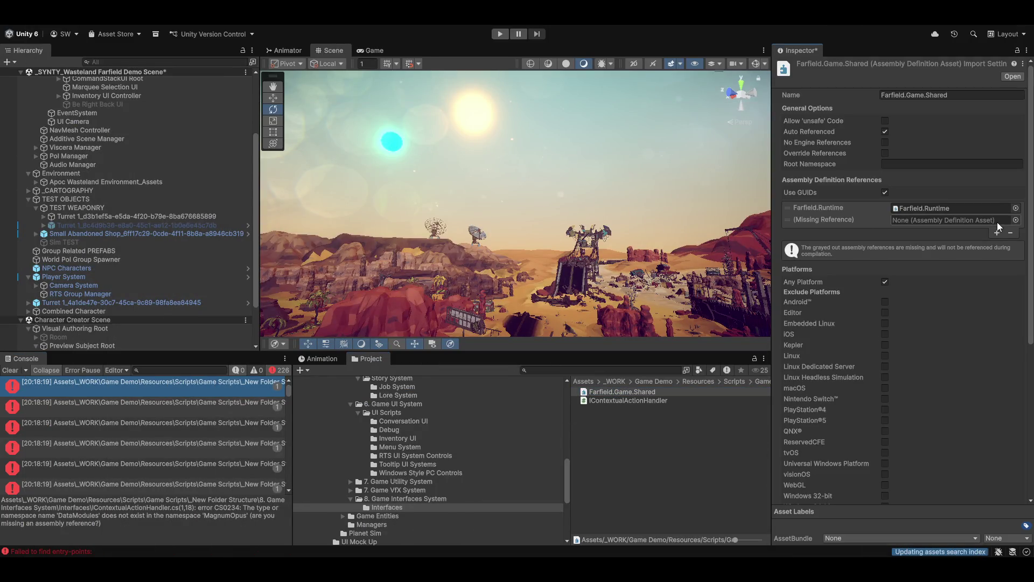
pyautogui.click(1016, 219)
pyautogui.write('ase')
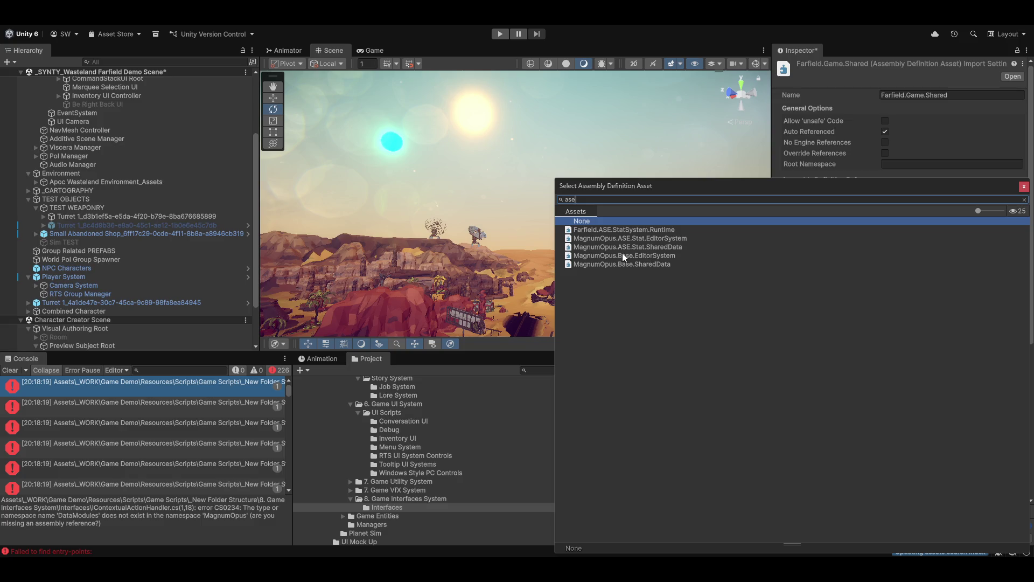
pyautogui.doubleClick(652, 246)
# Add MagnumOpus.Item.SharedData as a further reference and save the assembly definition.
pyautogui.click(997, 231)
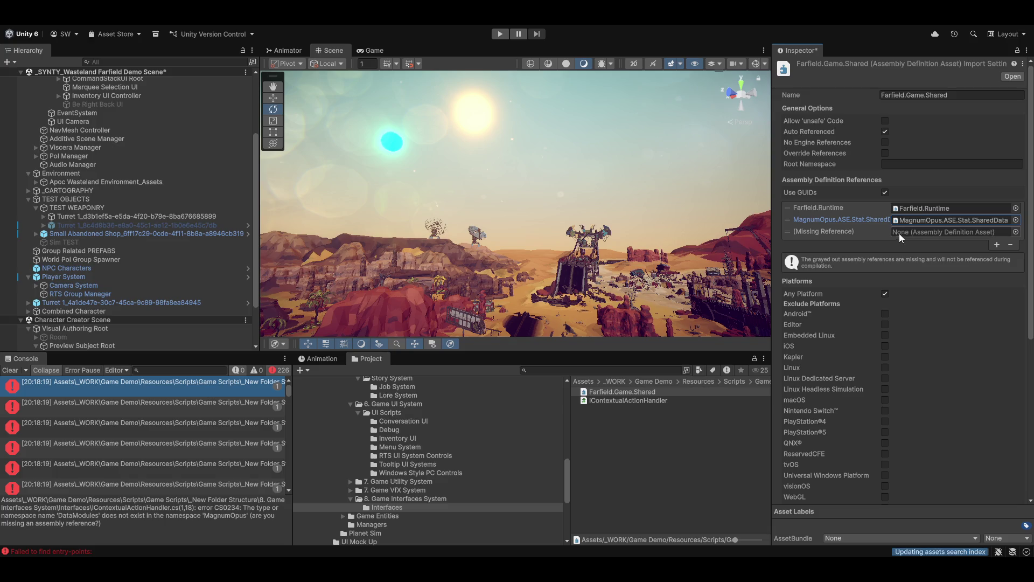
pyautogui.click(1016, 232)
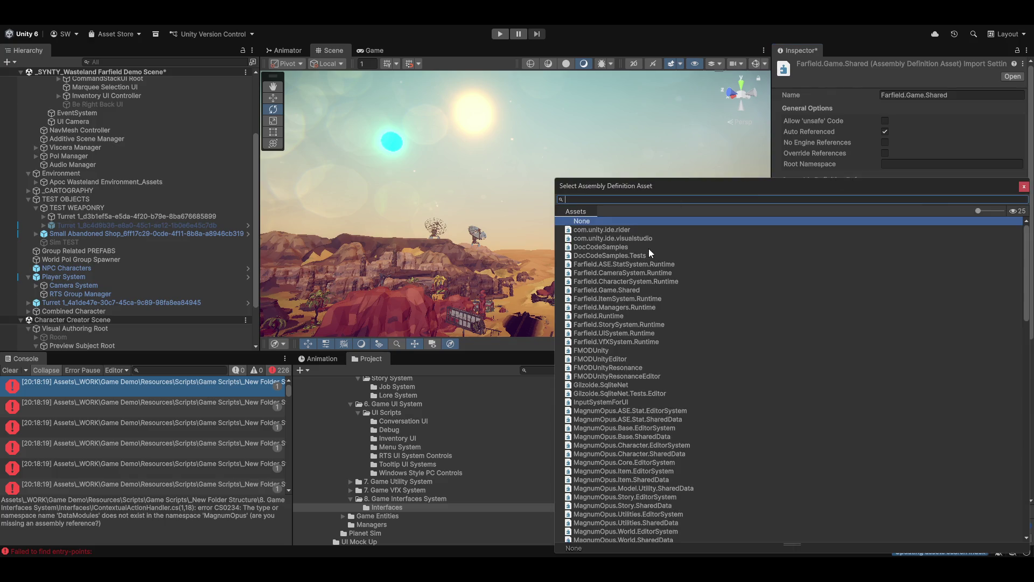
pyautogui.write('itye')
pyautogui.press('BackSpace')
pyautogui.press('BackSpace')
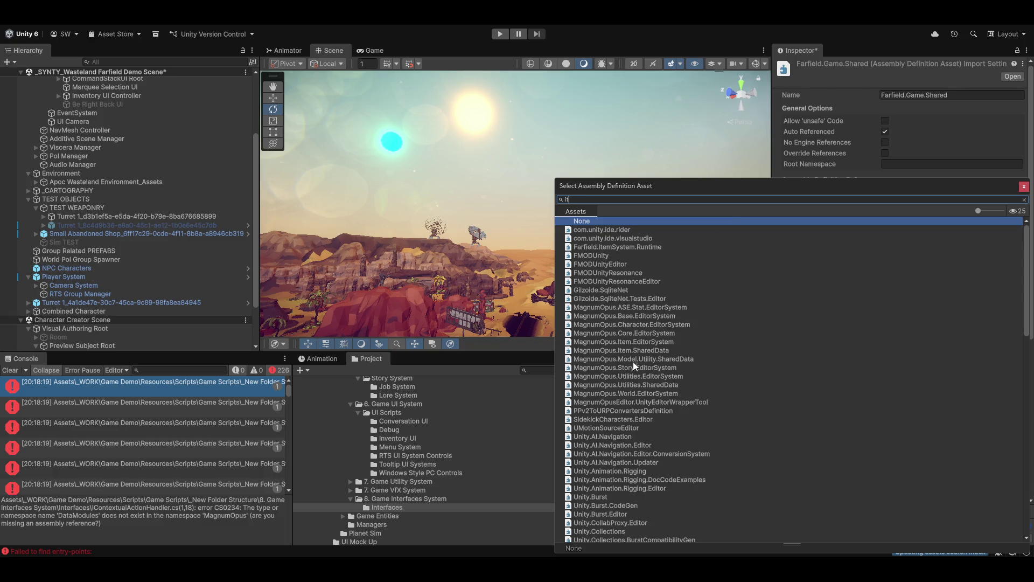
pyautogui.write('em')
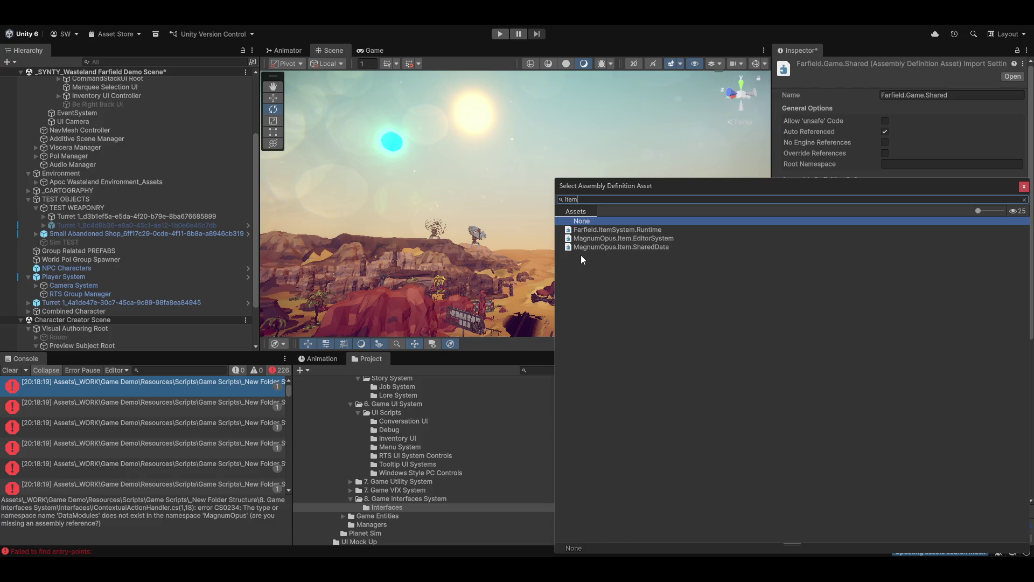
pyautogui.doubleClick(631, 245)
pyautogui.click(659, 400)
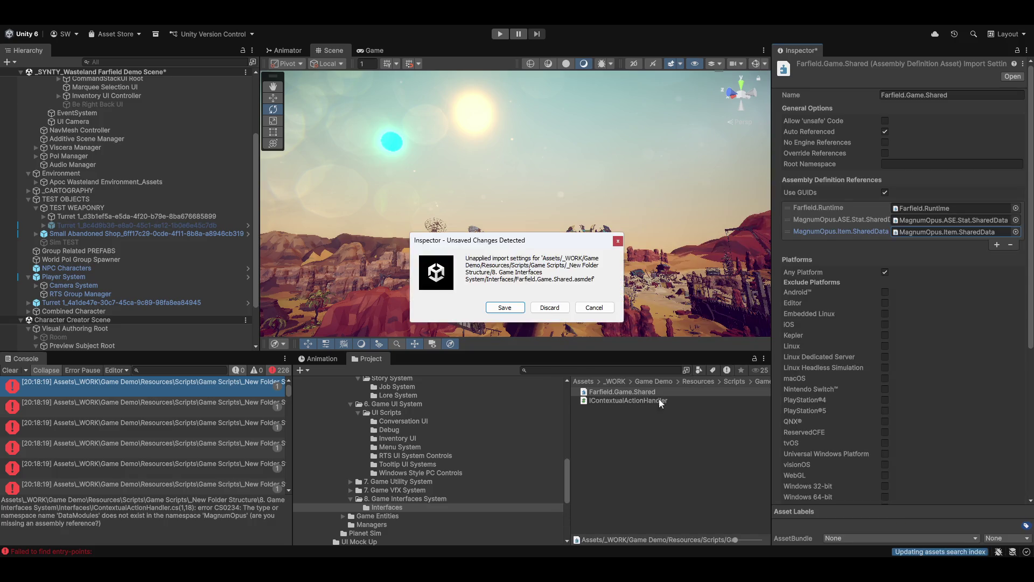
pyautogui.click(505, 308)
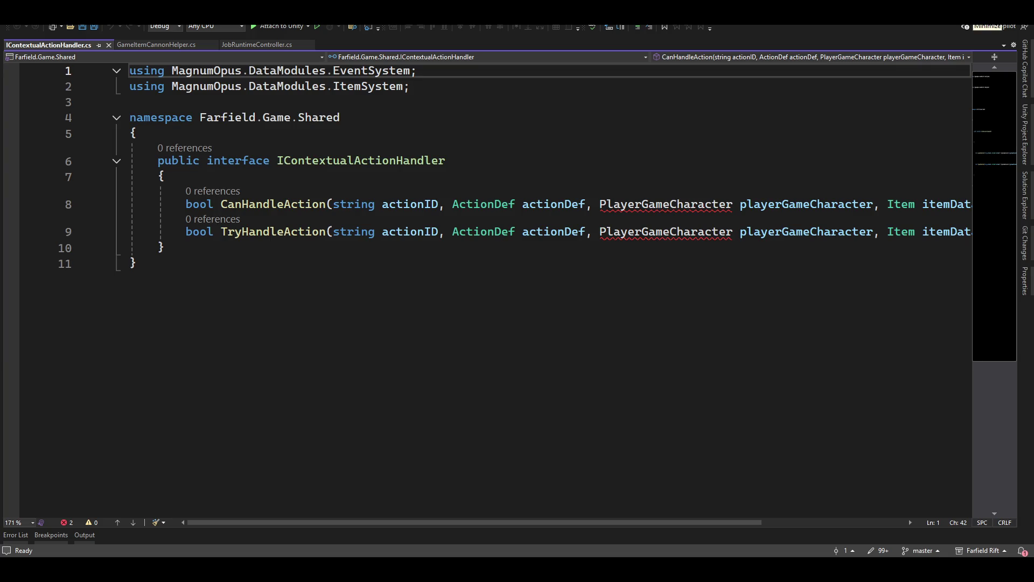
# Clear the console and inspect the remaining PlayerGameCharacter compile error.
pyautogui.click(975, 12)
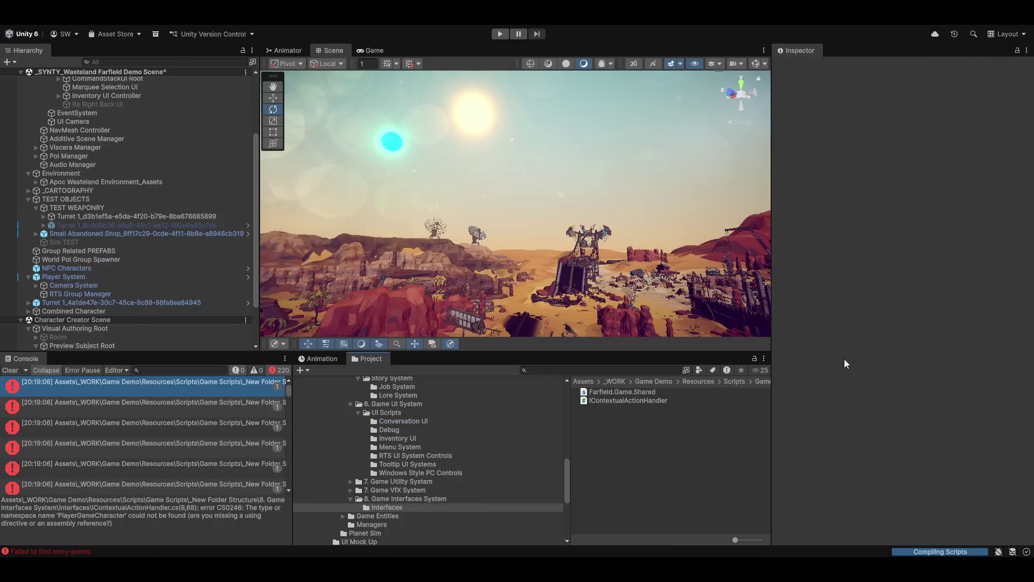
pyautogui.click(7, 371)
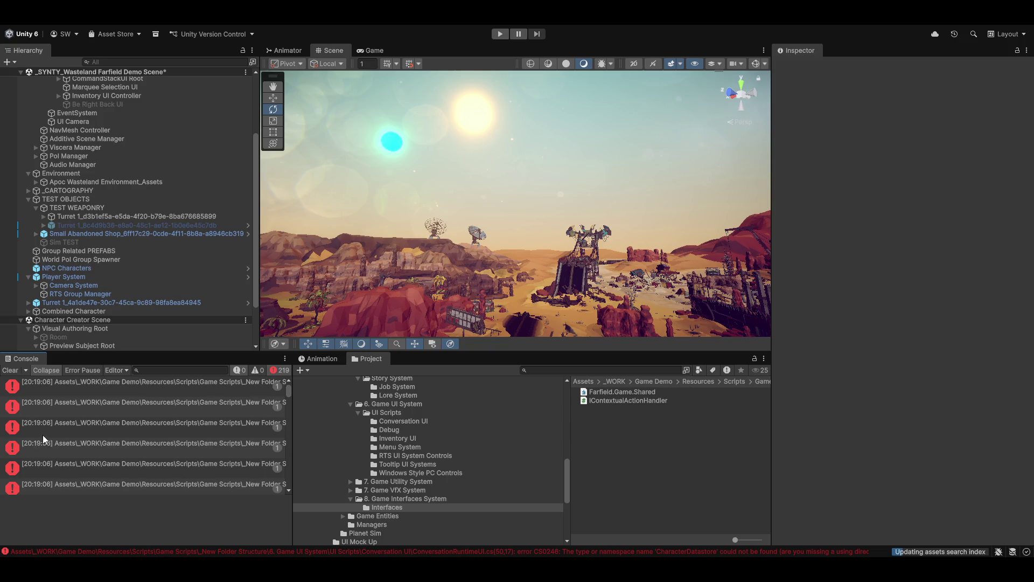
pyautogui.click(107, 387)
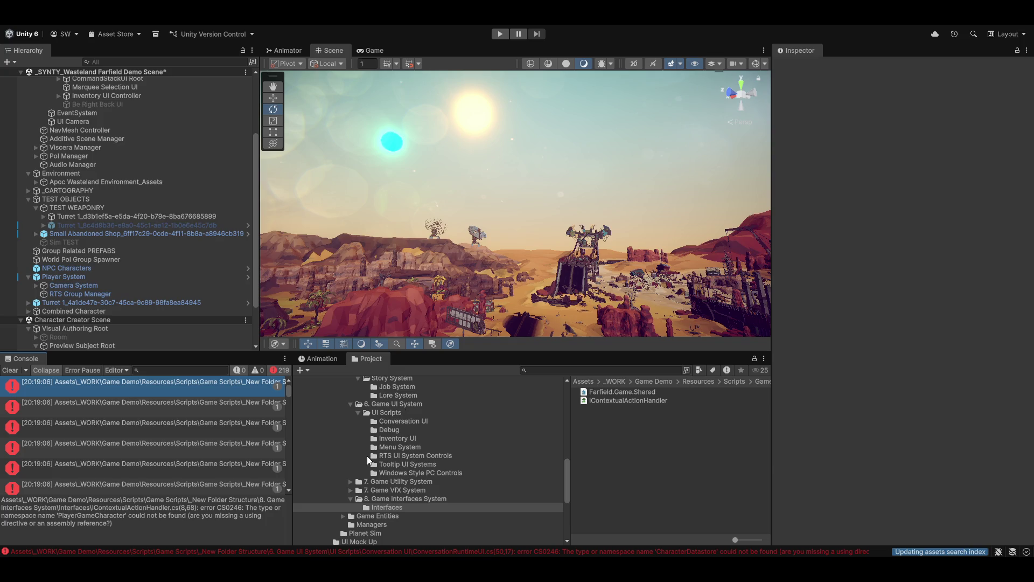
# Select the Farfield.Game.Shared assembly definition and add a new reference entry.
pyautogui.scroll(5, 369, 459)
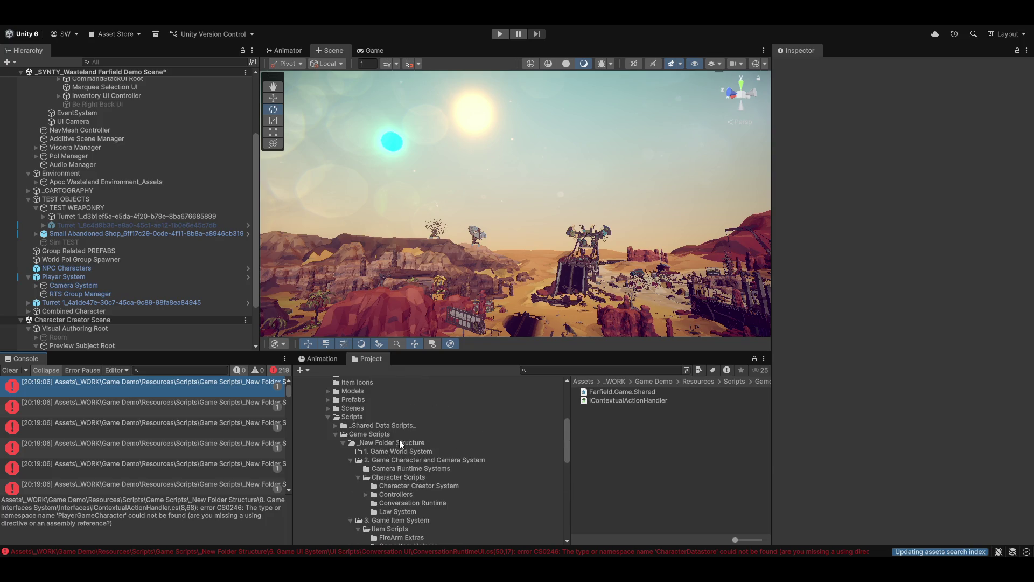
pyautogui.scroll(3, 409, 439)
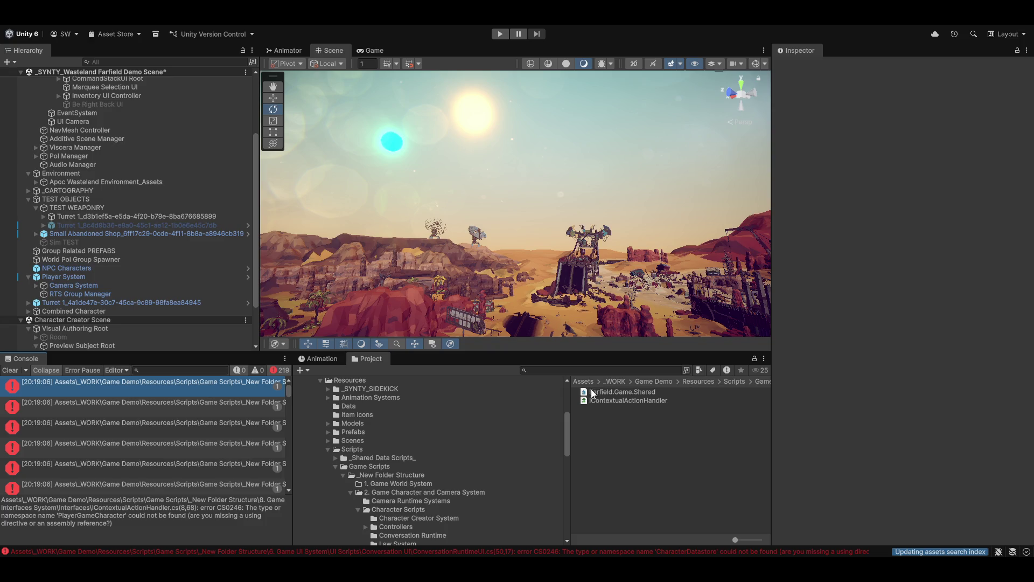
pyautogui.click(612, 388)
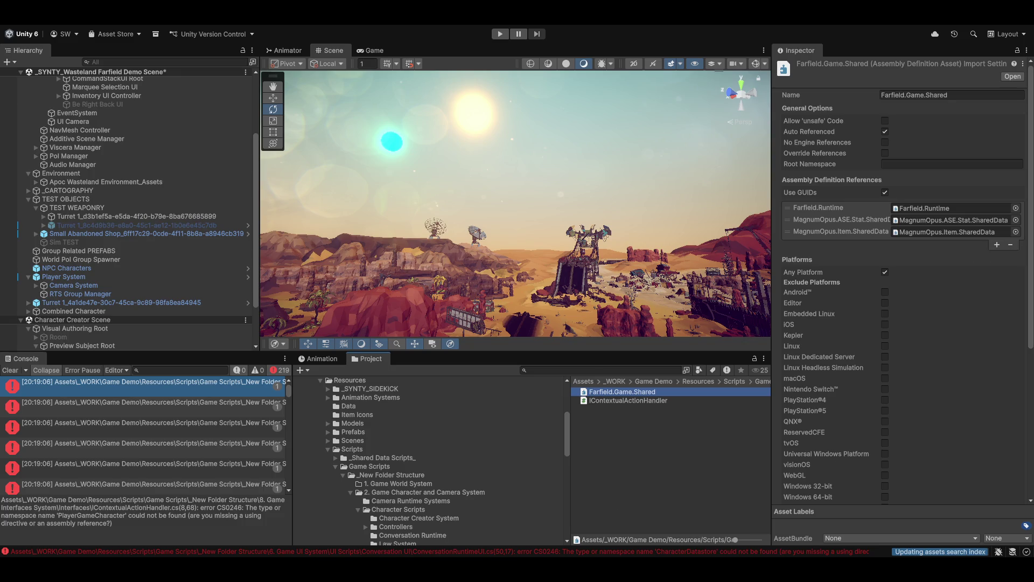
pyautogui.click(998, 246)
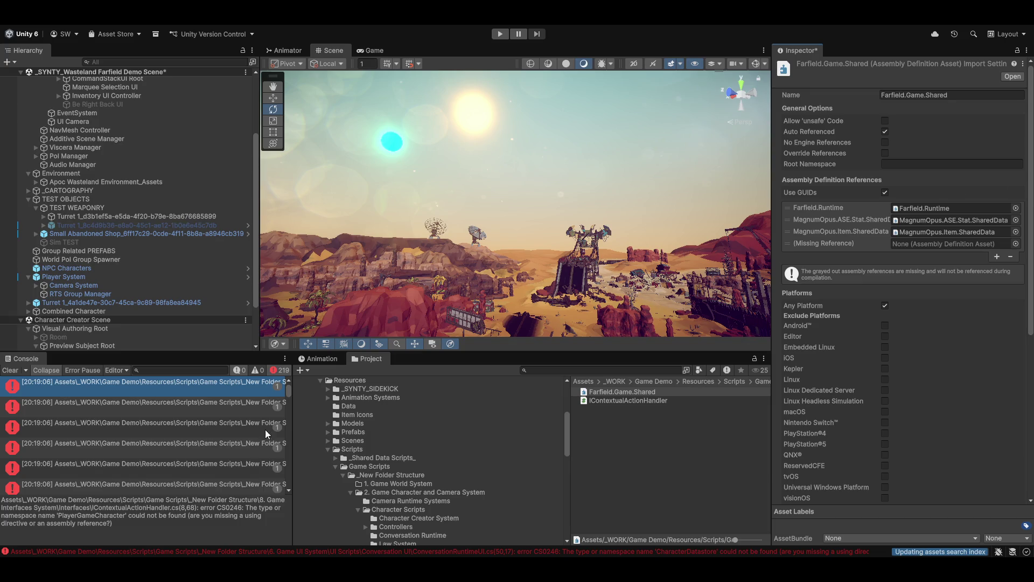
# Save the edited Farfield.Game.Shared references in the Unsaved Changes dialog and deselect the asset.
pyautogui.click(618, 473)
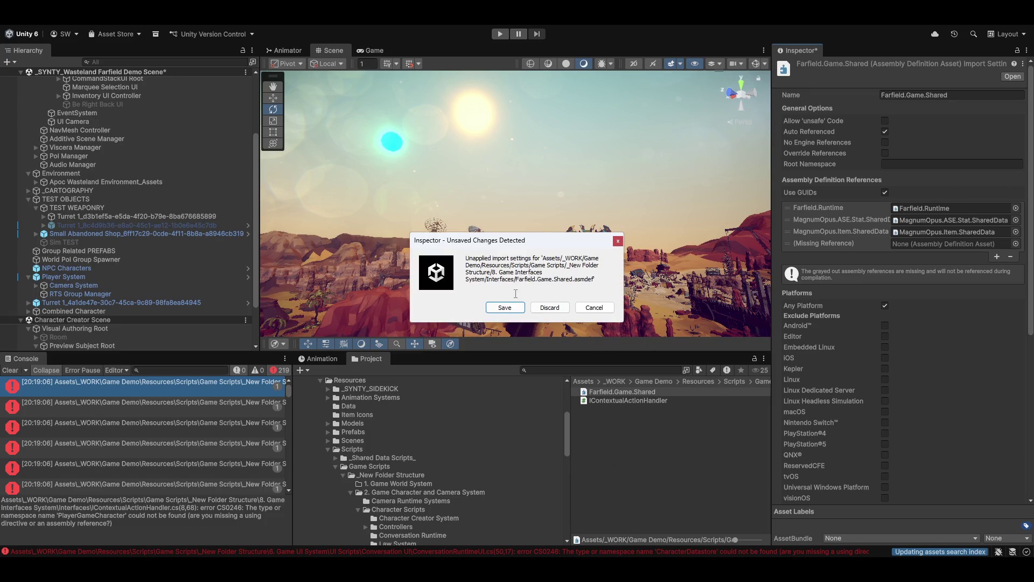
pyautogui.click(507, 308)
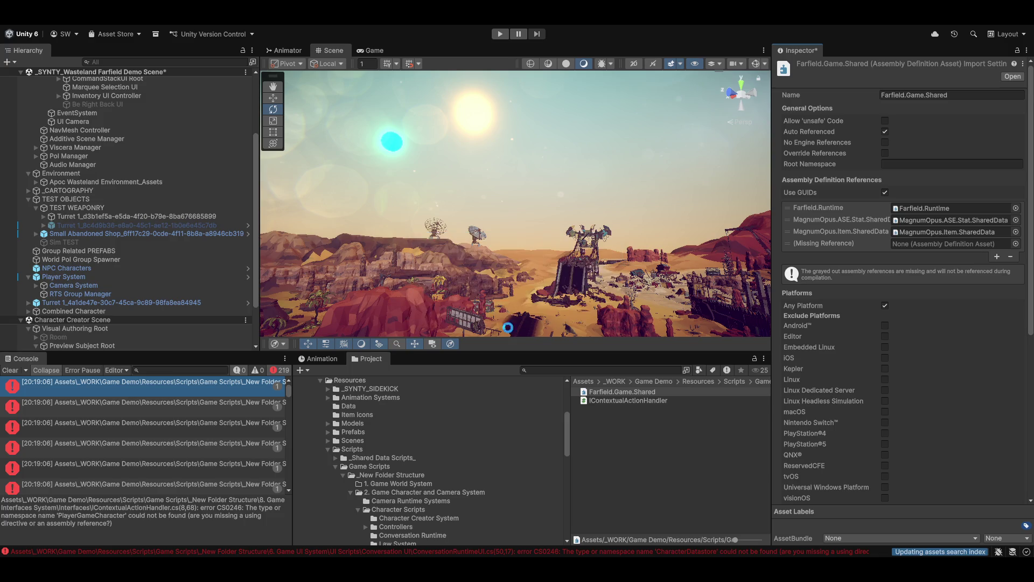
pyautogui.click(644, 422)
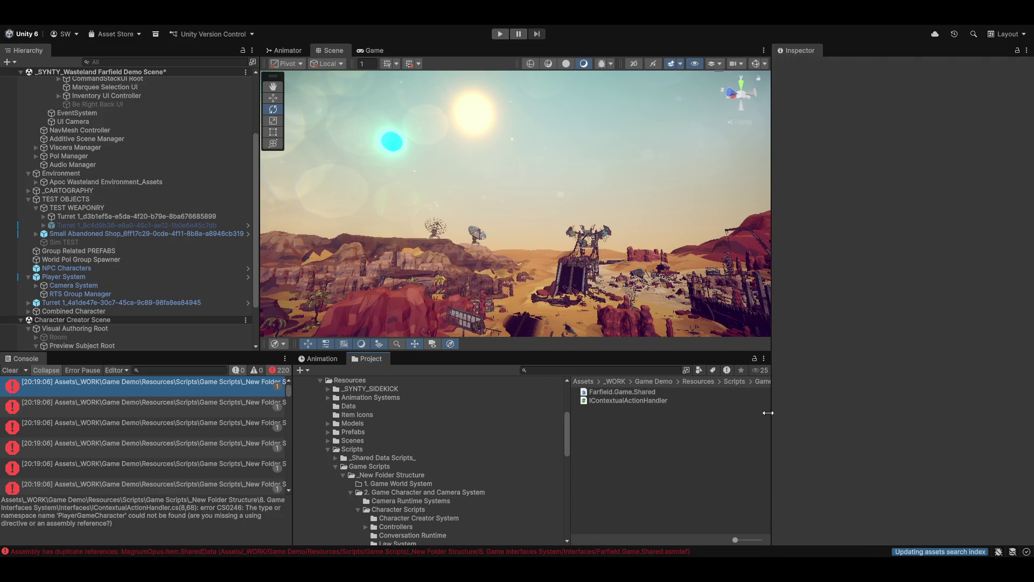
# Trace the console error to IContextualActionHandler and reselect Farfield.Game.Shared in Interfaces.
pyautogui.click(89, 386)
pyautogui.click(599, 400)
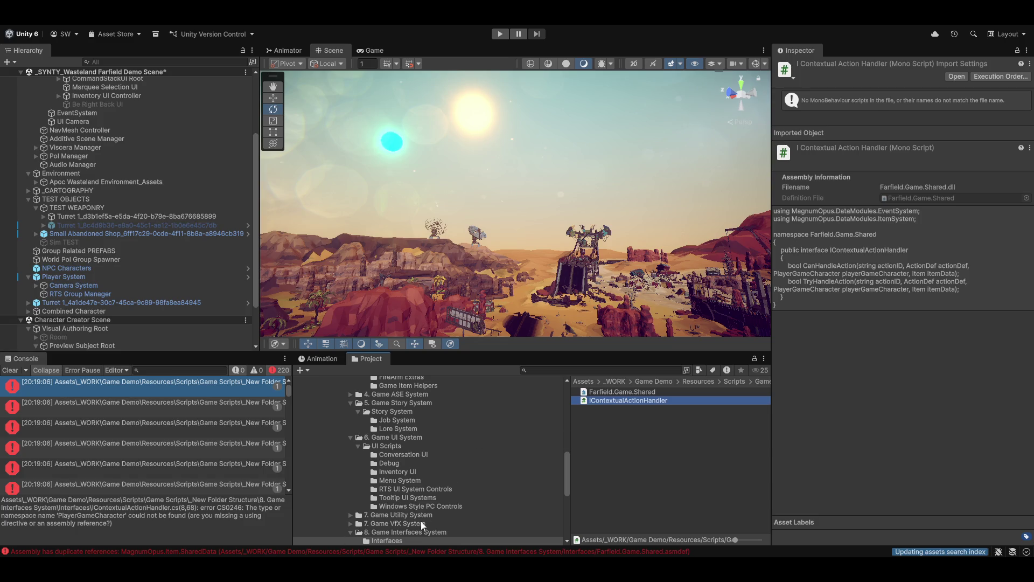
pyautogui.click(388, 540)
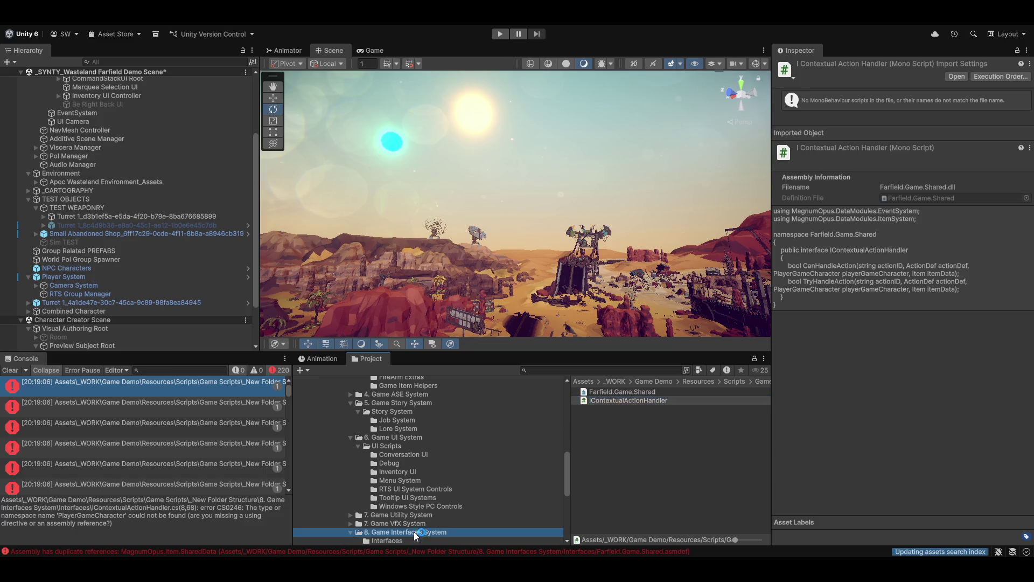
pyautogui.click(604, 392)
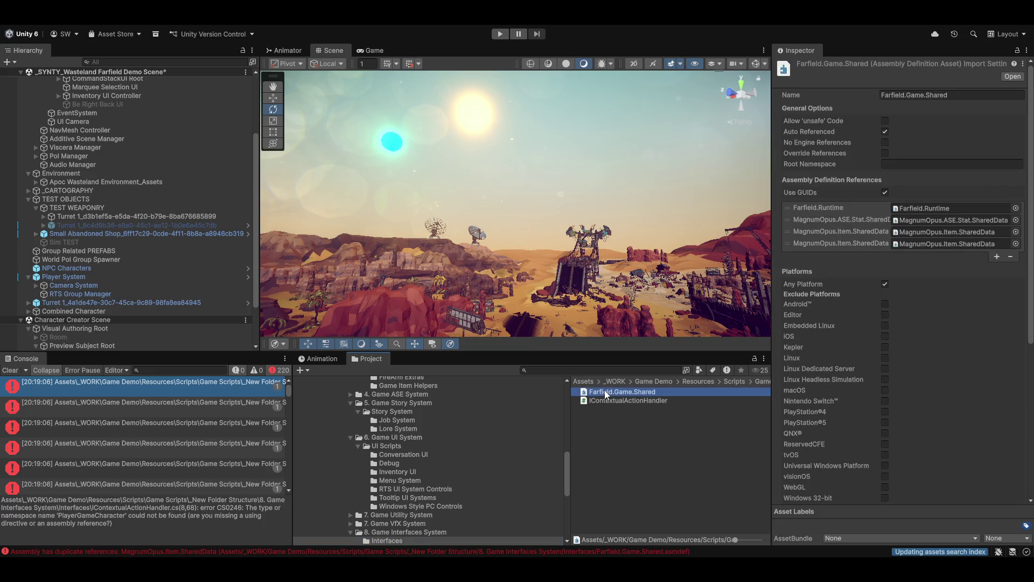
# Swap the duplicate MagnumOpus.Item.SharedData reference for Farfield.CharacterSystem.Runtime and save.
pyautogui.click(879, 245)
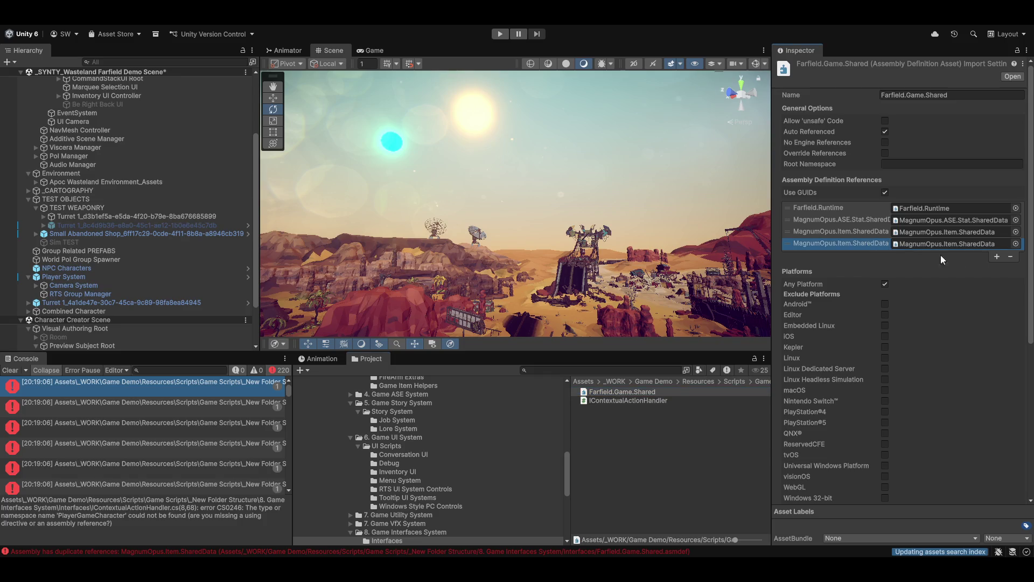
pyautogui.click(1011, 257)
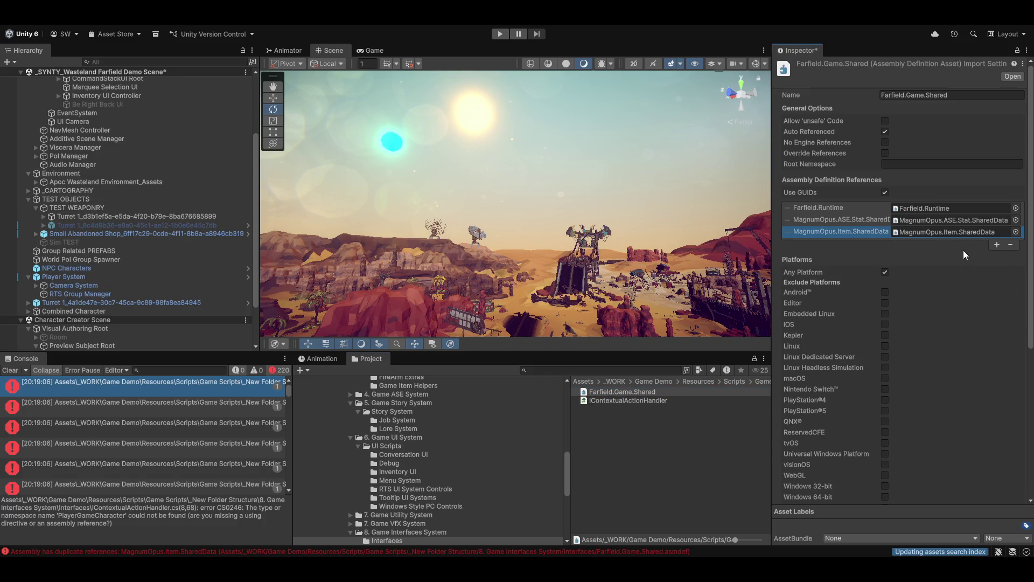
pyautogui.click(997, 245)
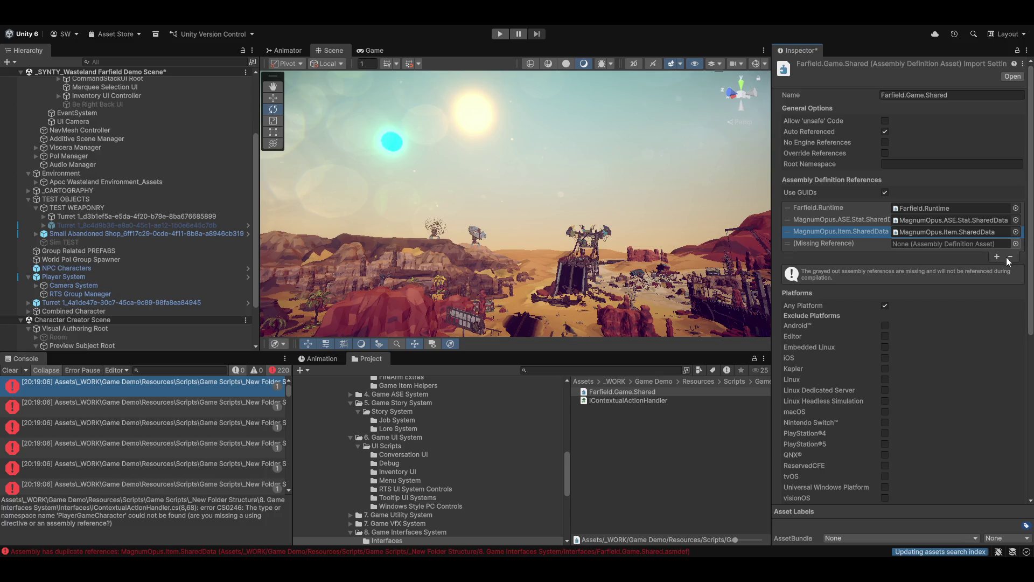
pyautogui.click(1017, 244)
pyautogui.write('chara')
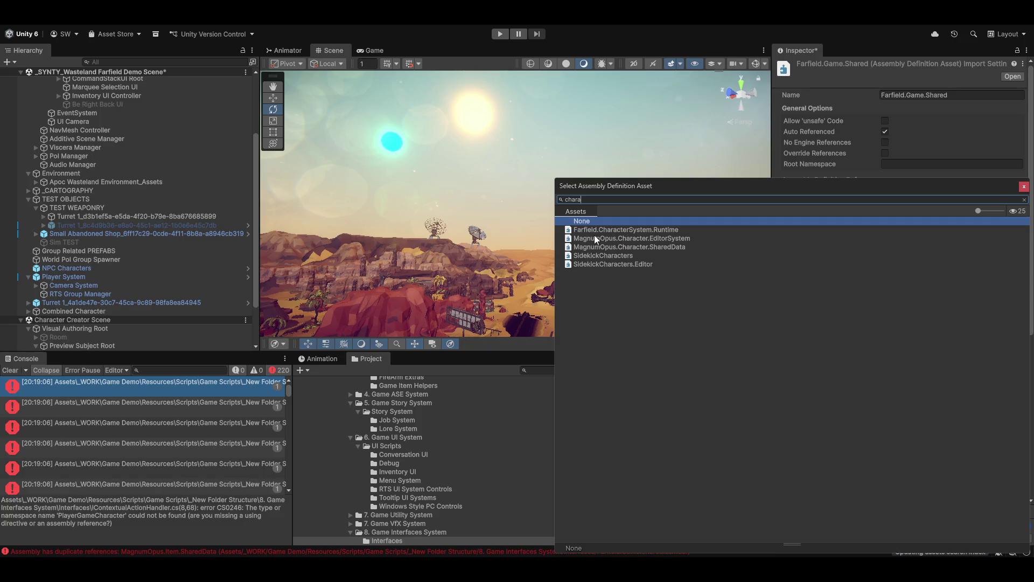
pyautogui.doubleClick(632, 230)
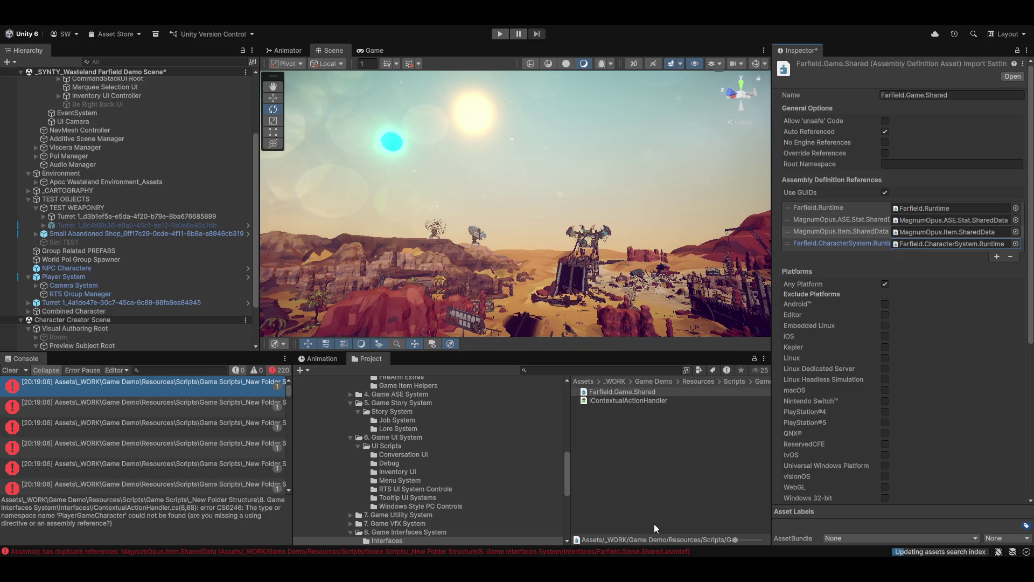
pyautogui.click(710, 466)
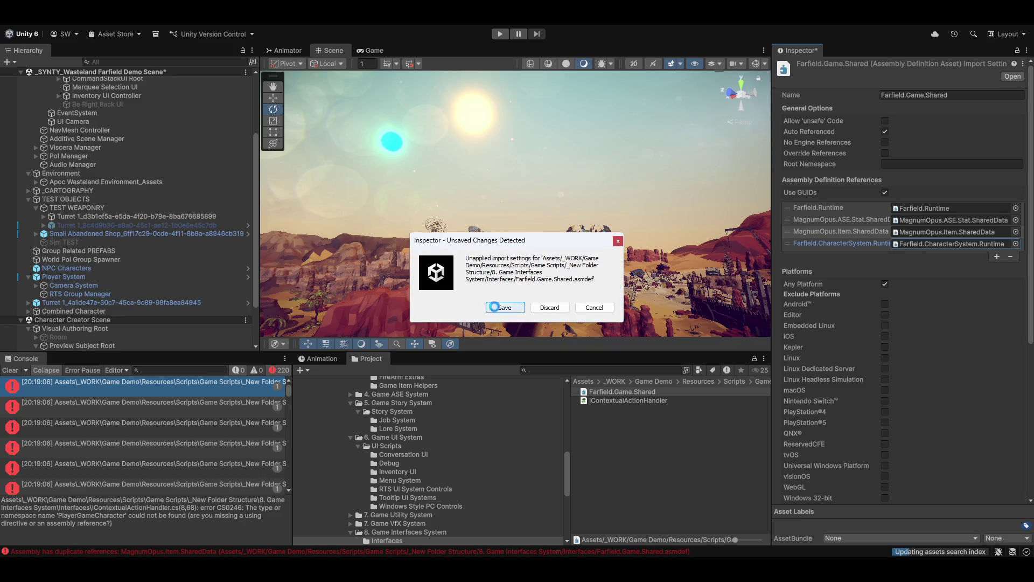
pyautogui.click(506, 308)
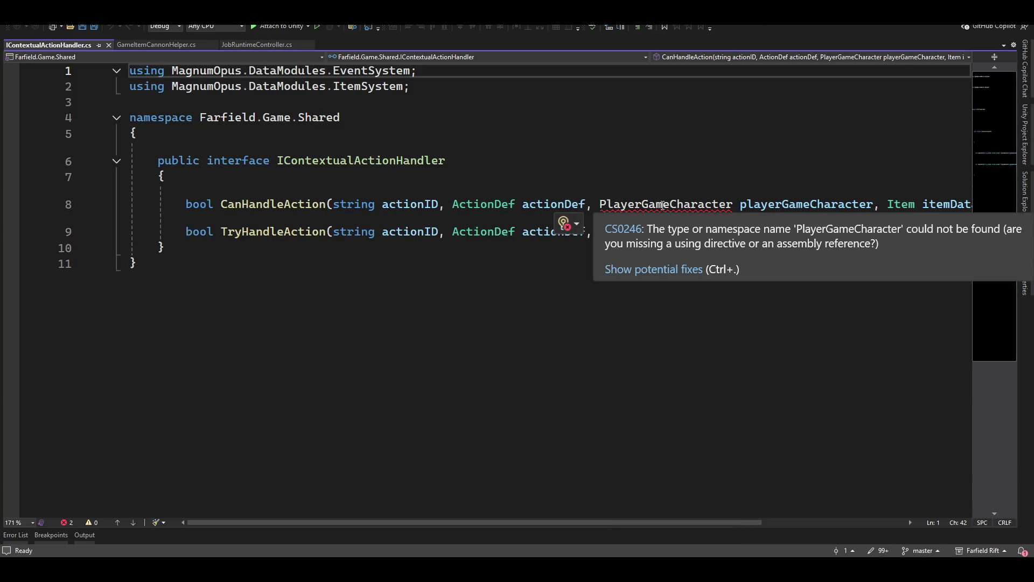
# Add a MagnumOpus.Game.CharacterSystem using directive to IContextualActionHandler via quick actions.
pyautogui.click(663, 205)
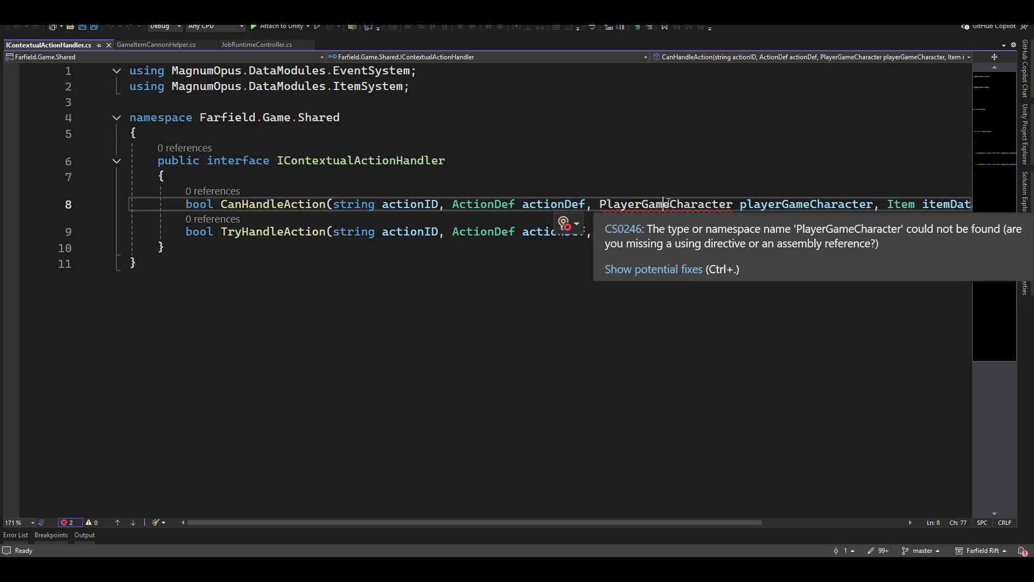
pyautogui.hotkey('ctrl', '.')
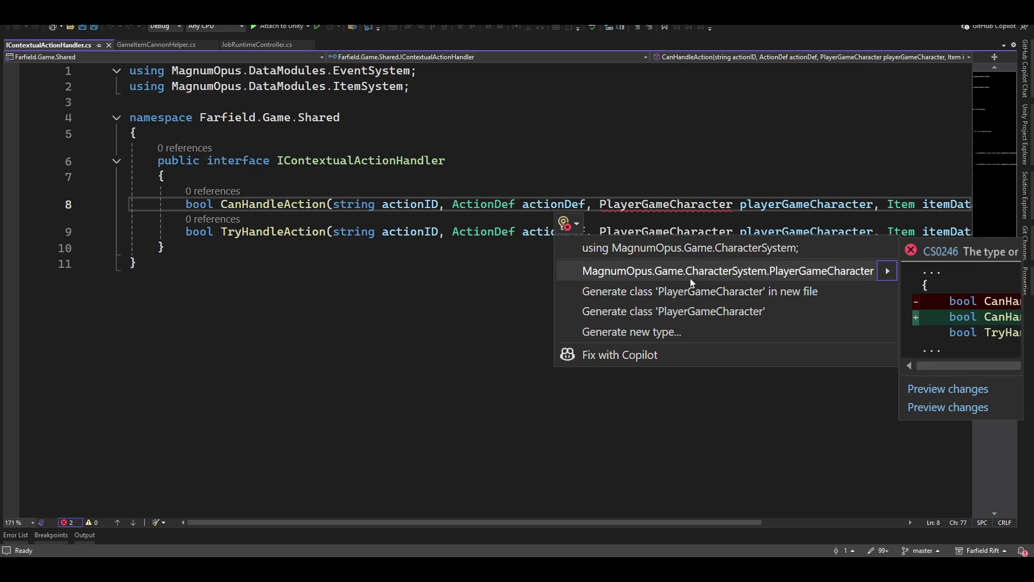
pyautogui.click(716, 248)
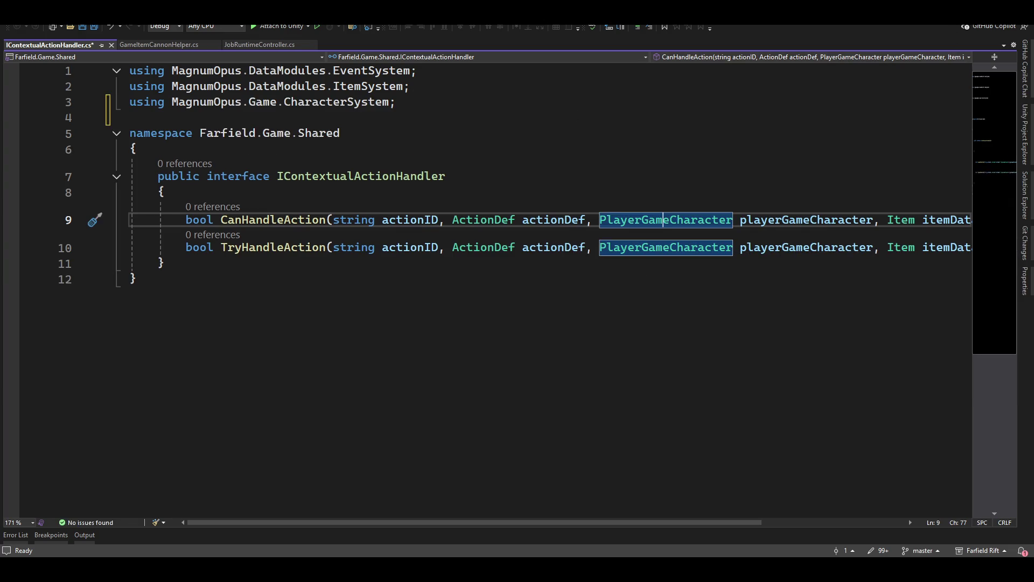
# Change GameItemExplosionHelper's interfaces using to Farfield.Game.Interfaces and save all scripts.
pyautogui.hotkey('alt', 'Tab')
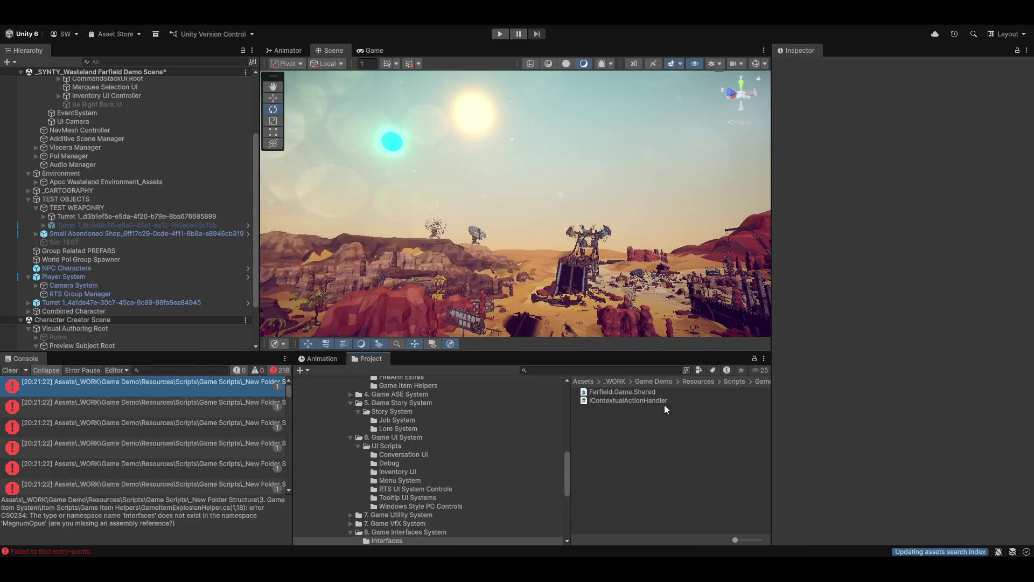
pyautogui.doubleClick(199, 383)
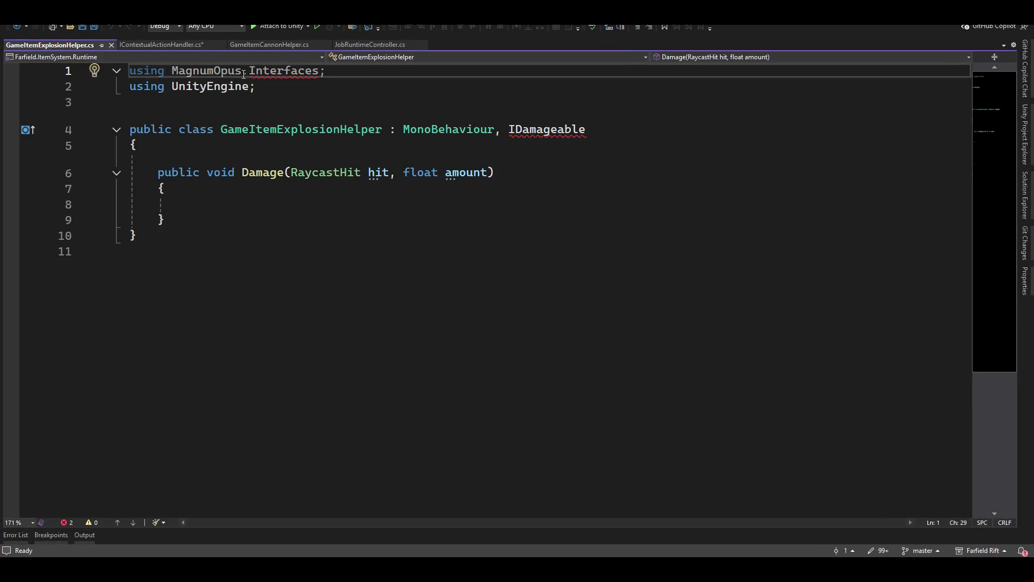
pyautogui.write('Farfield')
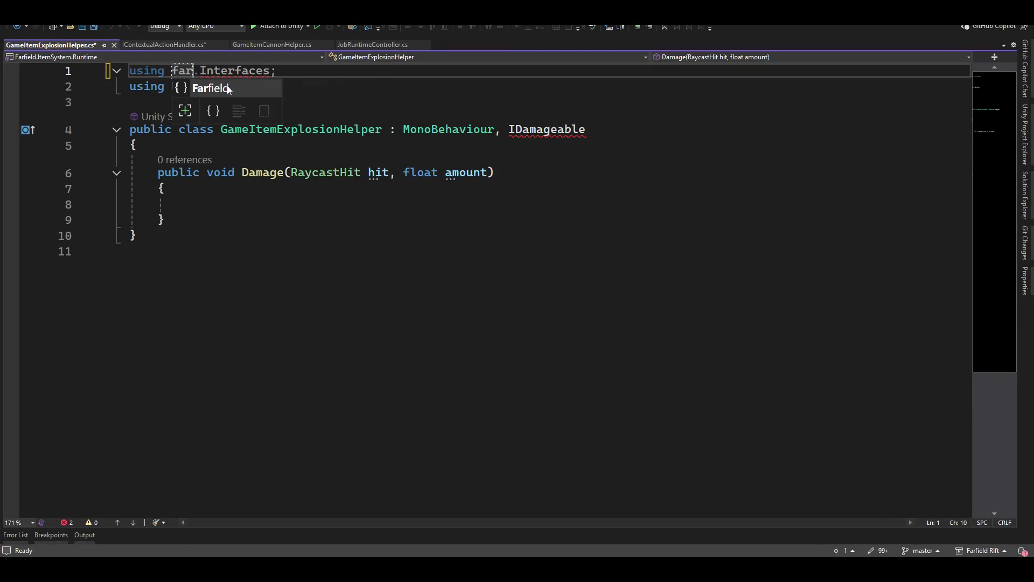
pyautogui.write('.Game.')
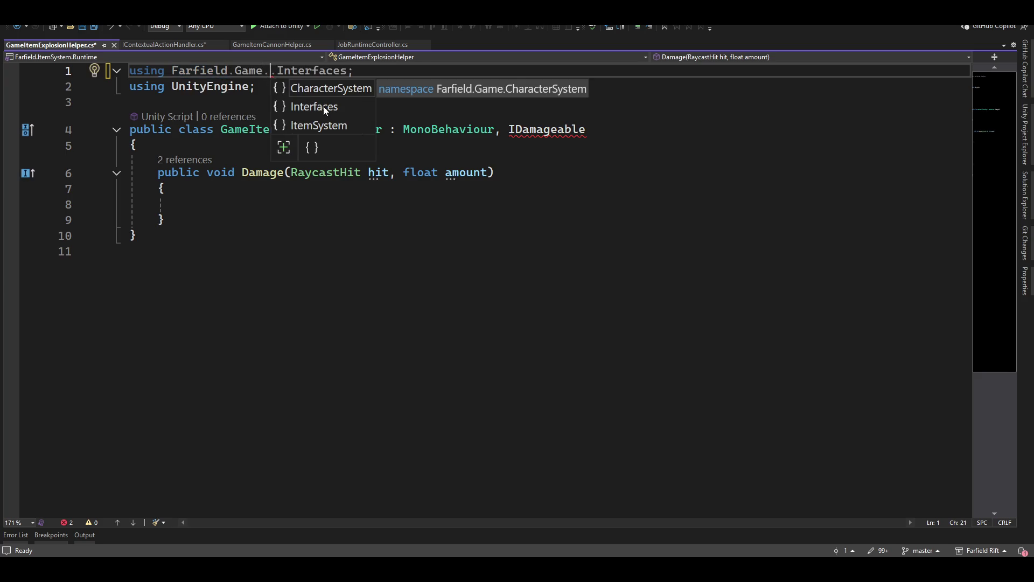
pyautogui.doubleClick(323, 105)
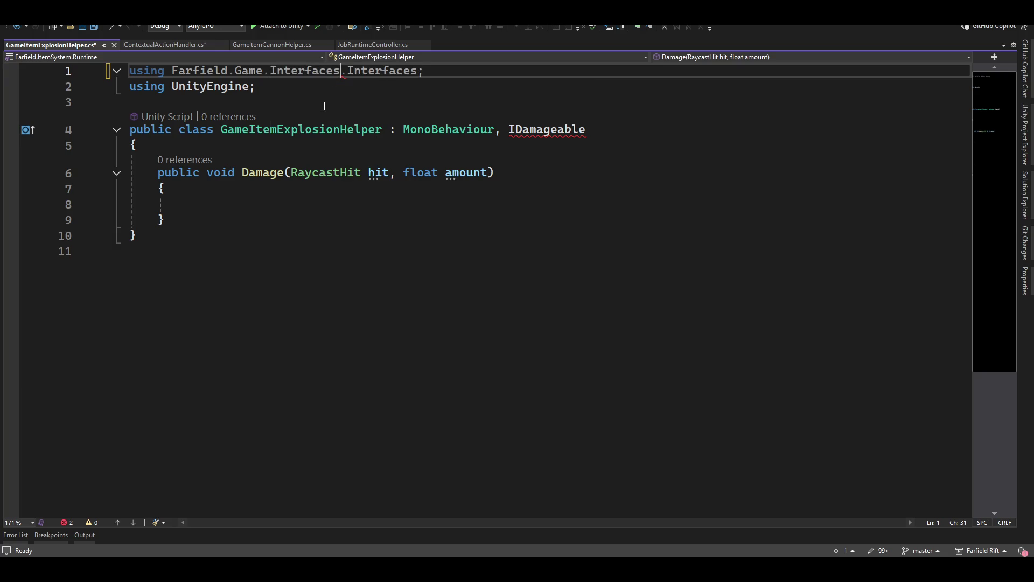
pyautogui.hotkey('shift', 'End')
pyautogui.write('Interfaces;')
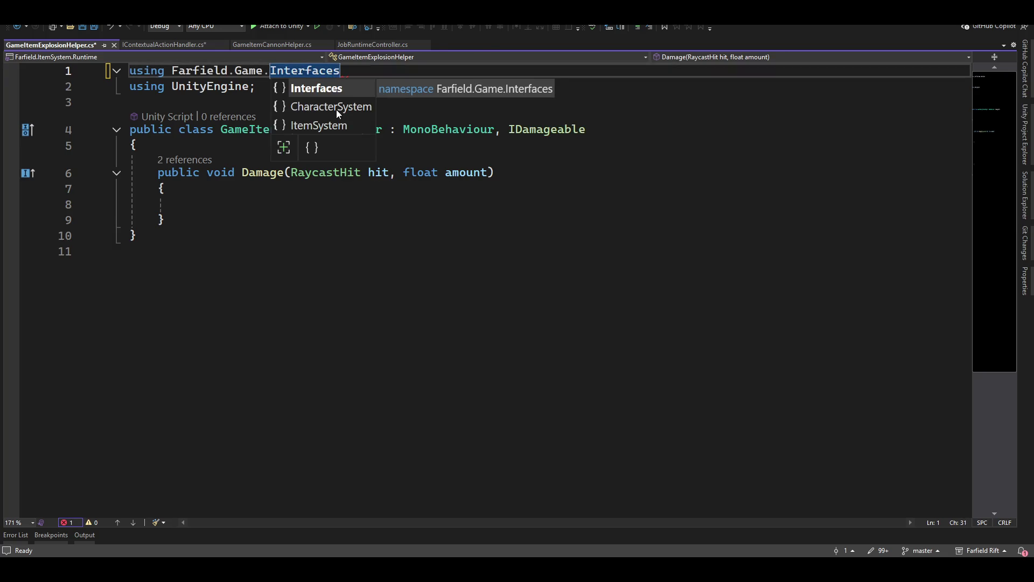
pyautogui.hotkey('ctrl', 'shift', 's')
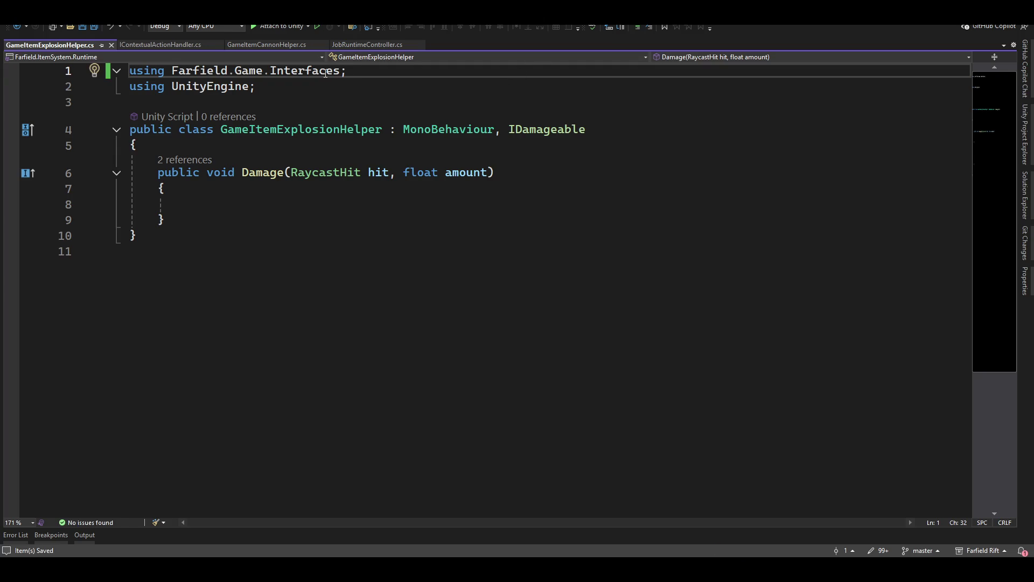
pyautogui.hotkey('alt', 'Tab')
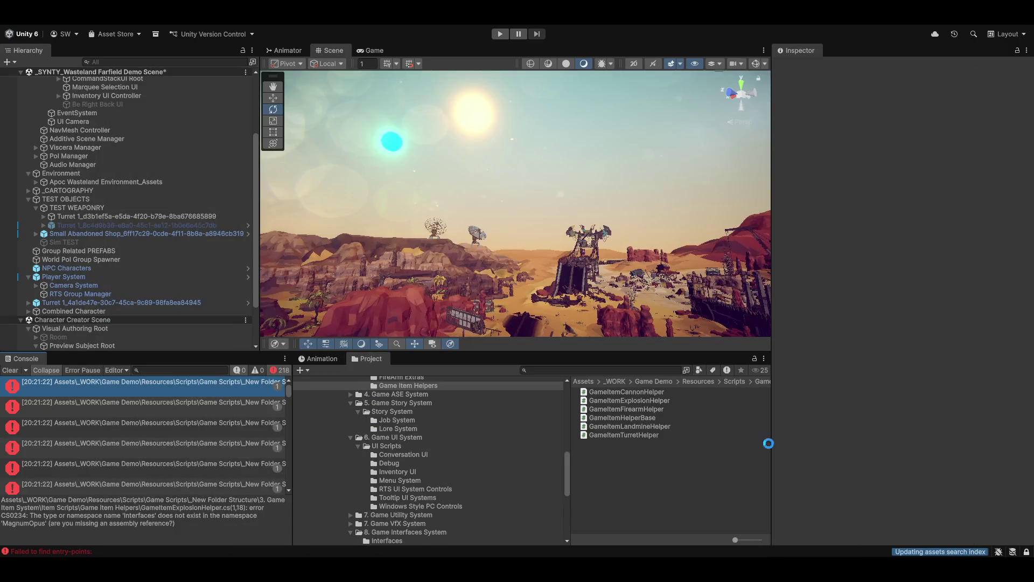
pyautogui.doubleClick(164, 380)
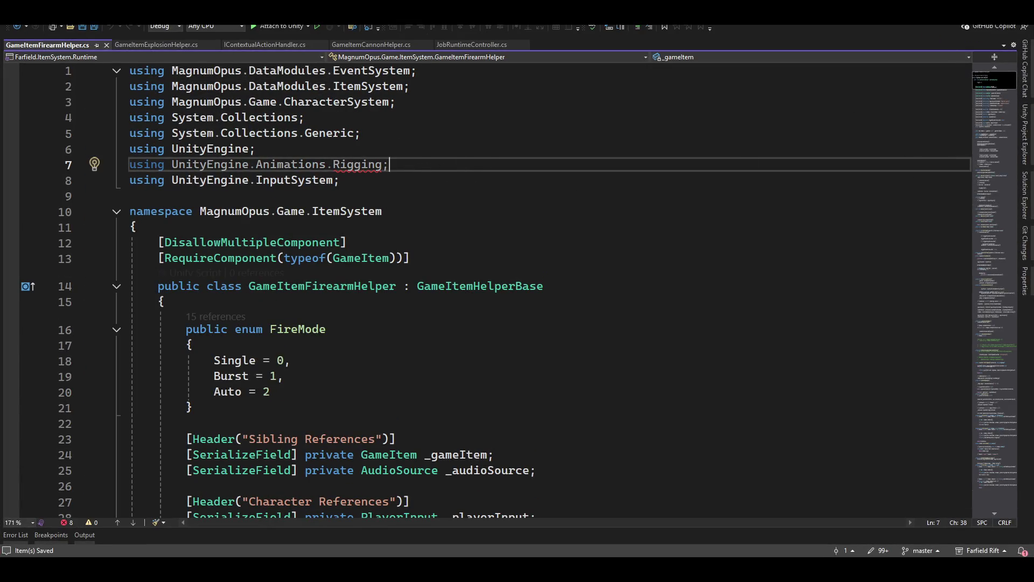
# Add Unity.Animation.Rigging as a reference of Farfield.ItemSystem.Runtime and save it.
pyautogui.hotkey('alt', 'Tab')
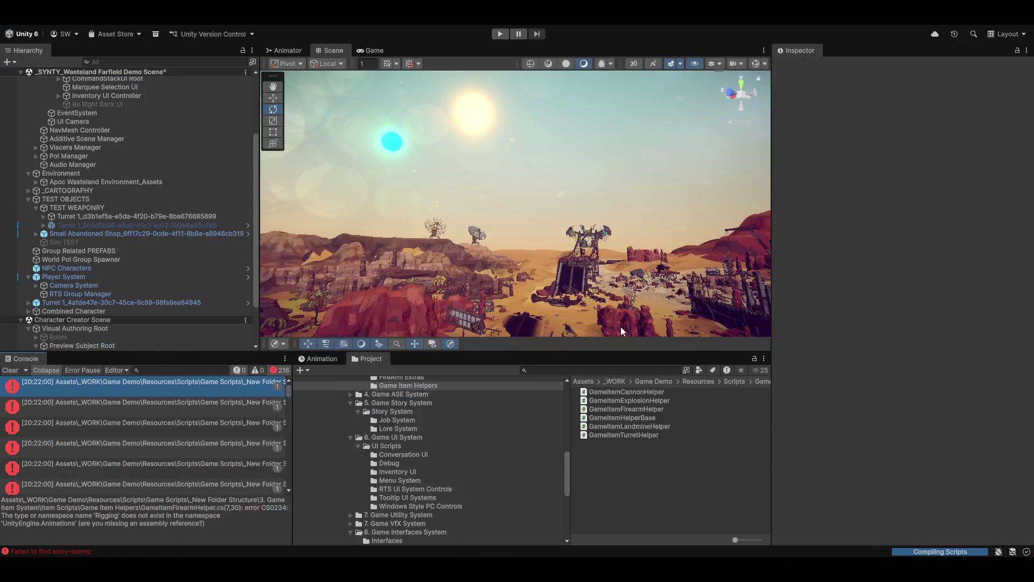
pyautogui.scroll(3, 434, 417)
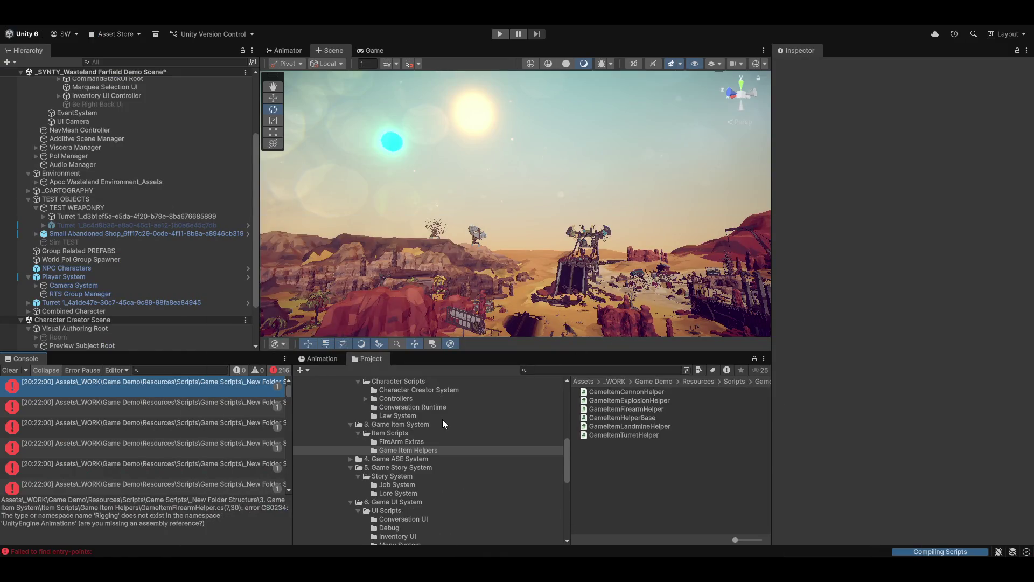
pyautogui.click(381, 436)
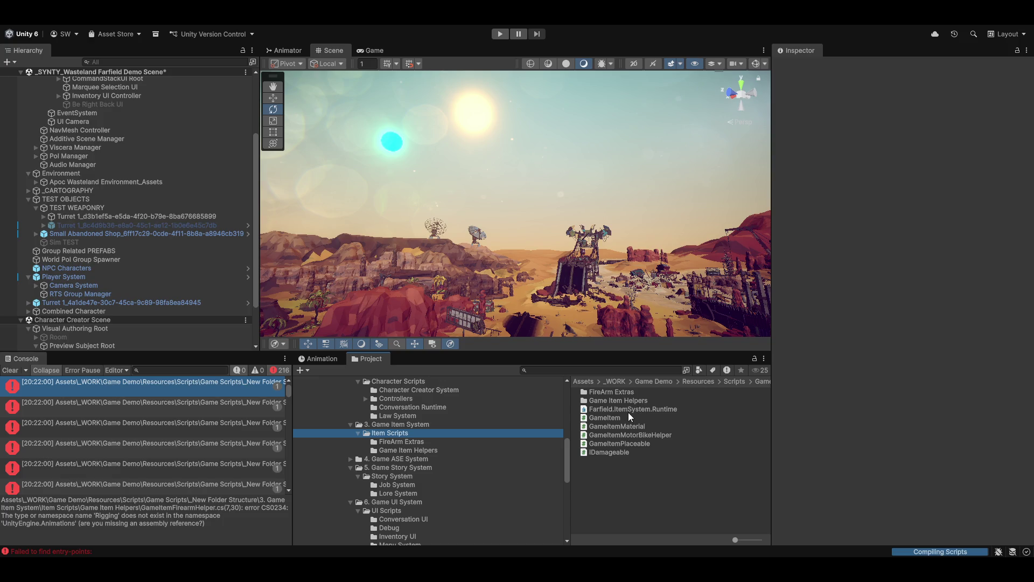
pyautogui.click(628, 408)
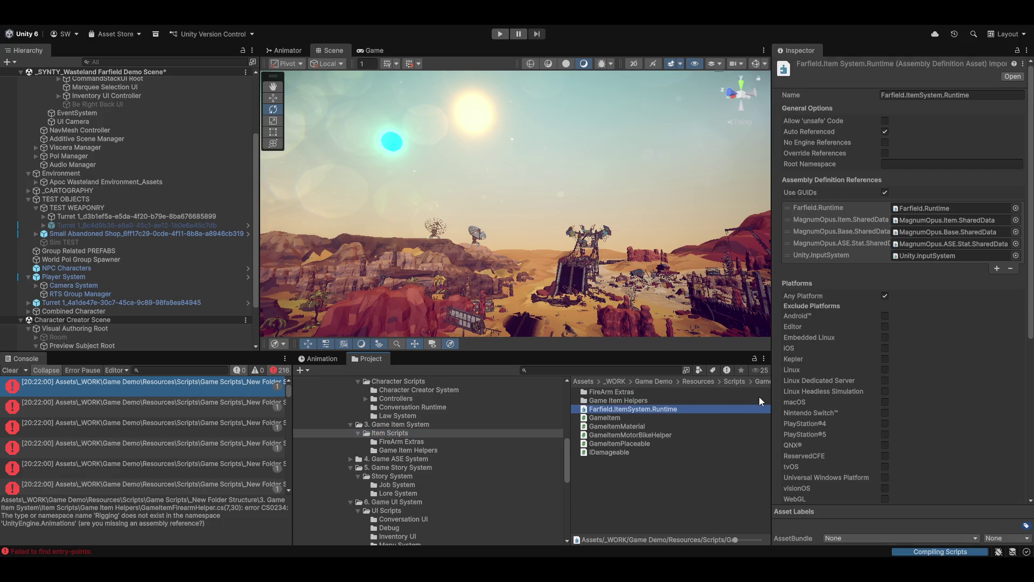
pyautogui.click(995, 268)
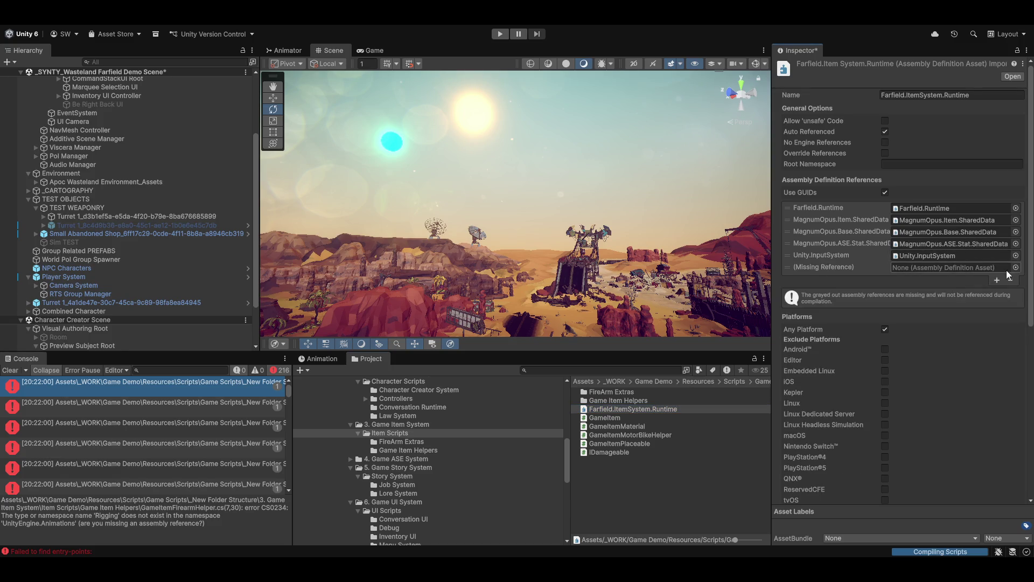
pyautogui.click(1016, 267)
pyautogui.write('riggi')
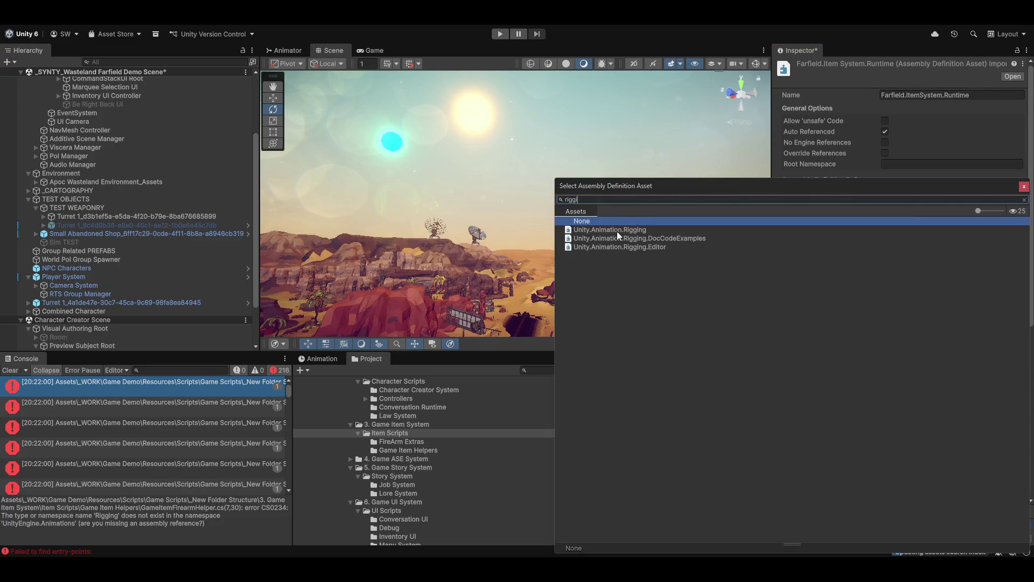
pyautogui.doubleClick(616, 231)
pyautogui.click(713, 502)
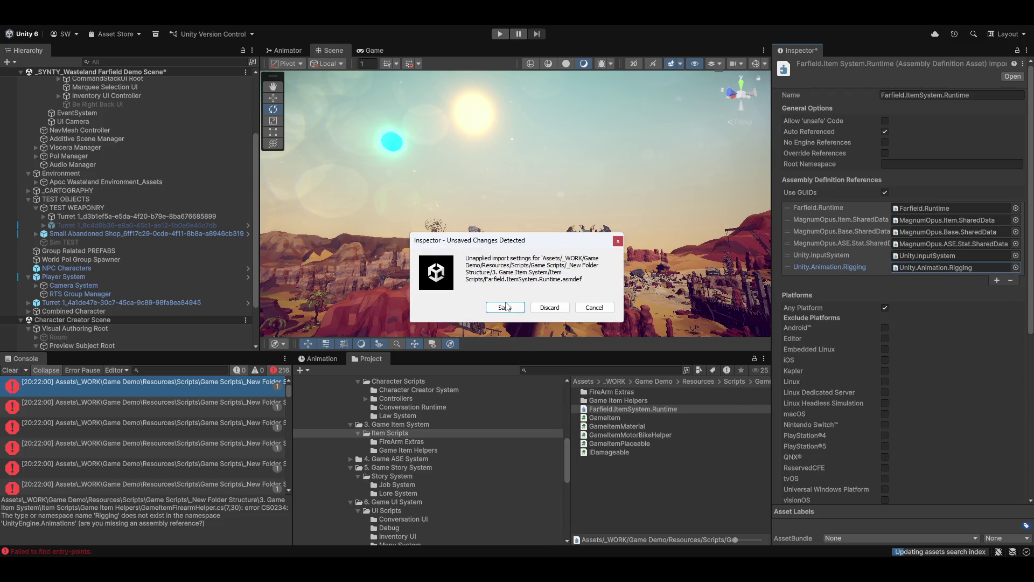
pyautogui.click(505, 307)
# Open the scripts behind the remaining console errors in Visual Studio.
pyautogui.doubleClick(260, 380)
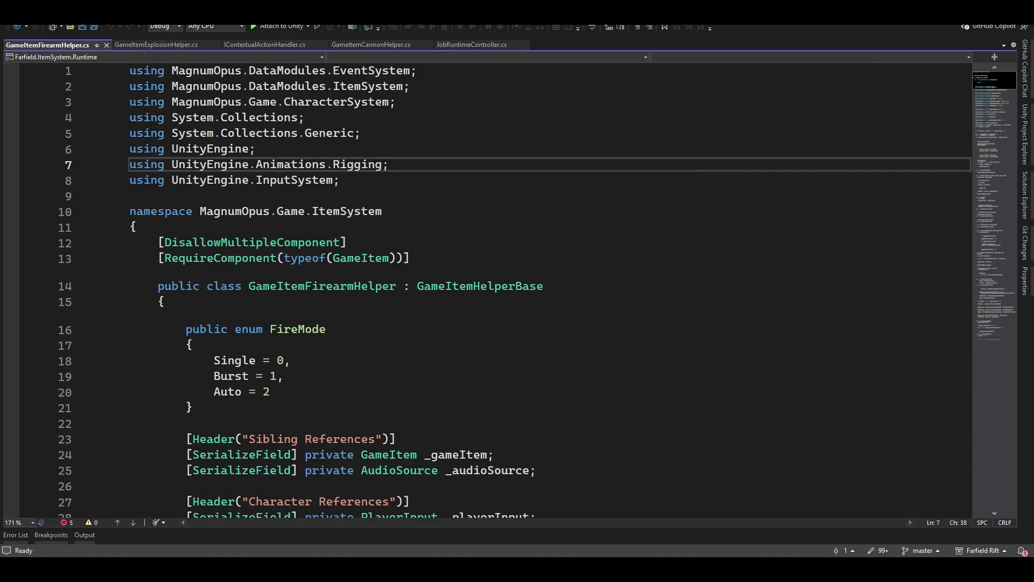
pyautogui.hotkey('alt', 'Tab')
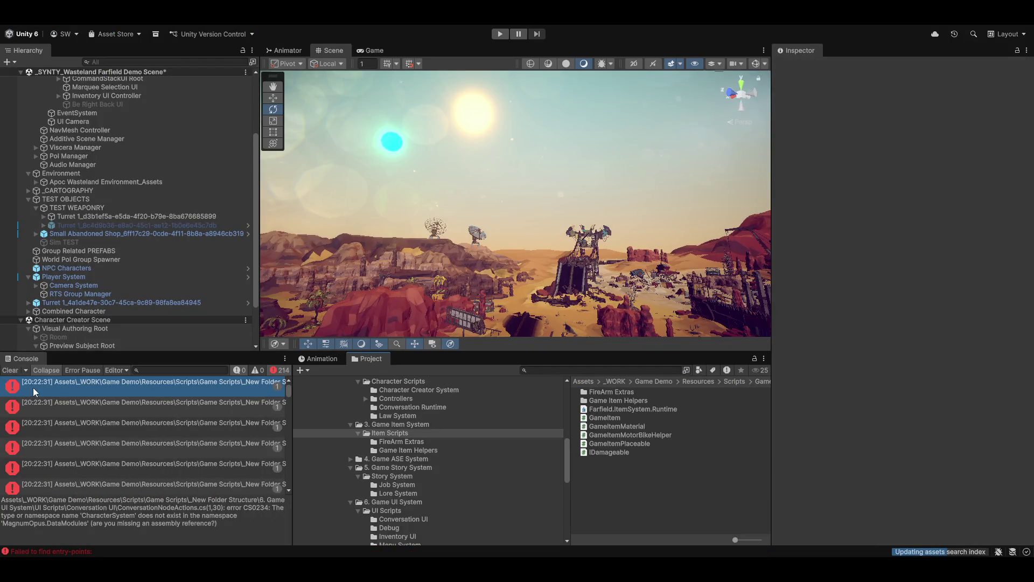
pyautogui.doubleClick(137, 380)
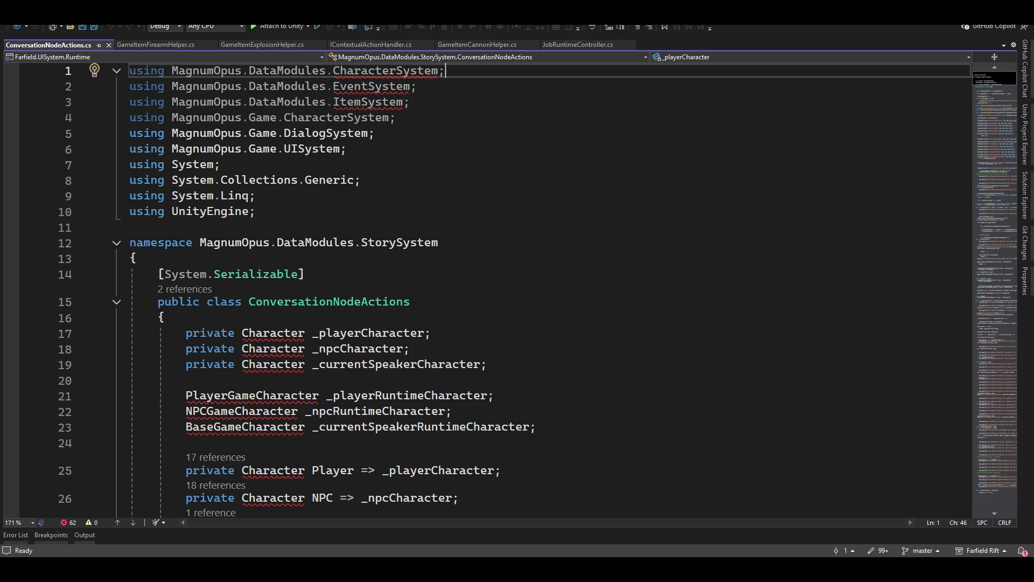
# Open ConversationNodeActions.cs from the CharacterSystem console error and scroll through its usings and fields.
pyautogui.hotkey('alt', 'Tab')
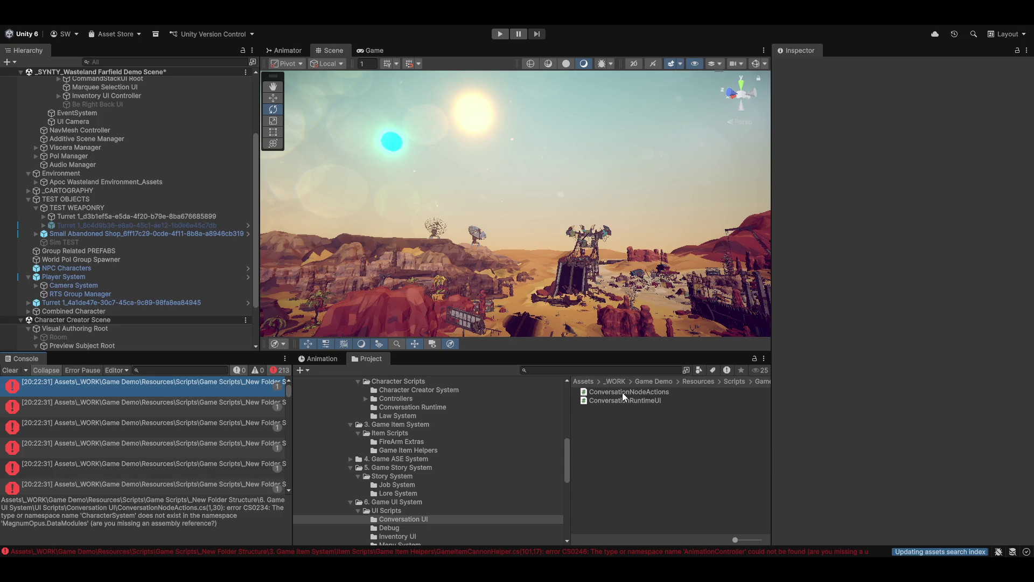
pyautogui.doubleClick(622, 392)
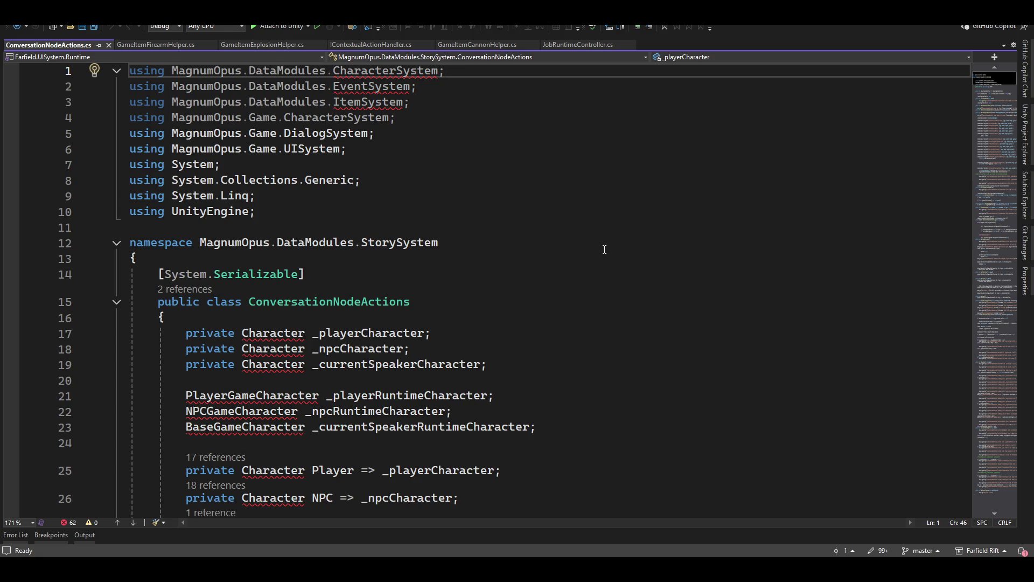
pyautogui.moveTo(391, 372)
pyautogui.scroll(-15, 285, 380)
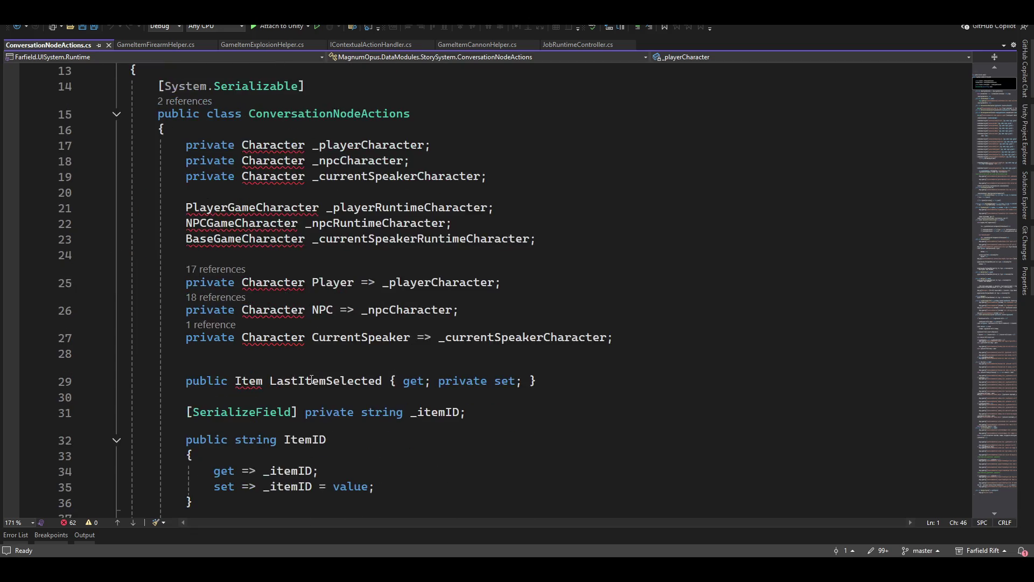
pyautogui.scroll(-6, 337, 391)
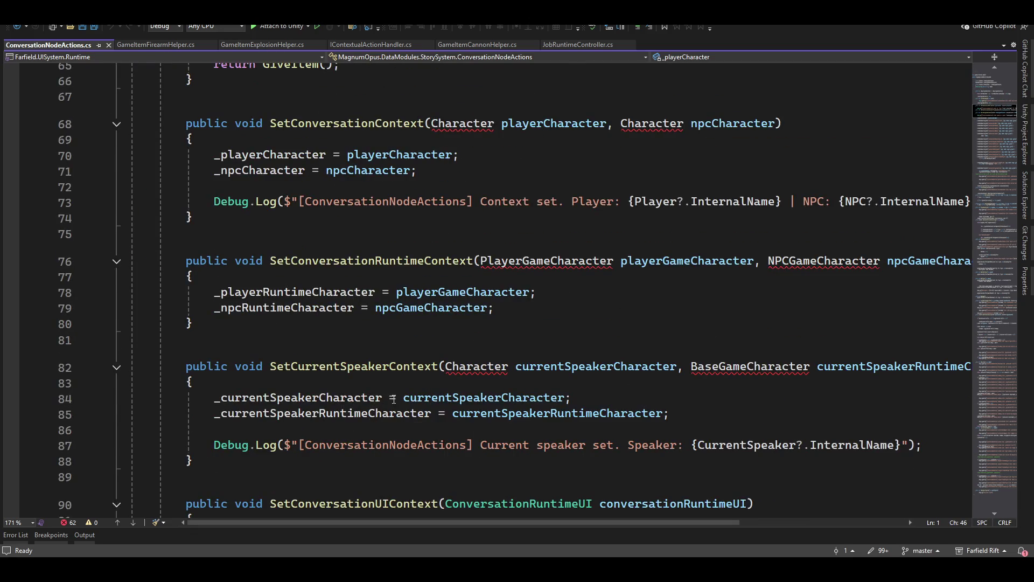
pyautogui.scroll(-3, 420, 219)
pyautogui.scroll(15, 511, 284)
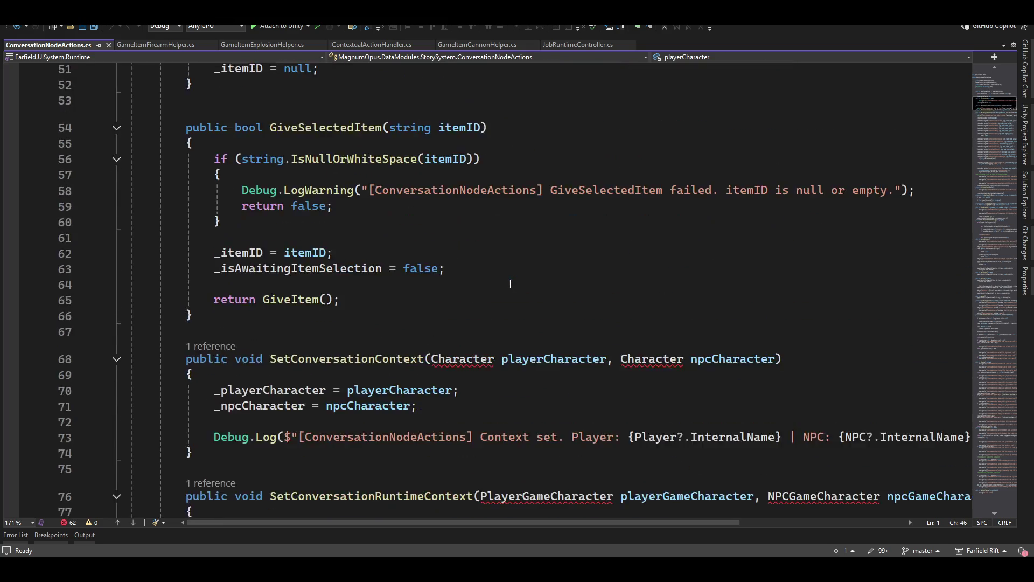
pyautogui.scroll(10, 510, 284)
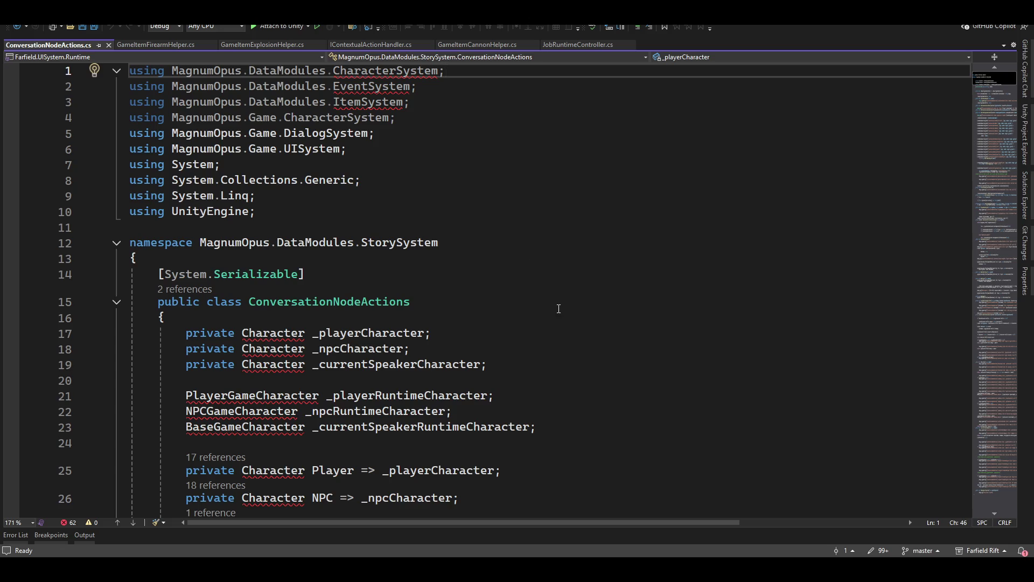
pyautogui.scroll(-4, 559, 305)
pyautogui.scroll(2, 559, 305)
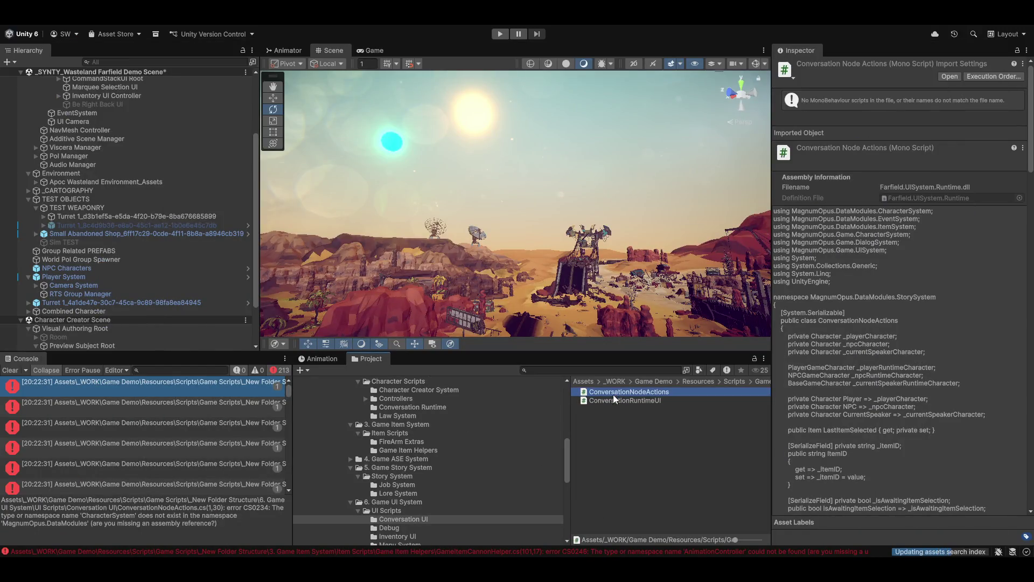
# Move ConversationNodeActions into Character Scripts > Conversation Runtime and close its stale Visual Studio tab.
pyautogui.moveTo(608, 392)
pyautogui.mouseDown()
pyautogui.moveTo(501, 405)
pyautogui.moveTo(480, 390)
pyautogui.moveTo(470, 412)
pyautogui.moveTo(457, 404)
pyautogui.moveTo(406, 421)
pyautogui.moveTo(398, 409)
pyautogui.moveTo(429, 377)
pyautogui.moveTo(434, 396)
pyautogui.moveTo(434, 374)
pyautogui.moveTo(482, 428)
pyautogui.moveTo(464, 423)
pyautogui.moveTo(472, 448)
pyautogui.moveTo(389, 448)
pyautogui.moveTo(413, 443)
pyautogui.mouseUp()
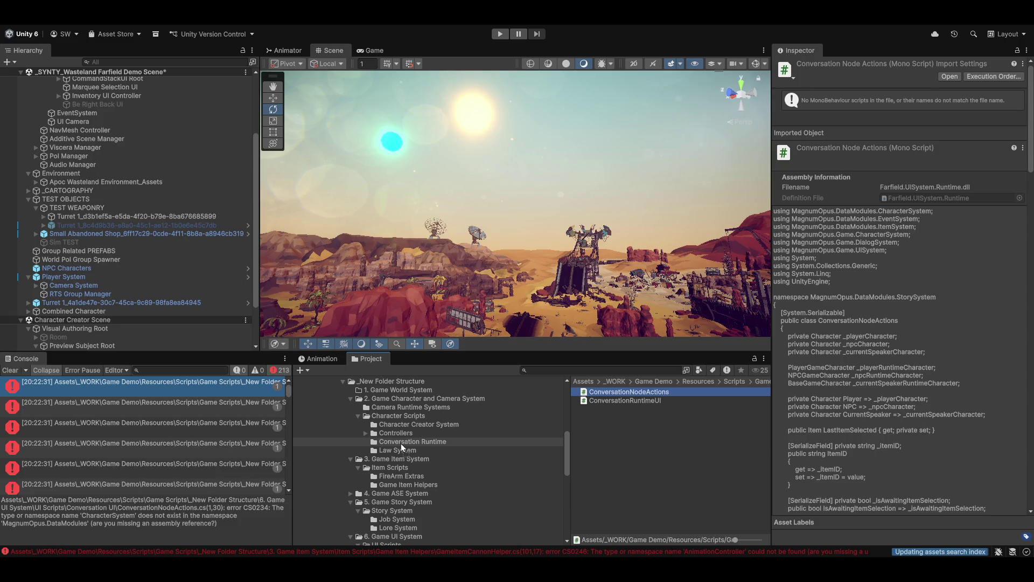
pyautogui.moveTo(401, 444); pyautogui.dragTo(401, 444)
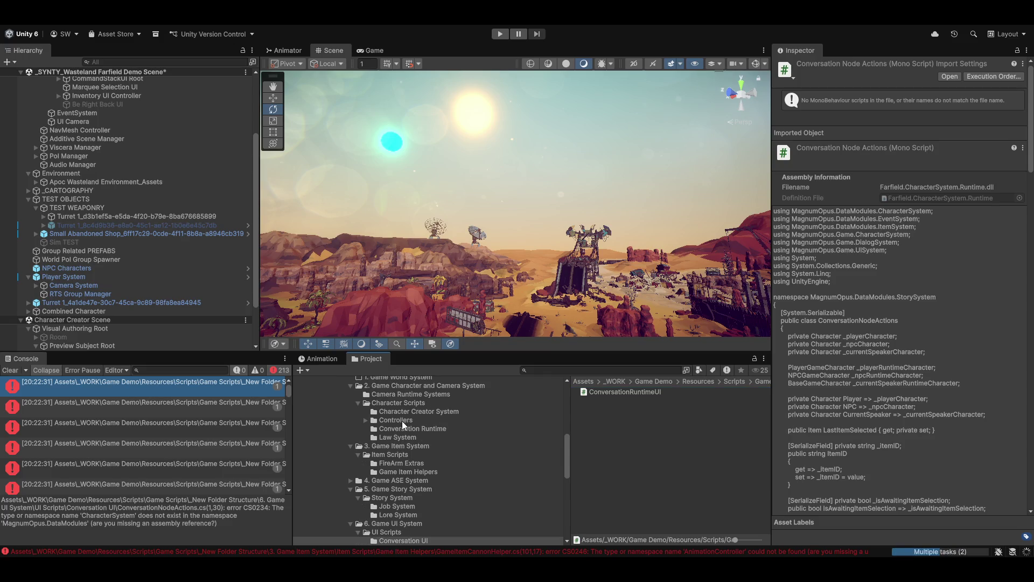
pyautogui.hotkey('alt', 'Tab')
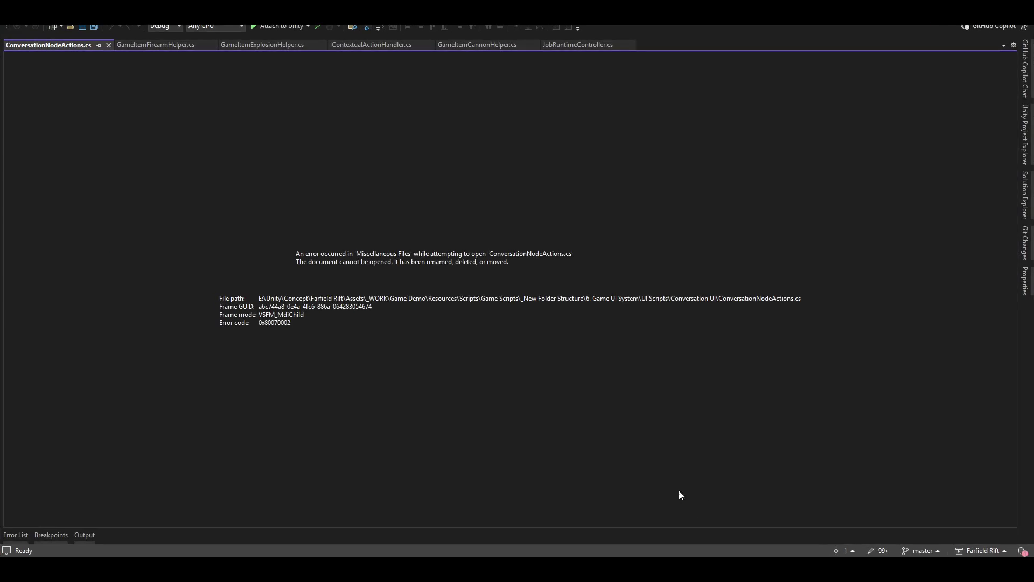
pyautogui.click(108, 45)
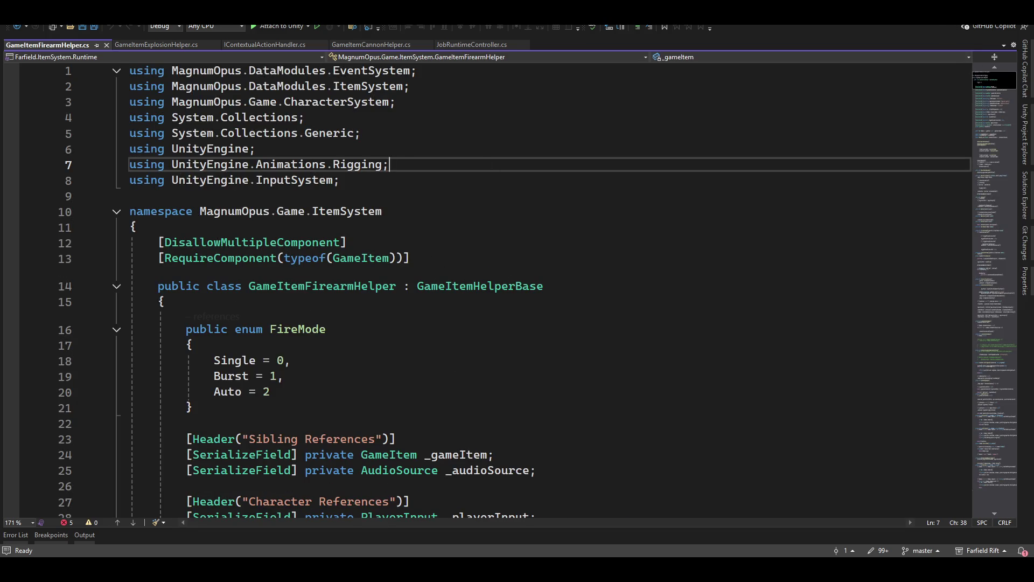
pyautogui.scroll(-9, 358, 214)
pyautogui.scroll(4, 357, 214)
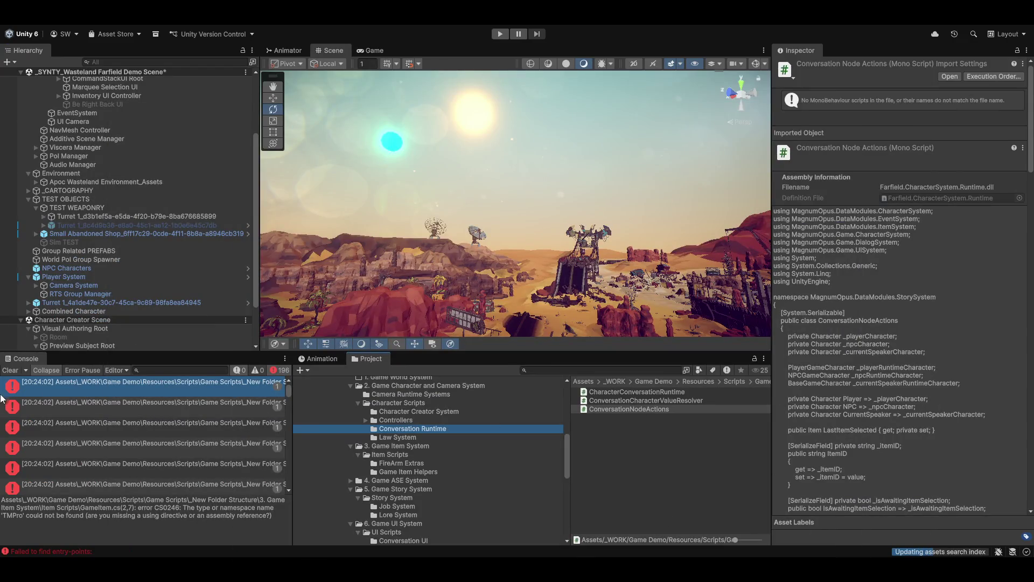
# Clear the selected console error and open the 2. Game Character and Camera System folder.
pyautogui.click(9, 370)
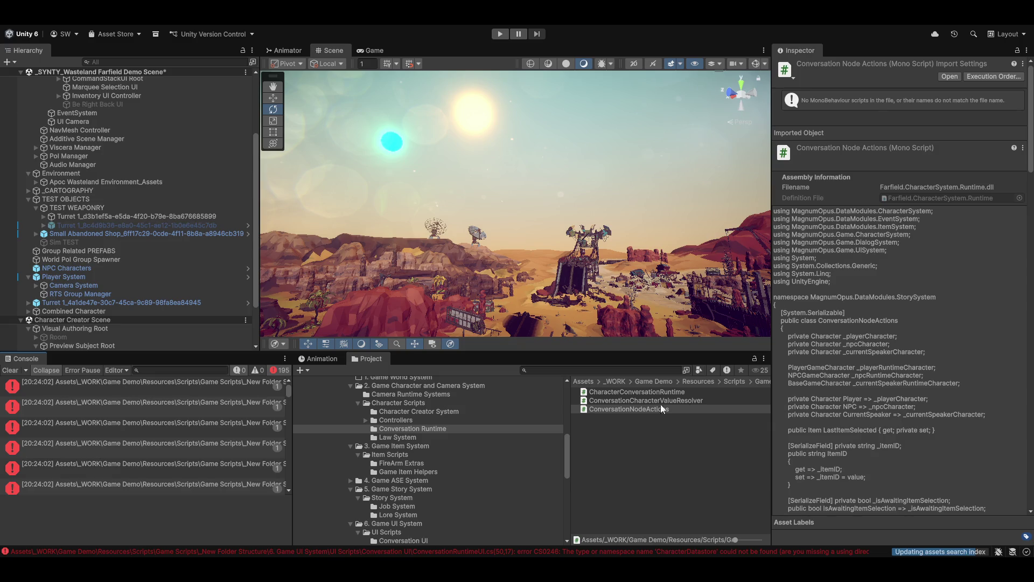
pyautogui.scroll(3, 484, 428)
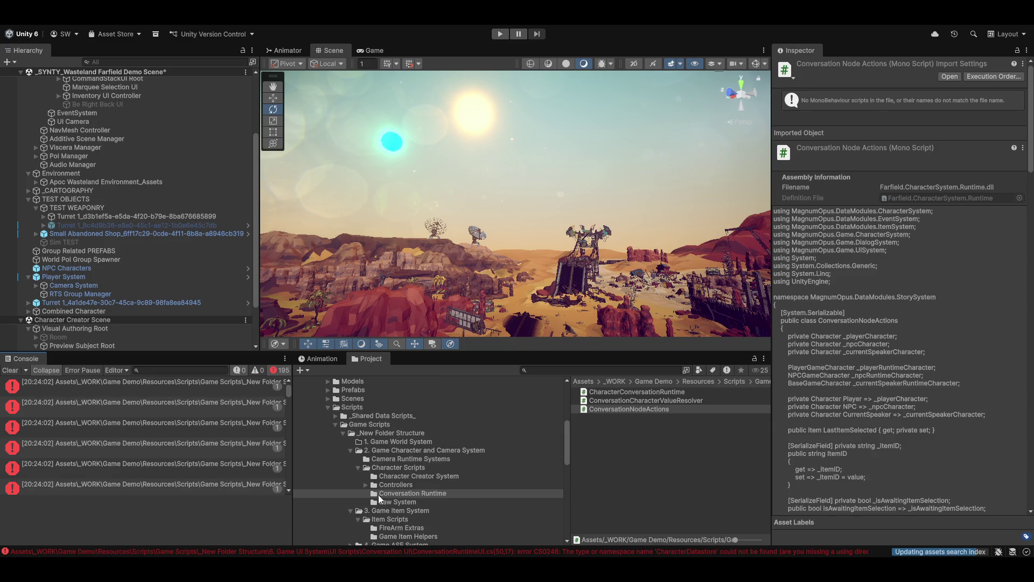
pyautogui.click(396, 450)
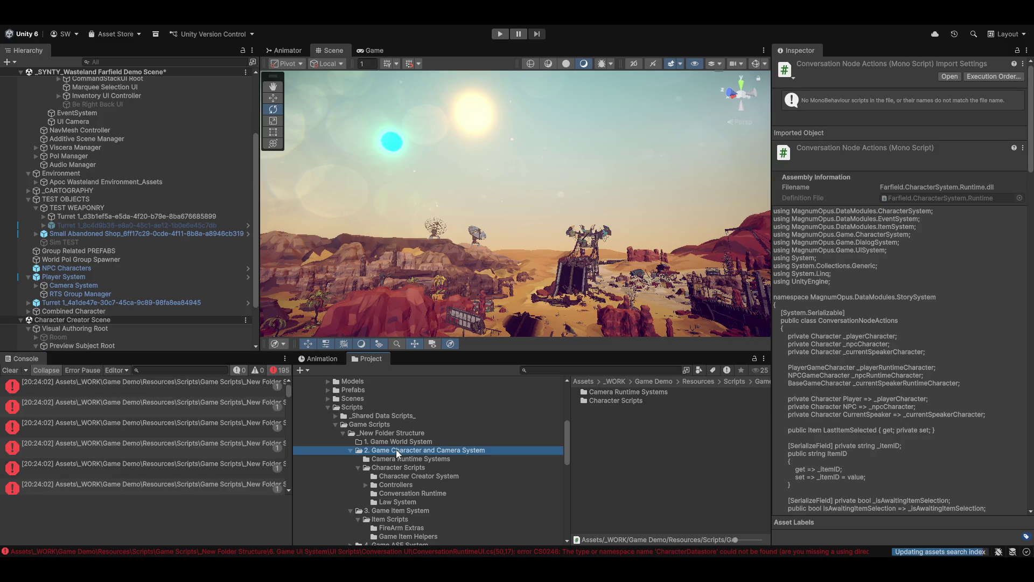
# Browse into Character Scripts and select the Farfield.CharacterSystem.Runtime assembly definition.
pyautogui.click(405, 457)
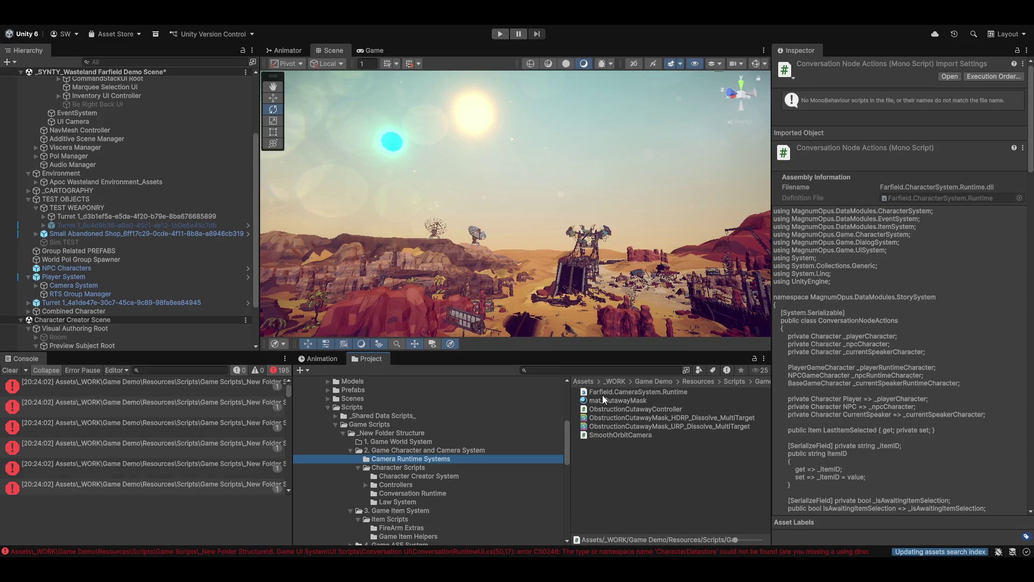
pyautogui.click(398, 468)
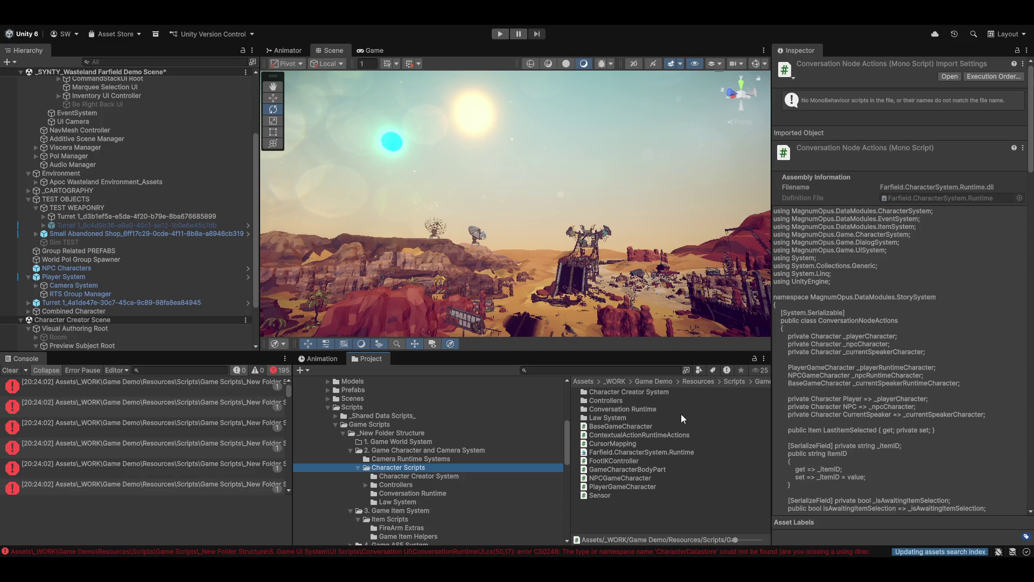
pyautogui.click(632, 452)
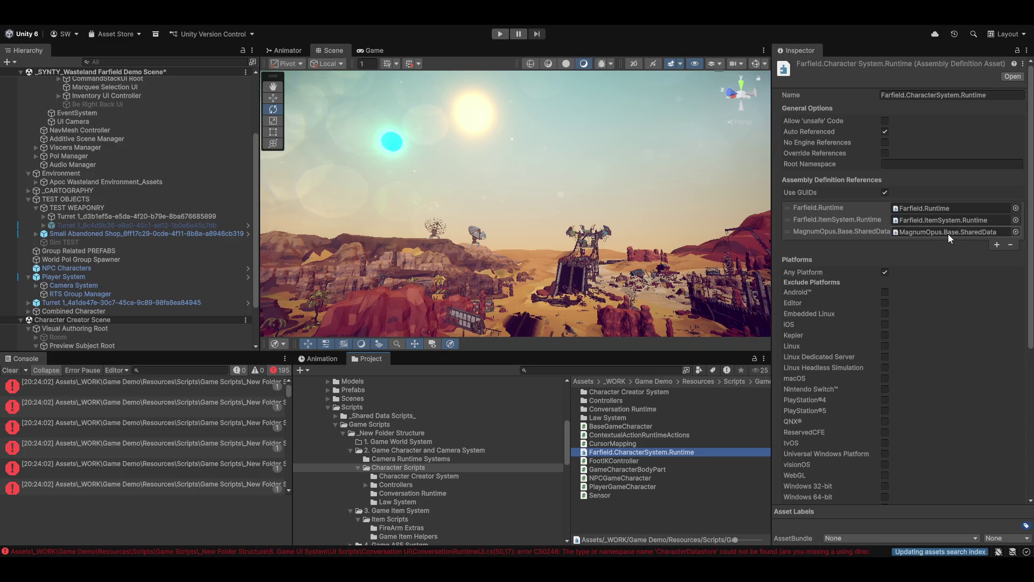
# Add a fourth empty assembly reference and filter the assembly picker by 'item'.
pyautogui.click(997, 245)
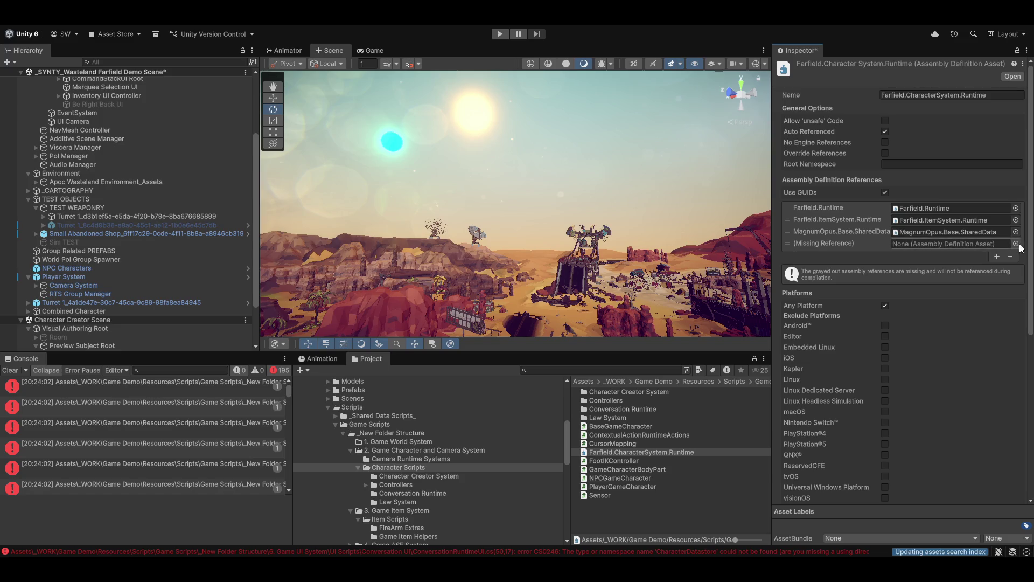
pyautogui.click(1017, 244)
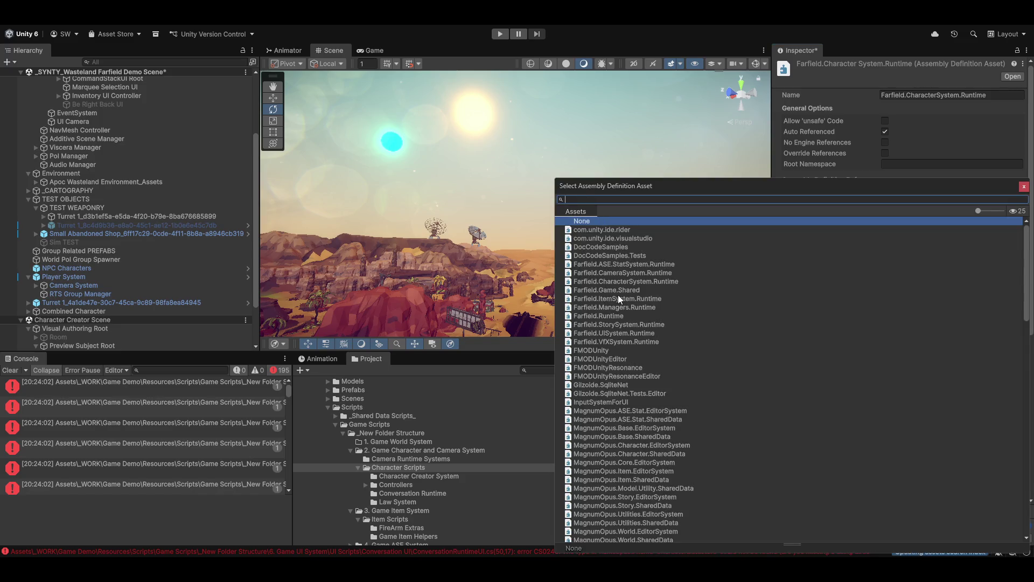
pyautogui.write('item')
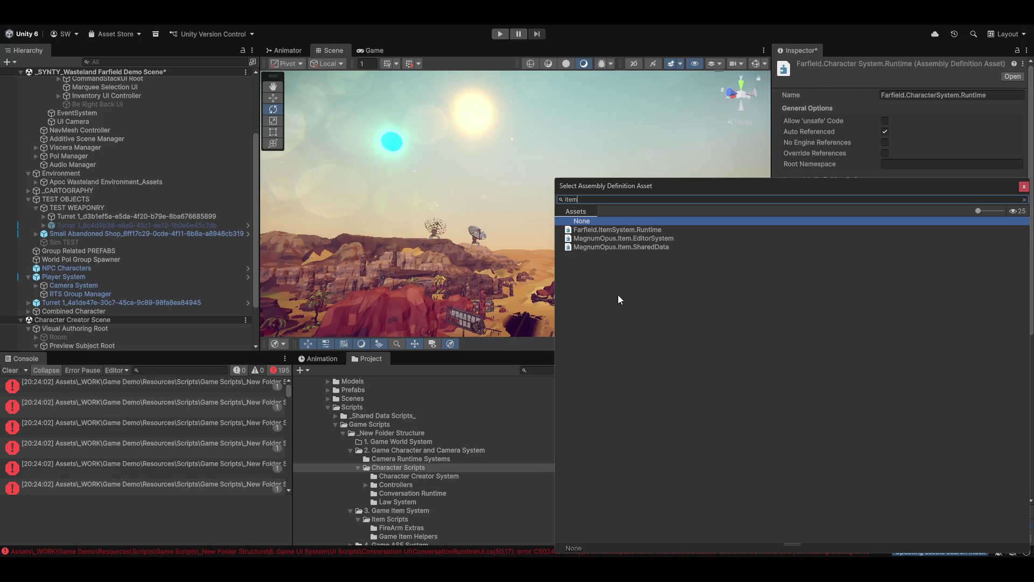